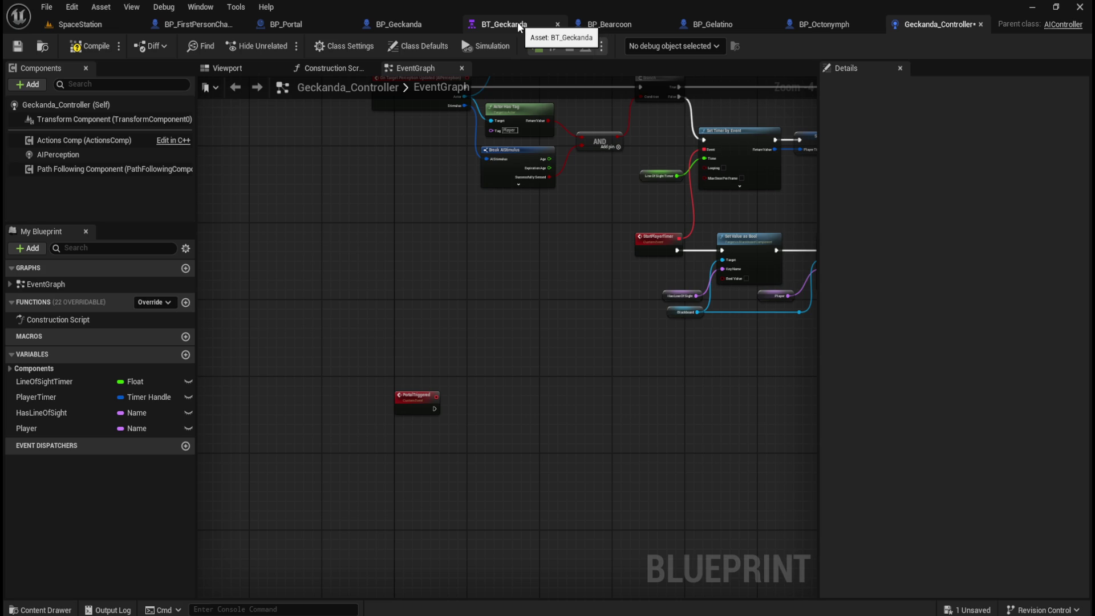
Search the Object Value asset picker for 'bp', then 'portal', and close it without choosing
mouse_move(542, 97)
mouse_down()
mouse_move(457, 367)
mouse_move(613, 309)
mouse_up()
scroll(481, 292, up, 5)
mouse_move(477, 252)
mouse_down()
mouse_move(550, 268)
mouse_move(581, 224)
mouse_up()
click(671, 372)
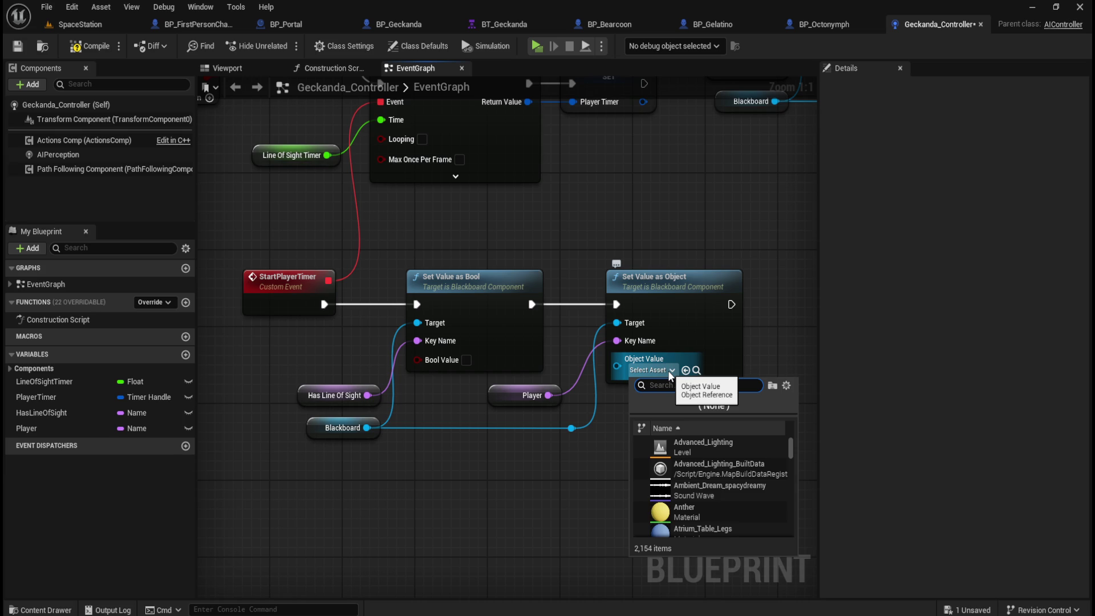
text(bp)
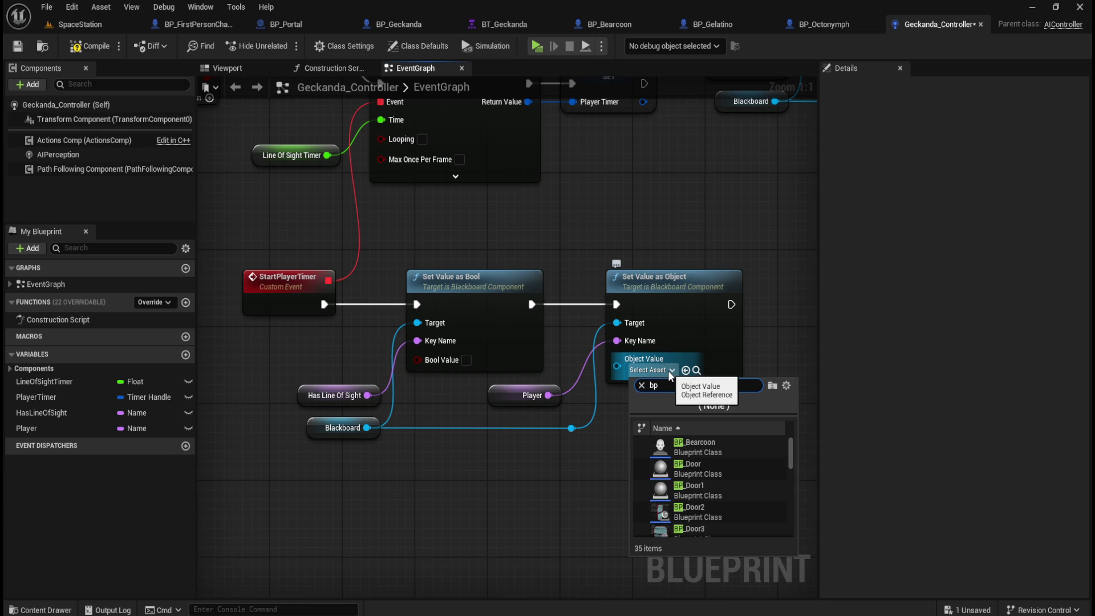
key(BackSpace)
key(BackSpace)
text(portal)
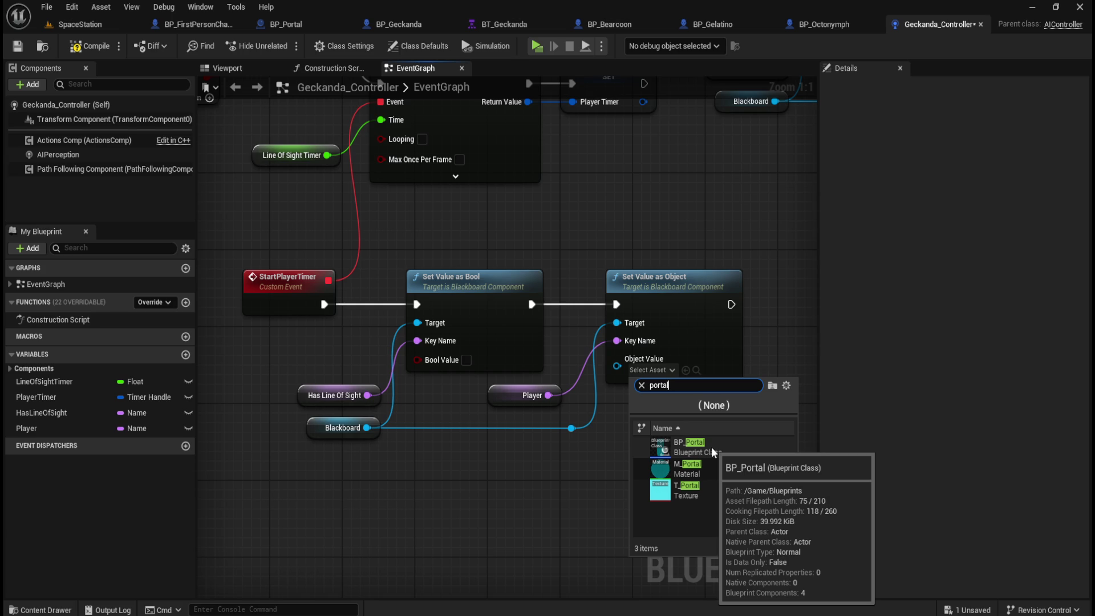
key(BackSpace)
key(BackSpace)
key(BackSpace)
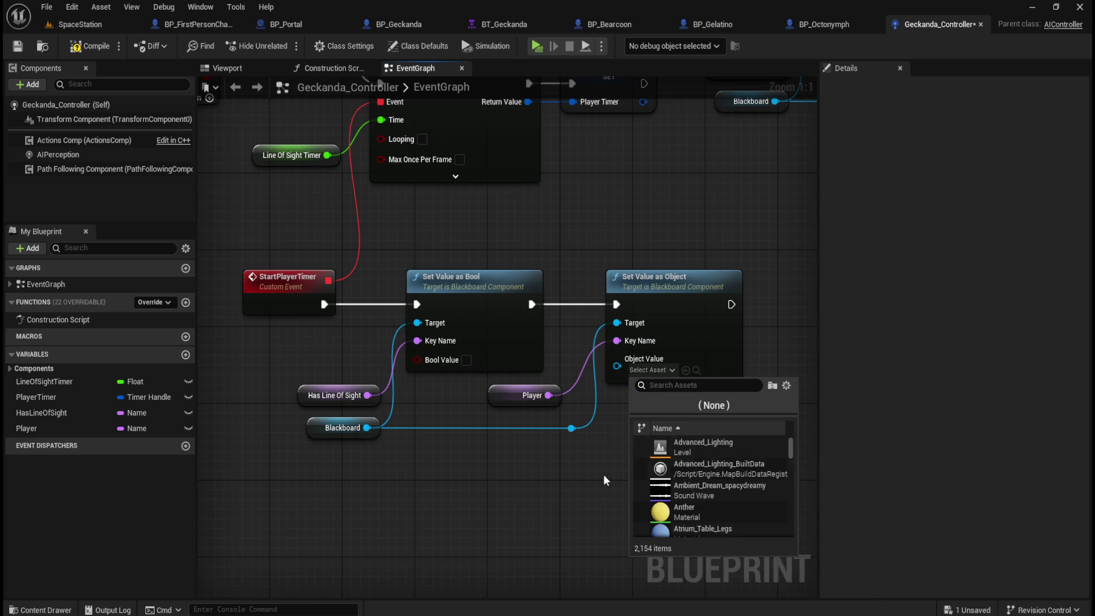
click(587, 485)
Bring the PortalTriggered event into view, then switch to the BT_Geckanda behavior tree
mouse_move(324, 349)
mouse_down()
mouse_move(569, 281)
mouse_move(537, 345)
mouse_move(430, 367)
mouse_move(464, 371)
mouse_move(411, 445)
mouse_move(352, 454)
mouse_move(440, 430)
mouse_up()
scroll(456, 370, down, 3)
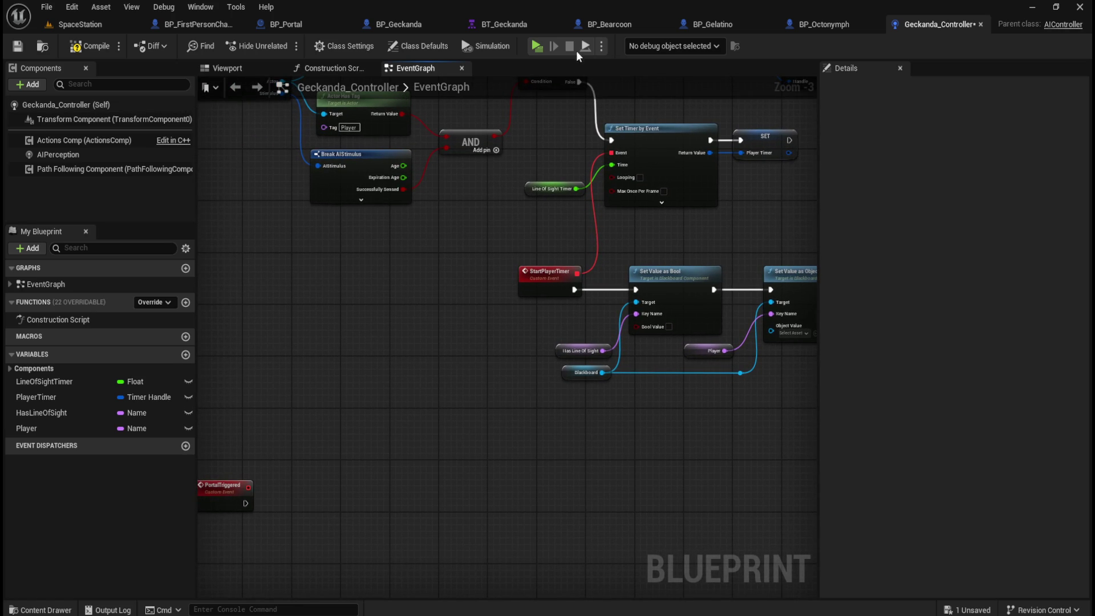
click(508, 23)
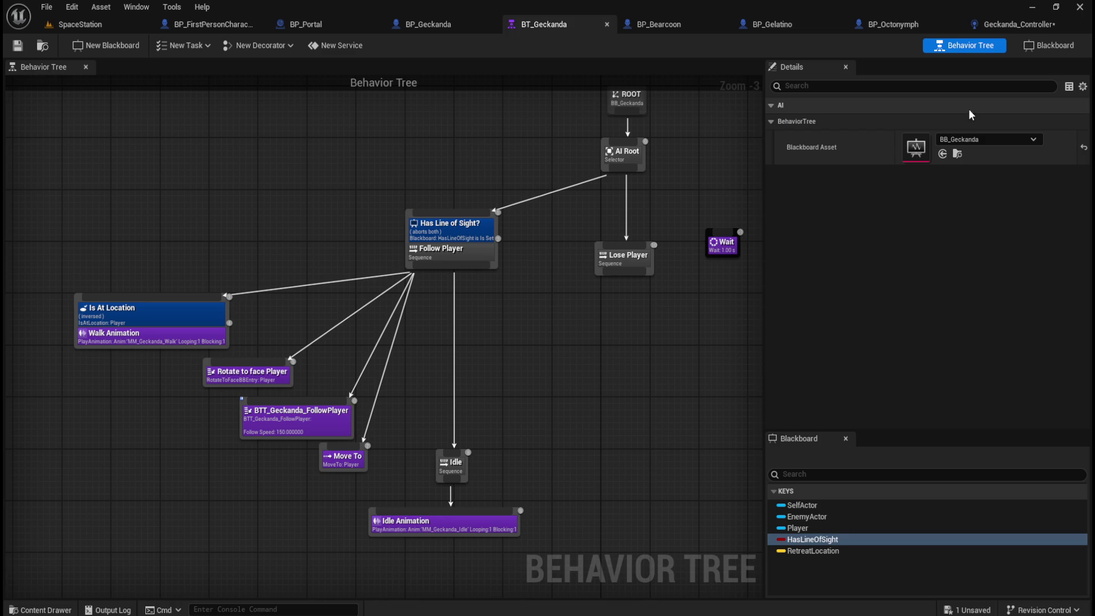
Add a new Object key named Portal to the BB_Geckanda blackboard
click(1040, 46)
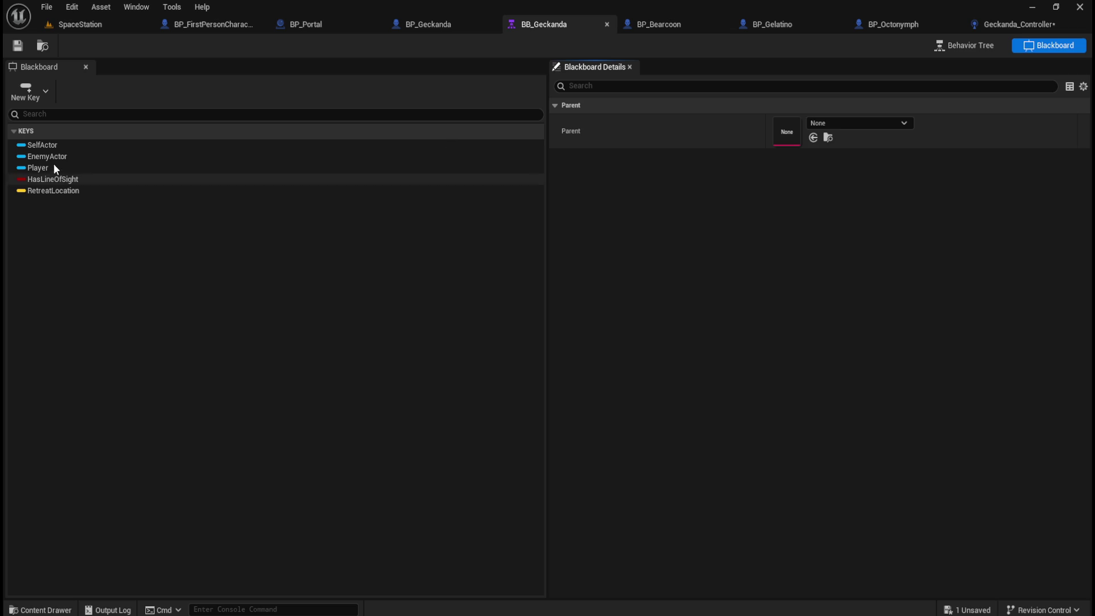
click(47, 94)
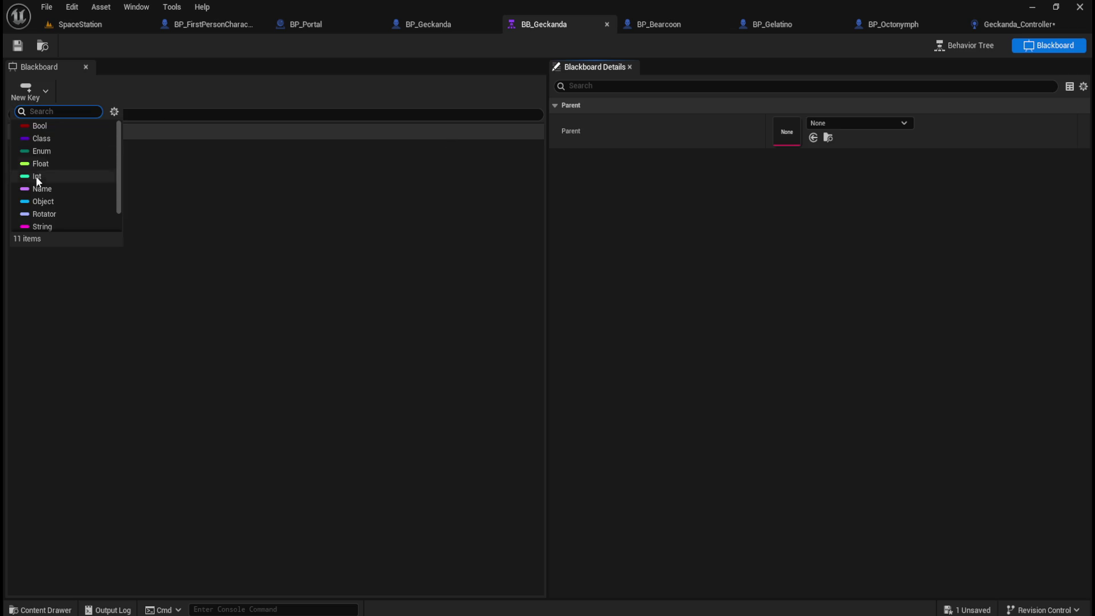
click(39, 200)
click(831, 121)
text(Portal)
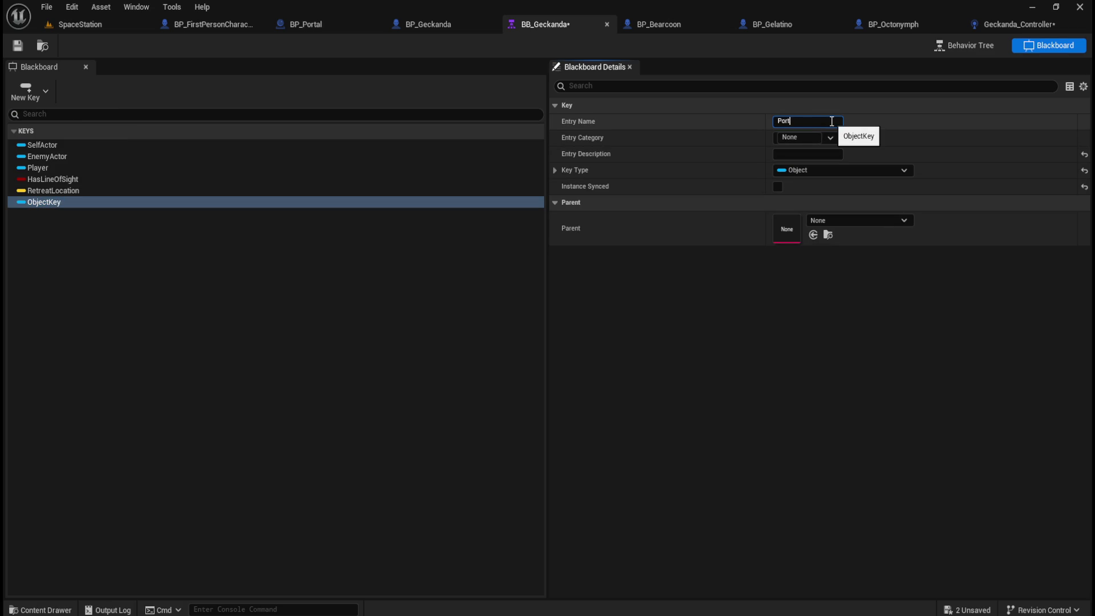
key(Return)
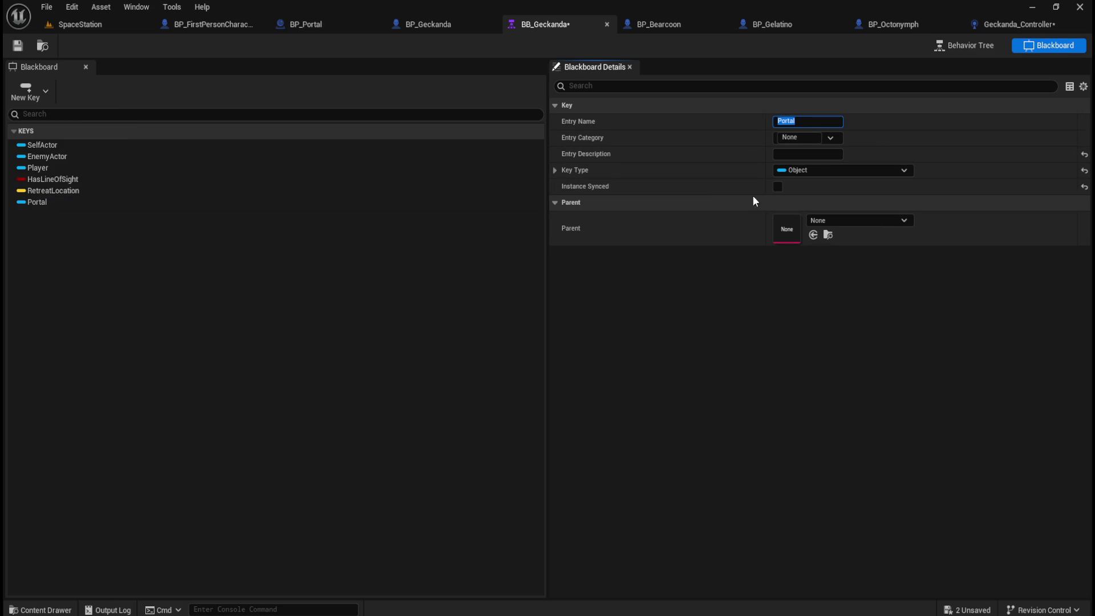
Set the Portal key's base class to Actor
click(831, 138)
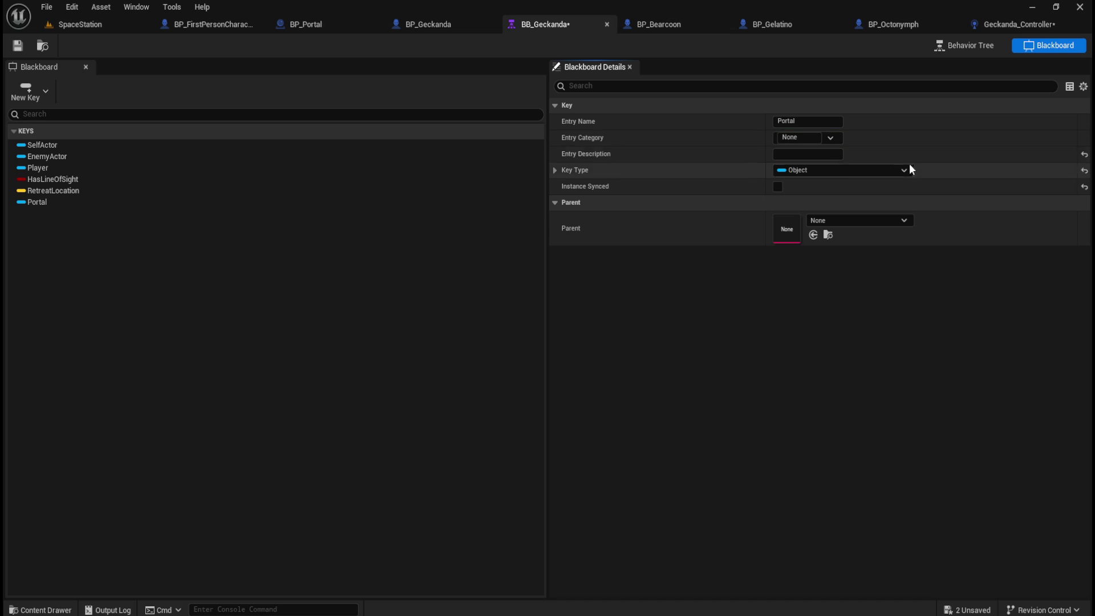
click(555, 170)
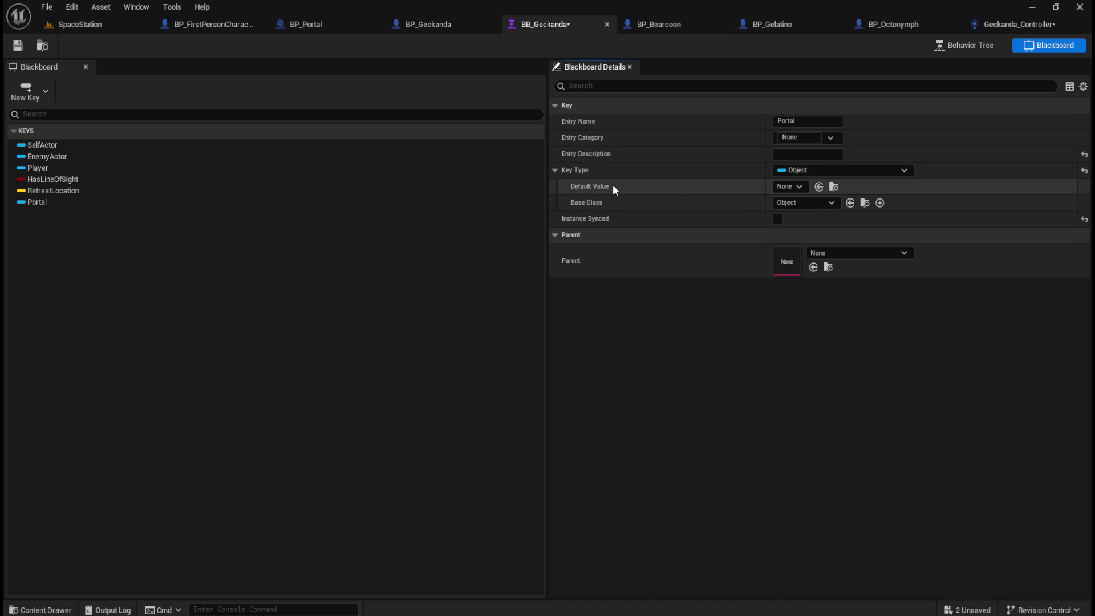
click(815, 203)
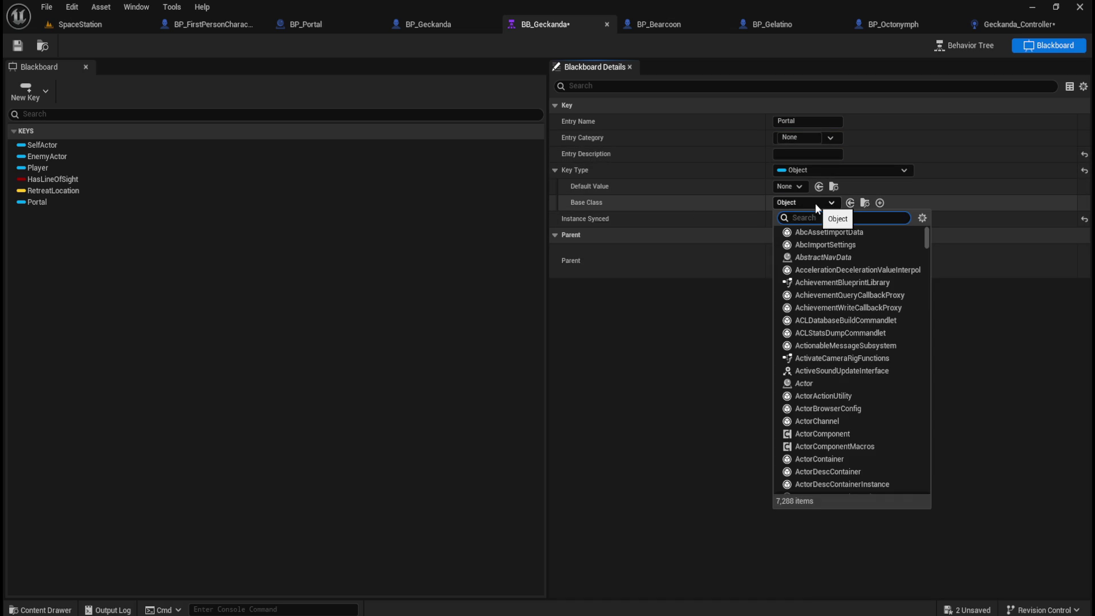
text(actor)
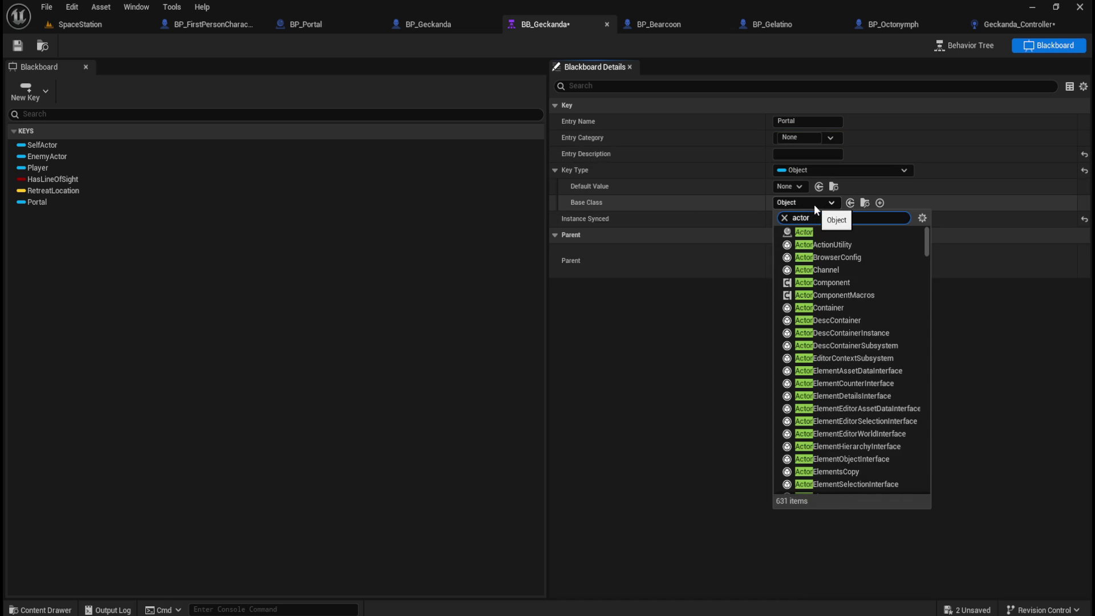
click(809, 230)
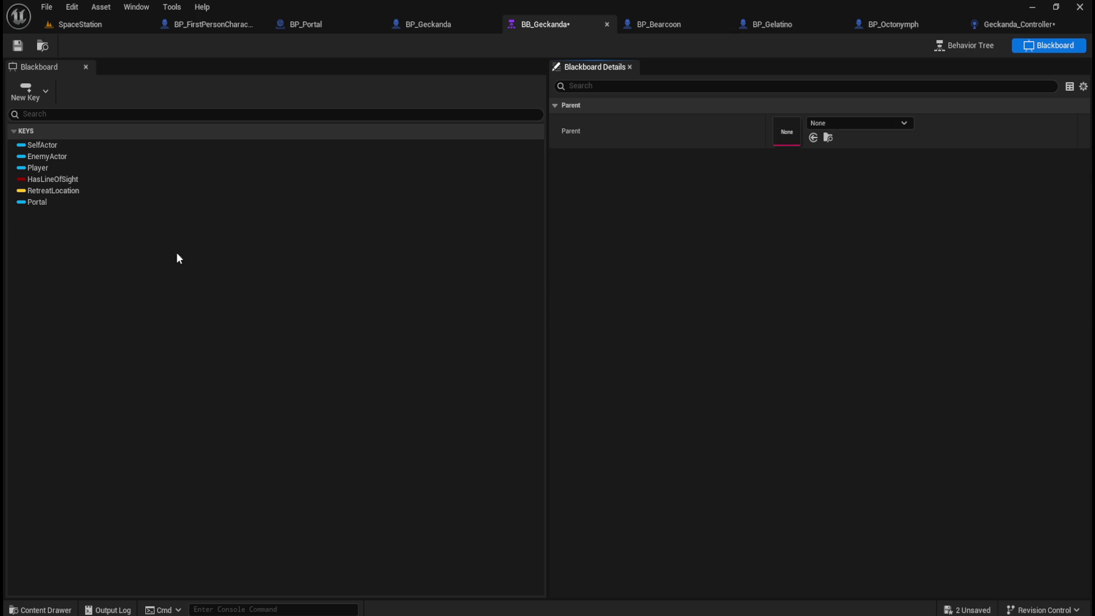
Compare the Portal key with the Player and EnemyActor keys, and check its default value options
click(55, 202)
click(52, 164)
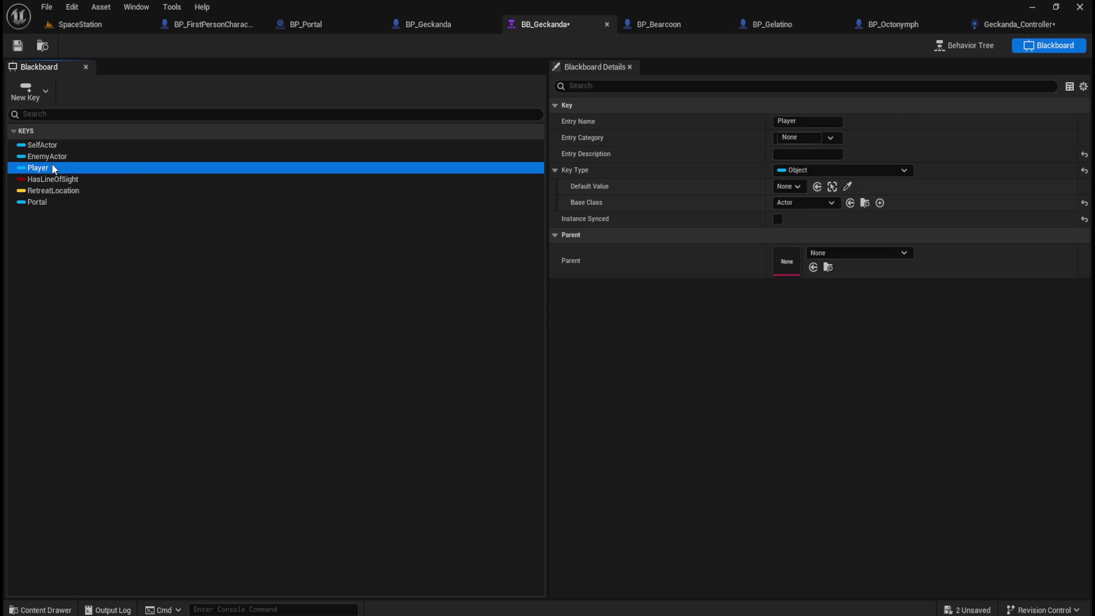
click(56, 158)
click(52, 200)
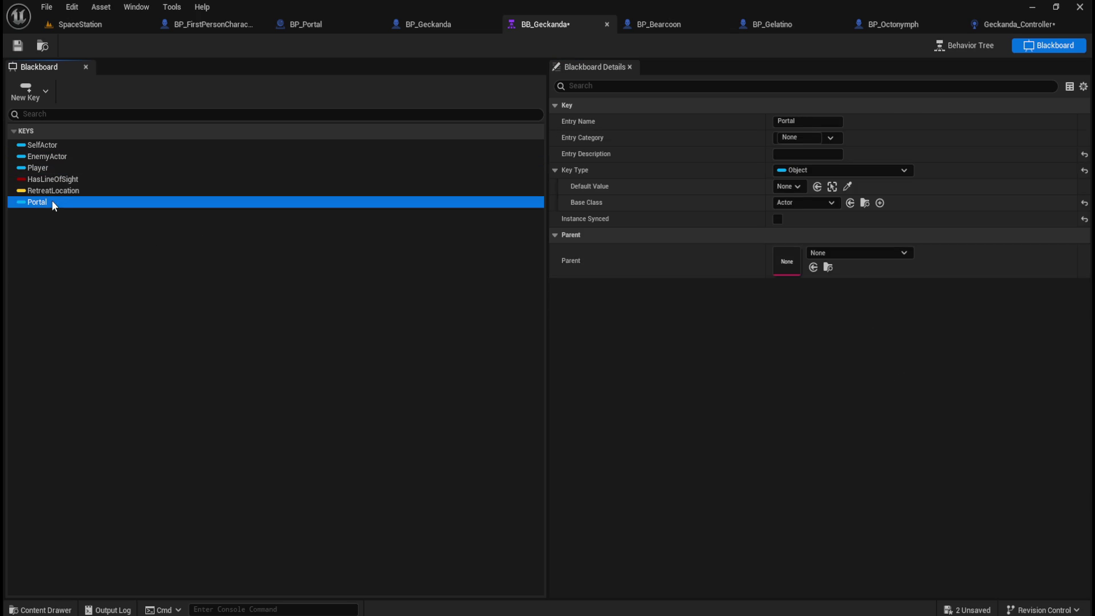
click(67, 170)
click(48, 202)
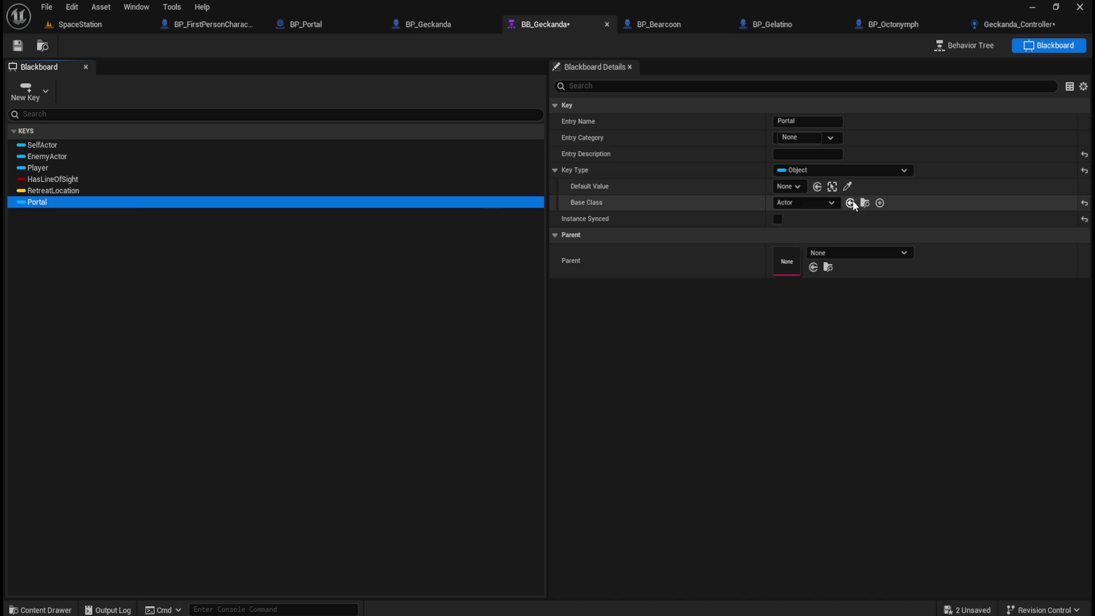
click(789, 187)
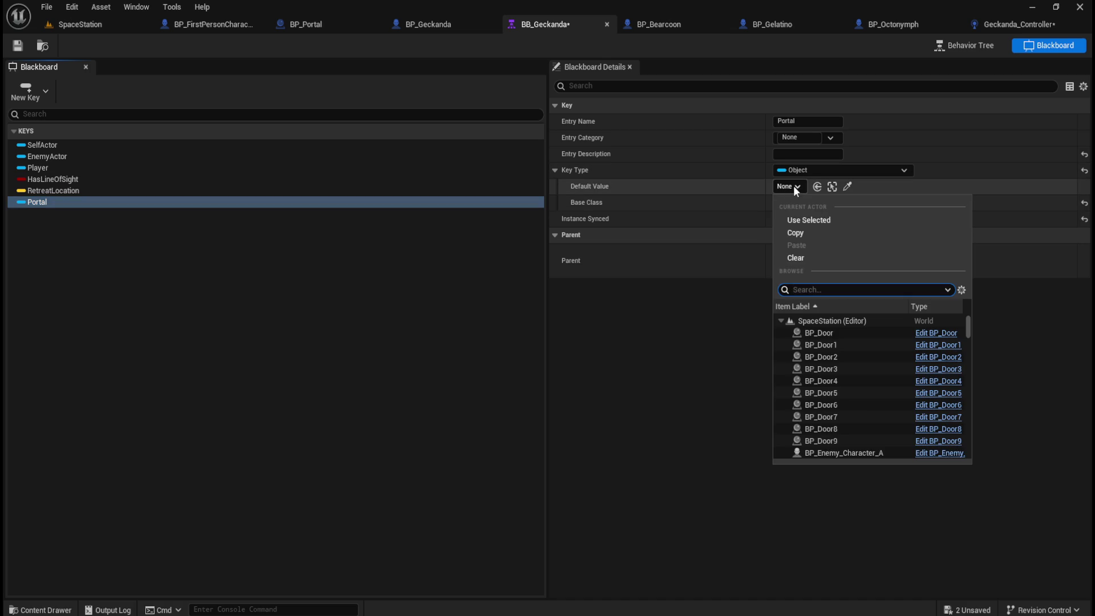
click(382, 292)
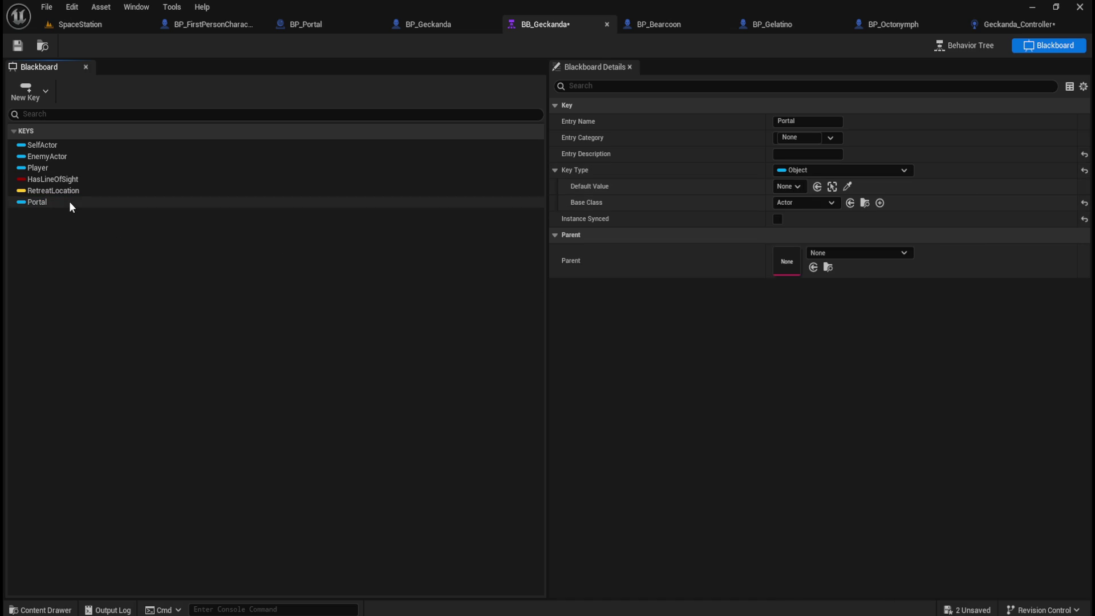
Review the Player and EnemyActor keys again, then save the blackboard
click(70, 168)
click(90, 157)
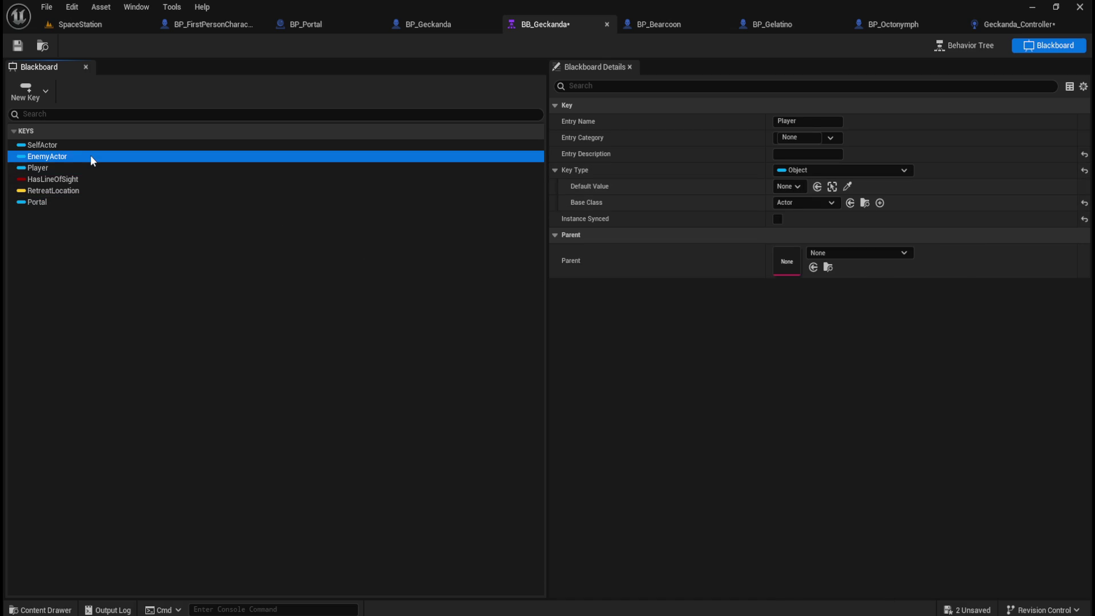
click(80, 168)
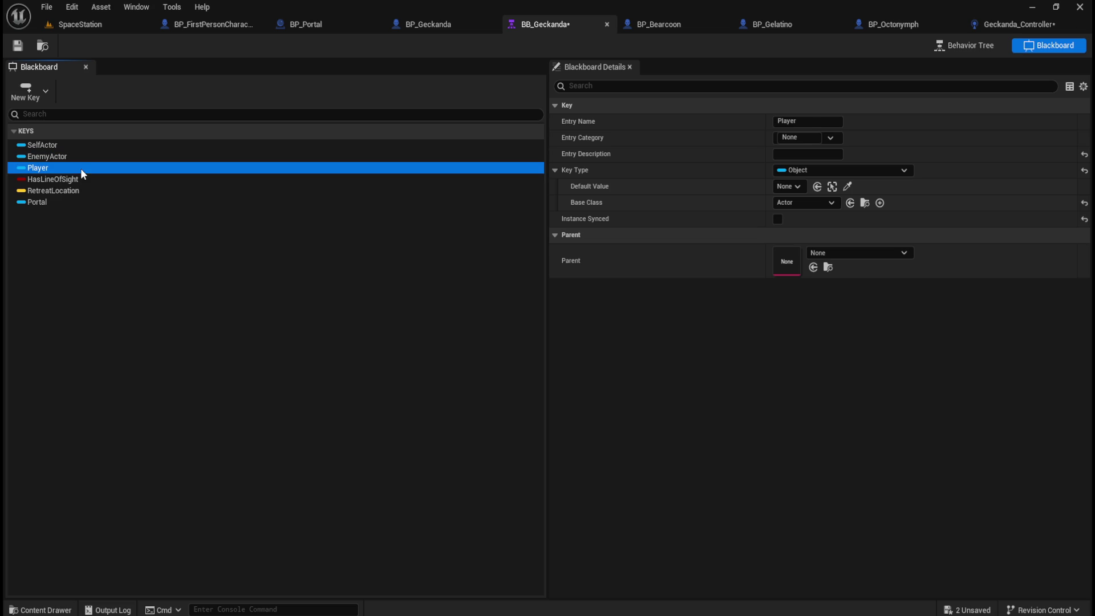
click(64, 204)
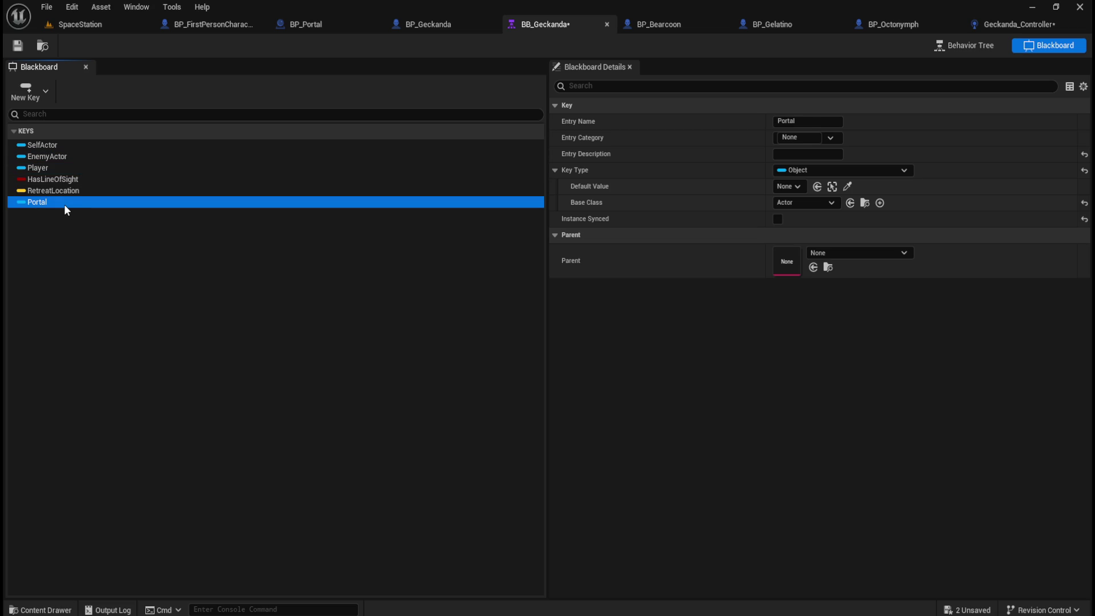
click(16, 50)
click(44, 94)
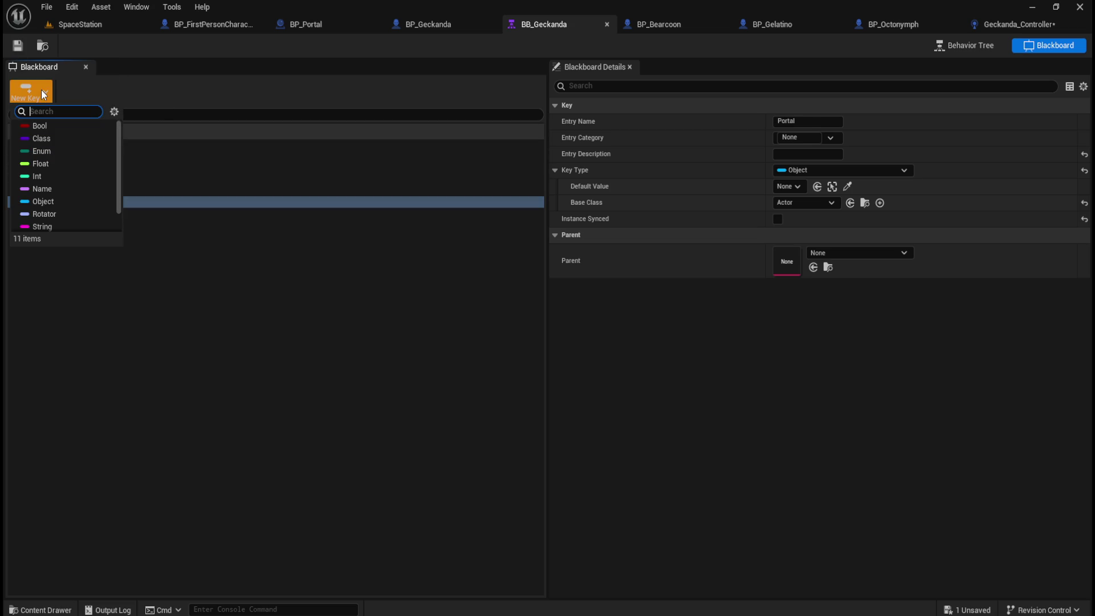
Add a Bool key named PortalReached to BB_Geckanda
click(49, 126)
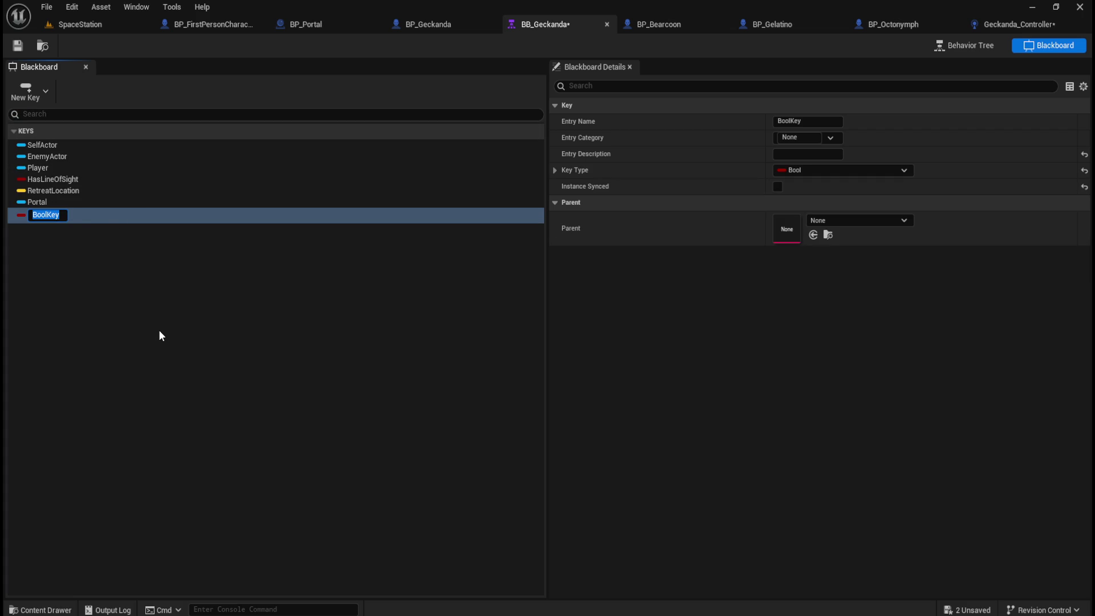
text(PortalReached)
click(17, 45)
click(79, 179)
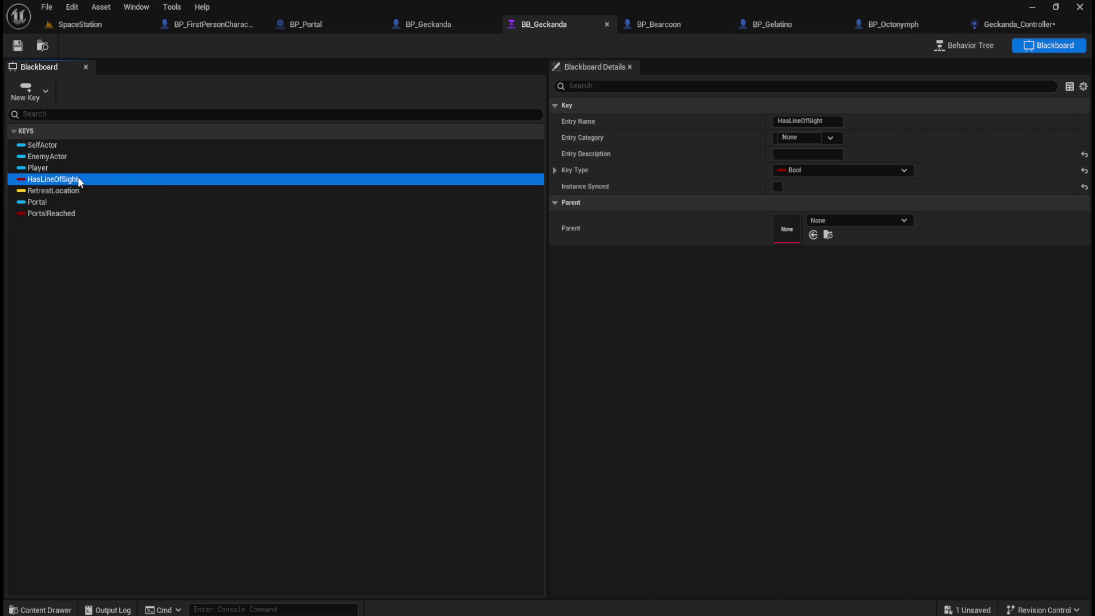
click(77, 213)
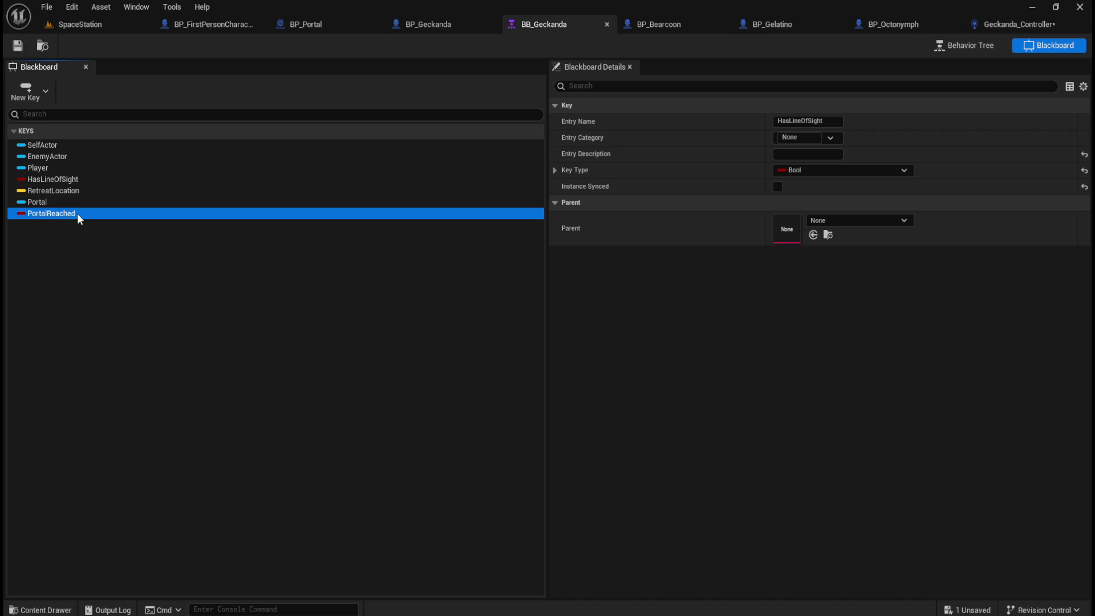
Compare the HasLineOfSight, PortalReached and Portal key details, then return to Geckanda_Controller
click(84, 179)
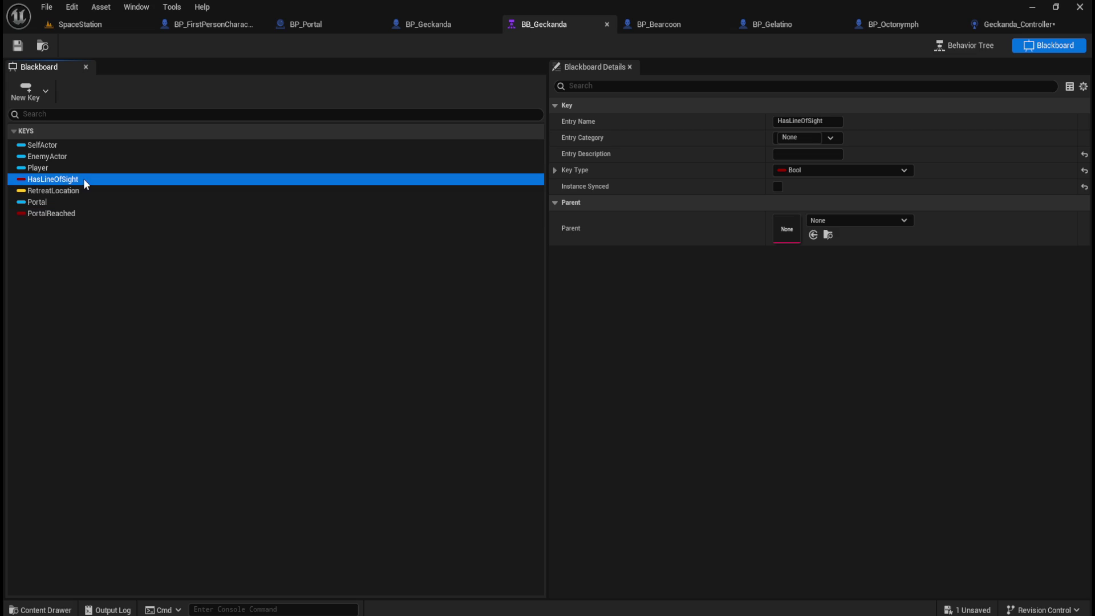
click(556, 171)
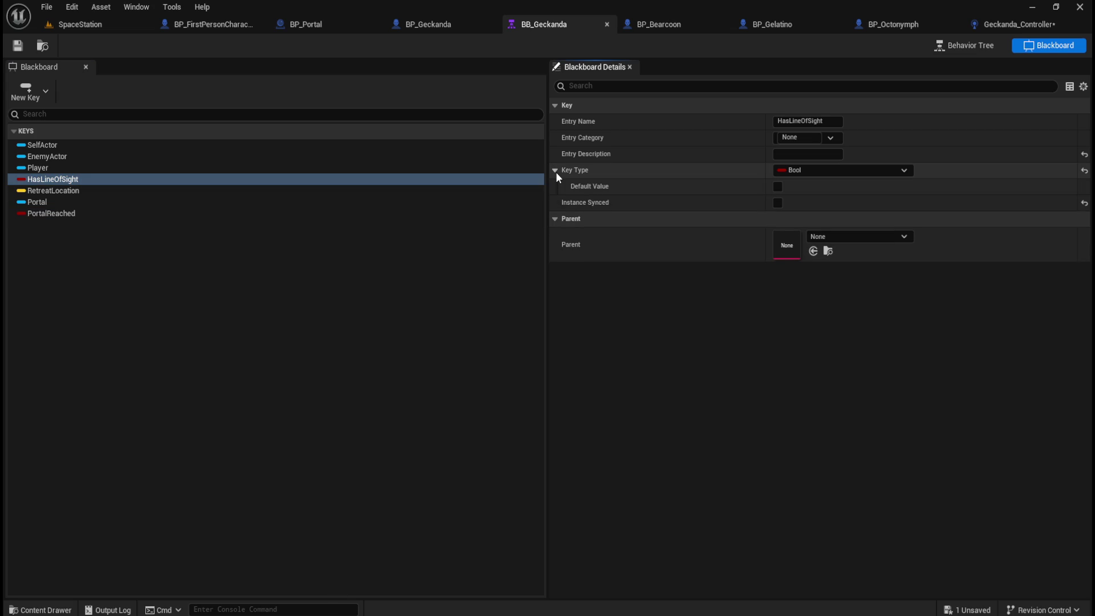
click(57, 213)
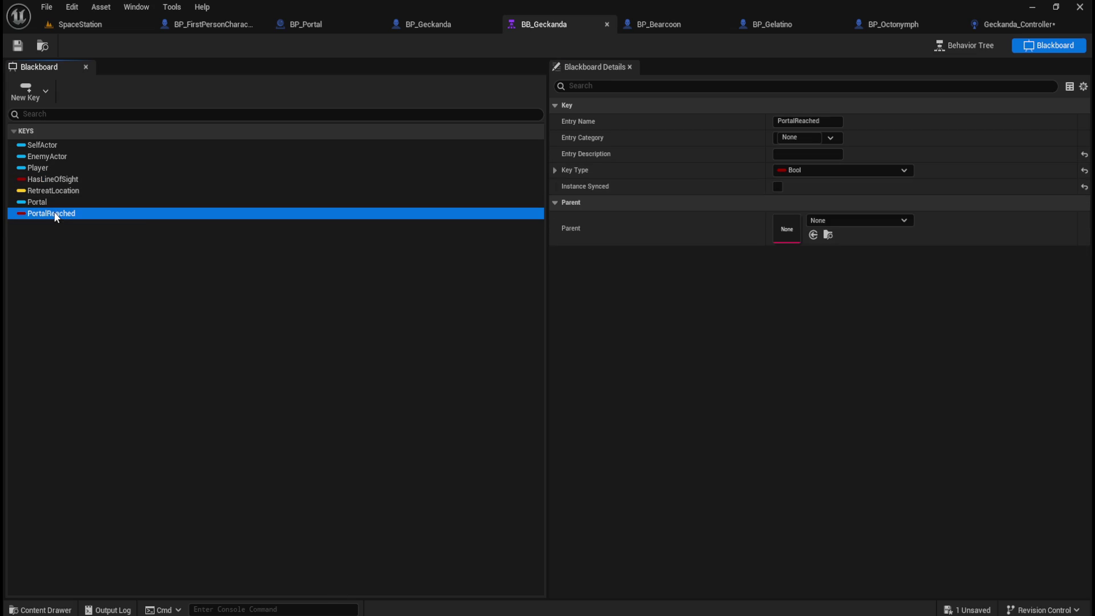
click(91, 178)
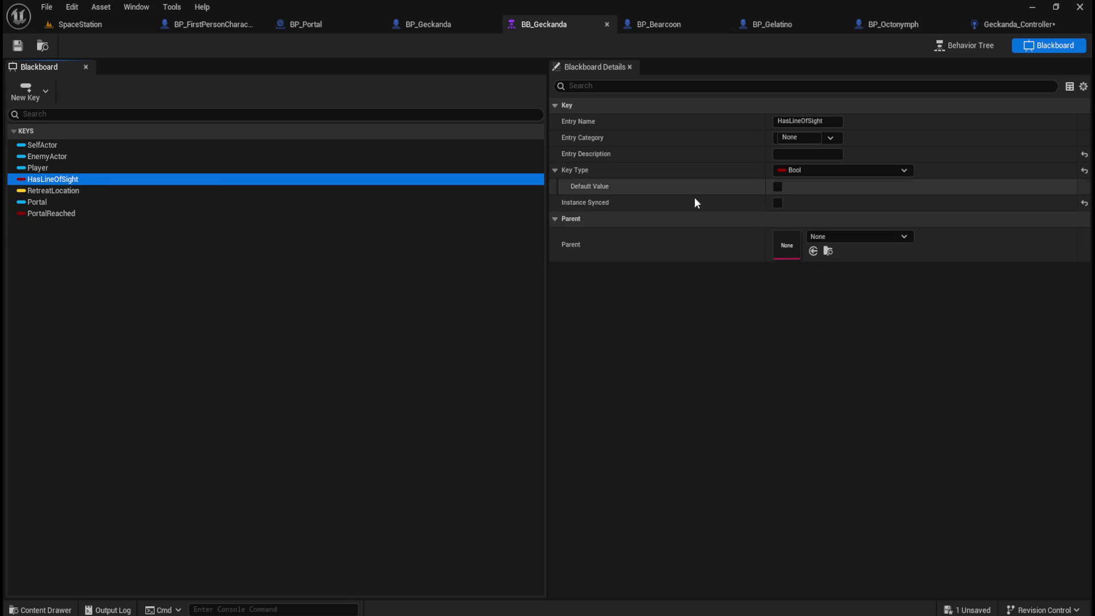
click(90, 218)
click(555, 170)
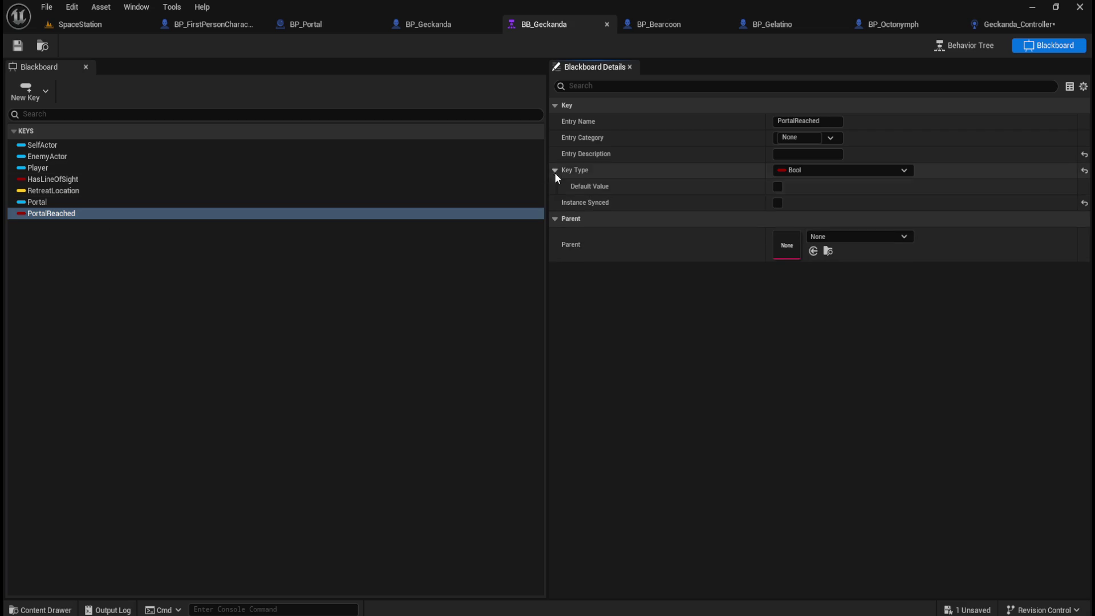
click(53, 183)
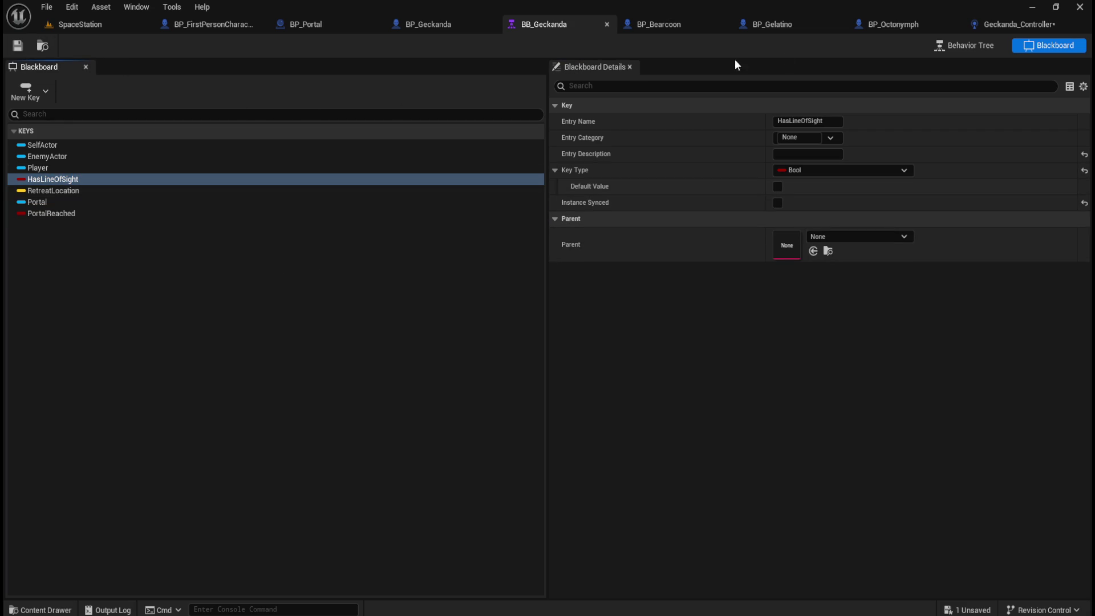
click(117, 203)
click(98, 213)
click(120, 201)
click(103, 212)
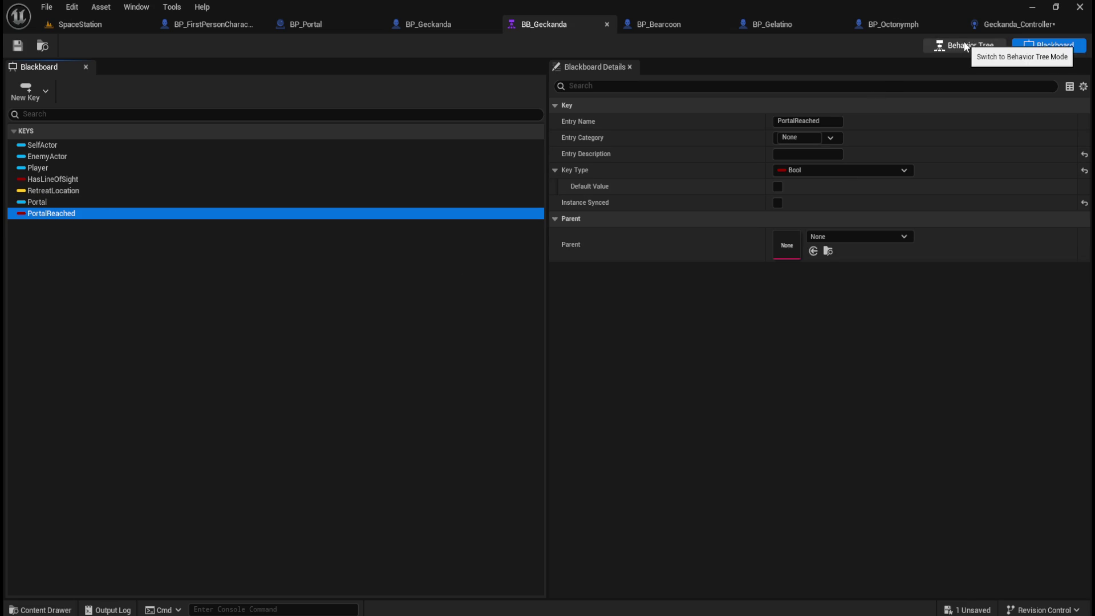
click(1007, 26)
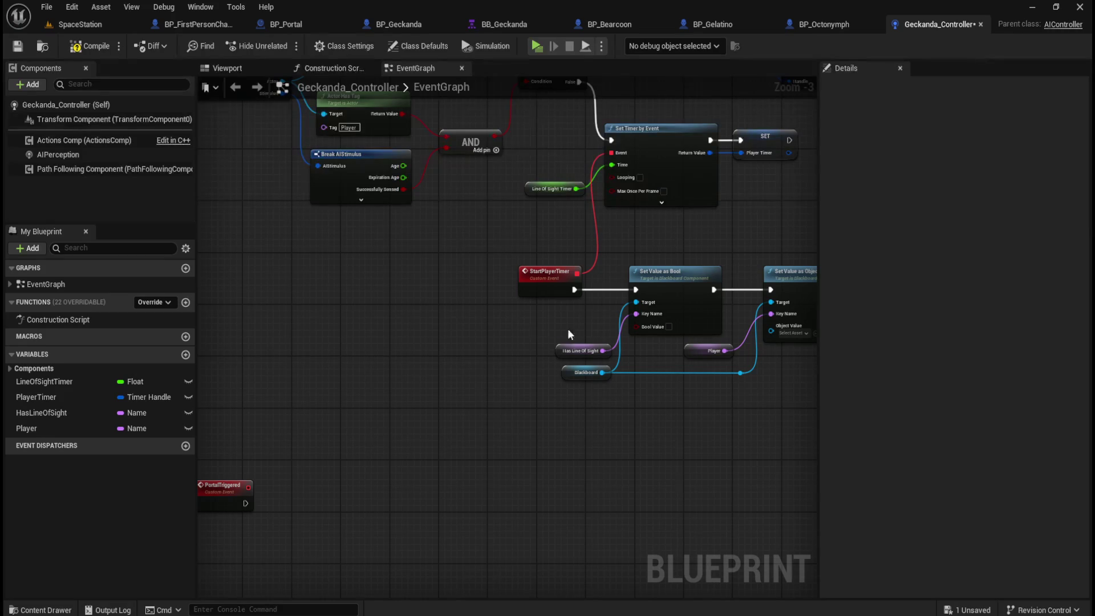
Reposition the PortalTriggered event node in the Geckanda_Controller event graph
drag(432, 465, 547, 421)
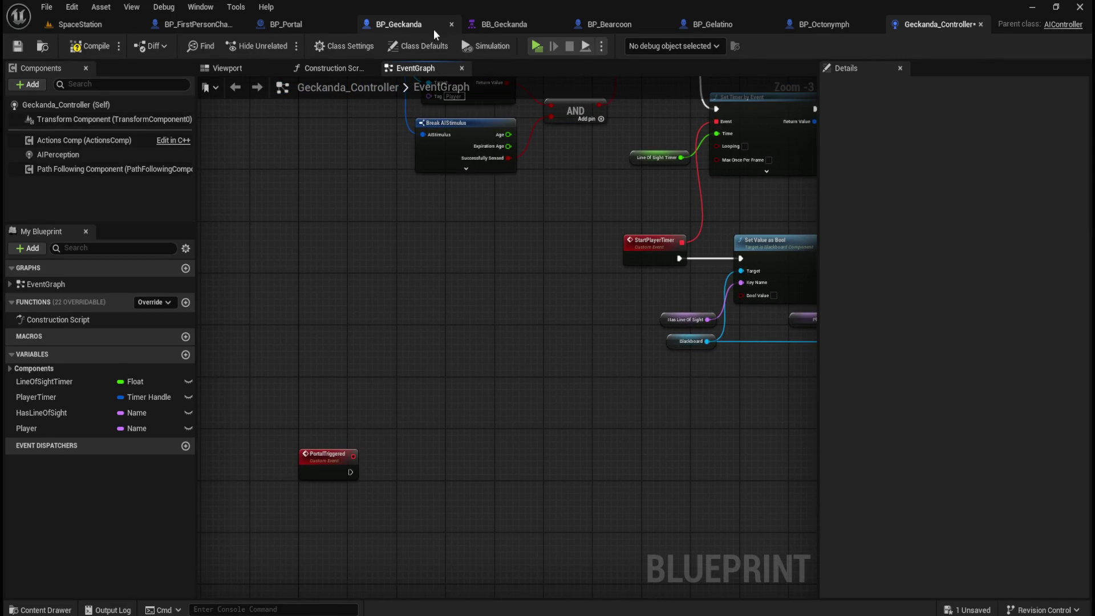
click(412, 24)
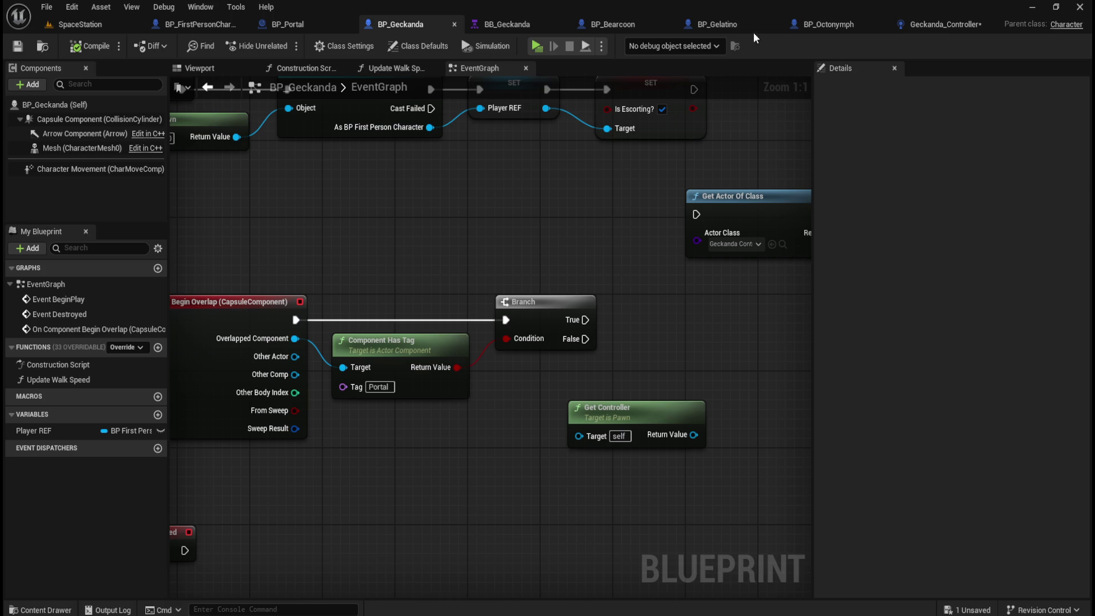
click(491, 25)
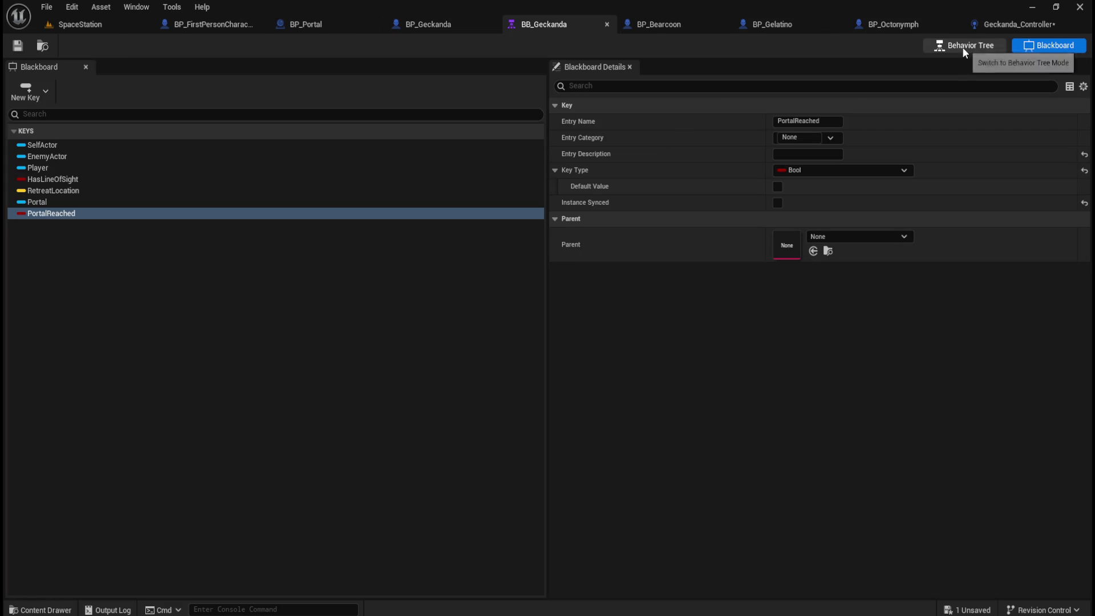
click(995, 24)
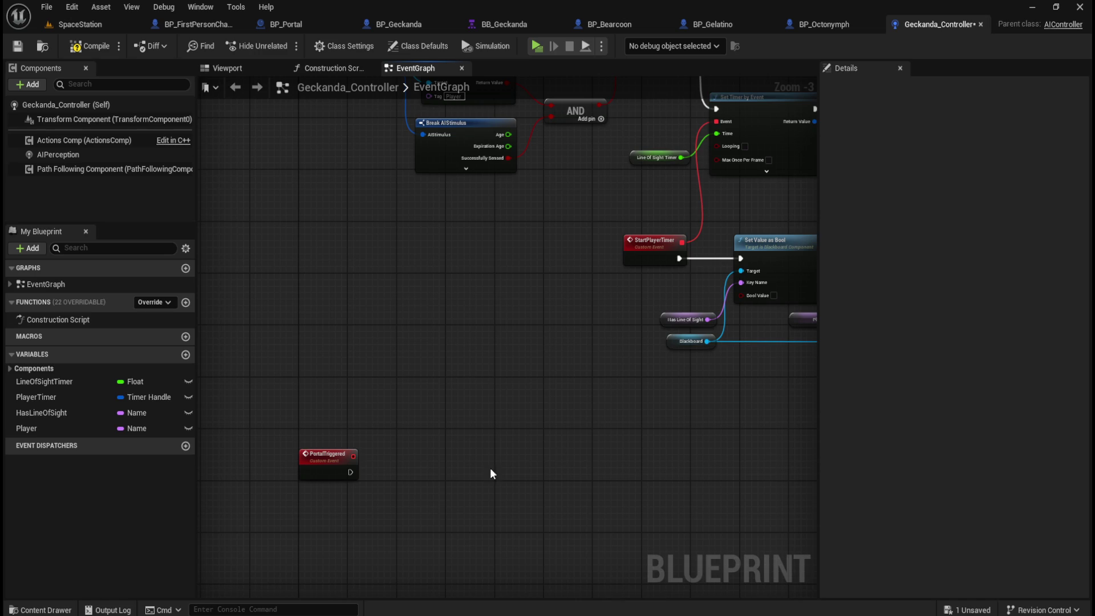
mouse_move(530, 402)
mouse_down()
mouse_move(481, 379)
mouse_move(521, 386)
mouse_move(372, 408)
mouse_move(498, 356)
mouse_up()
drag(328, 427, 678, 410)
mouse_move(681, 345)
mouse_down()
mouse_move(382, 402)
mouse_move(353, 397)
mouse_move(515, 391)
mouse_move(433, 391)
mouse_move(358, 426)
mouse_move(300, 432)
mouse_up()
click(402, 446)
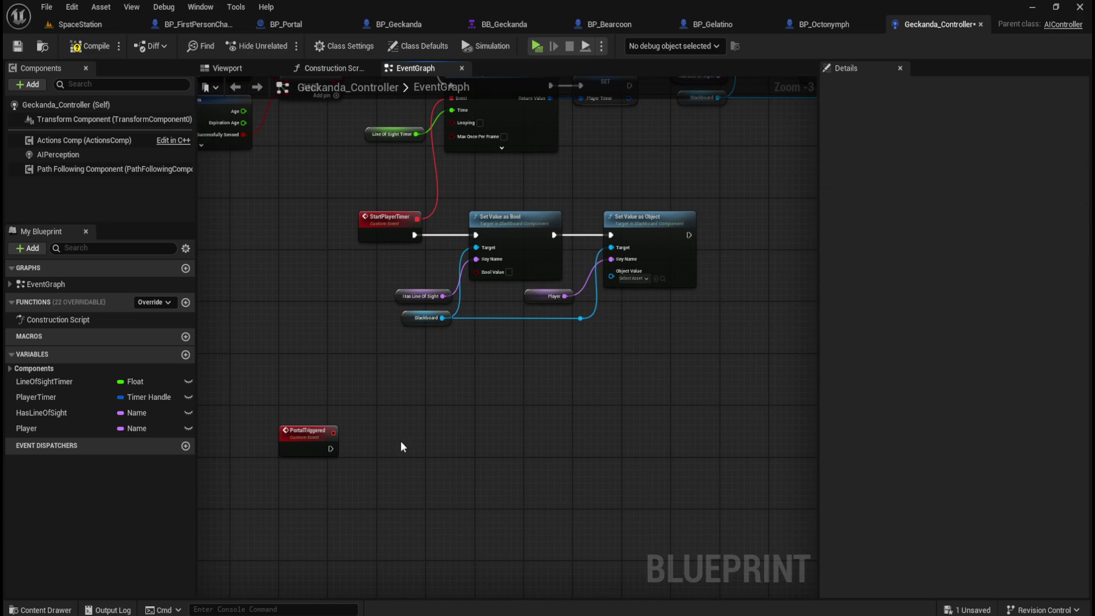
Add a Blackboard getter node and place it below PortalTriggered
right_click(365, 480)
text(get blackboard)
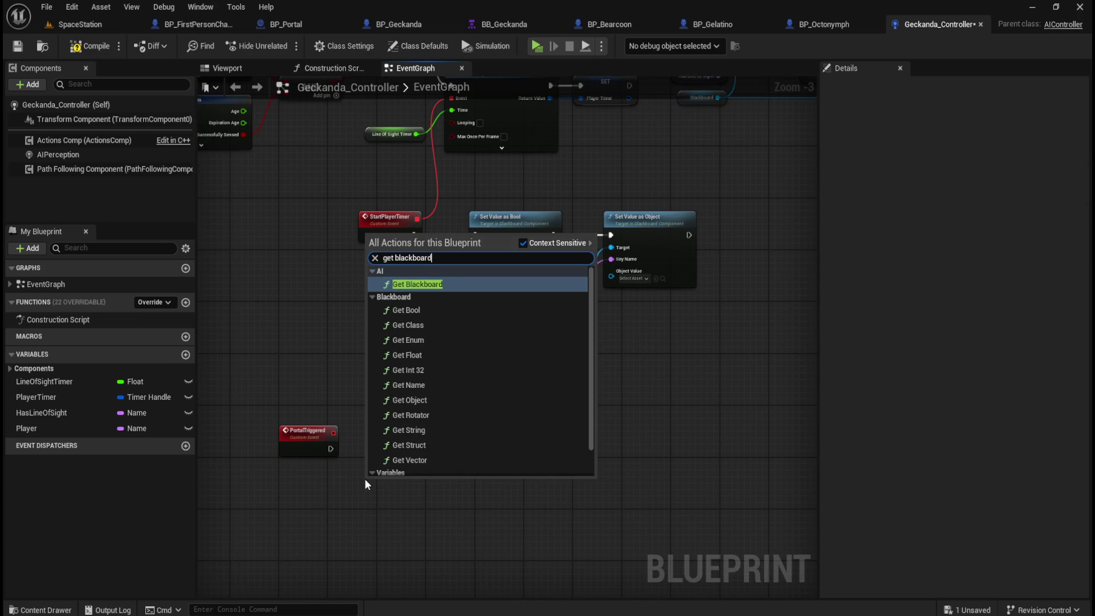
scroll(607, 416, down, 2)
scroll(559, 420, down, 3)
click(433, 473)
scroll(593, 436, up, 1)
scroll(440, 401, up, 1)
scroll(492, 437, up, 1)
drag(493, 438, 542, 428)
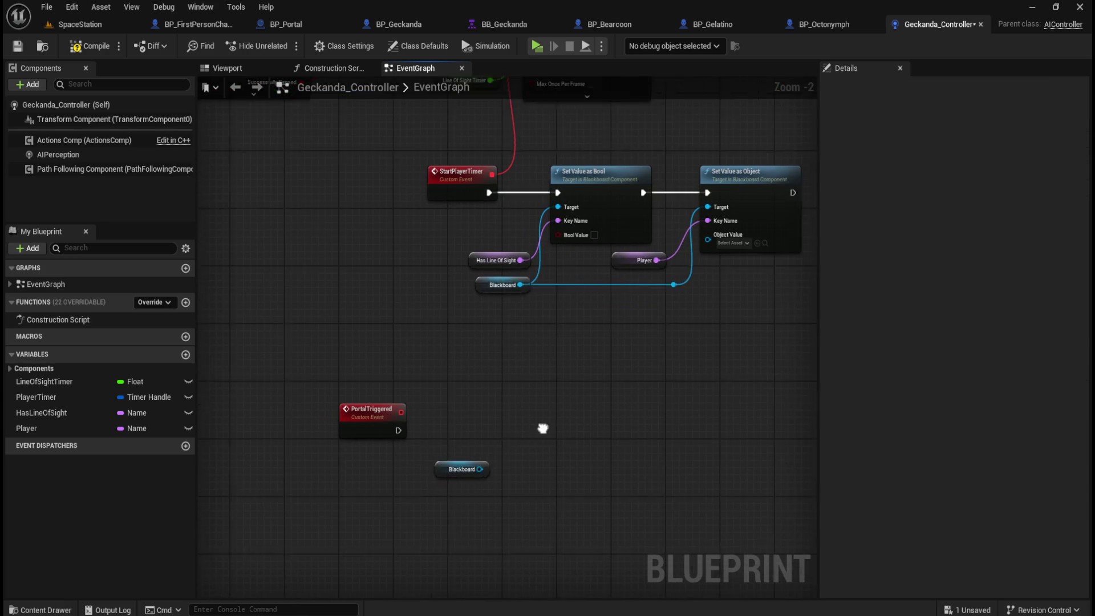
click(467, 459)
drag(450, 463, 408, 476)
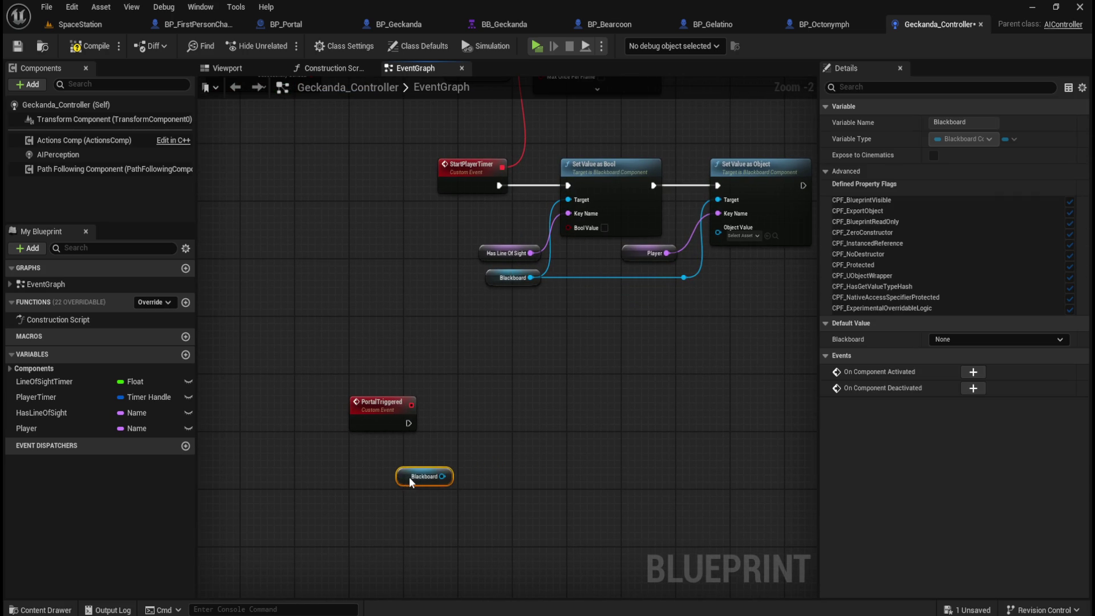
click(533, 437)
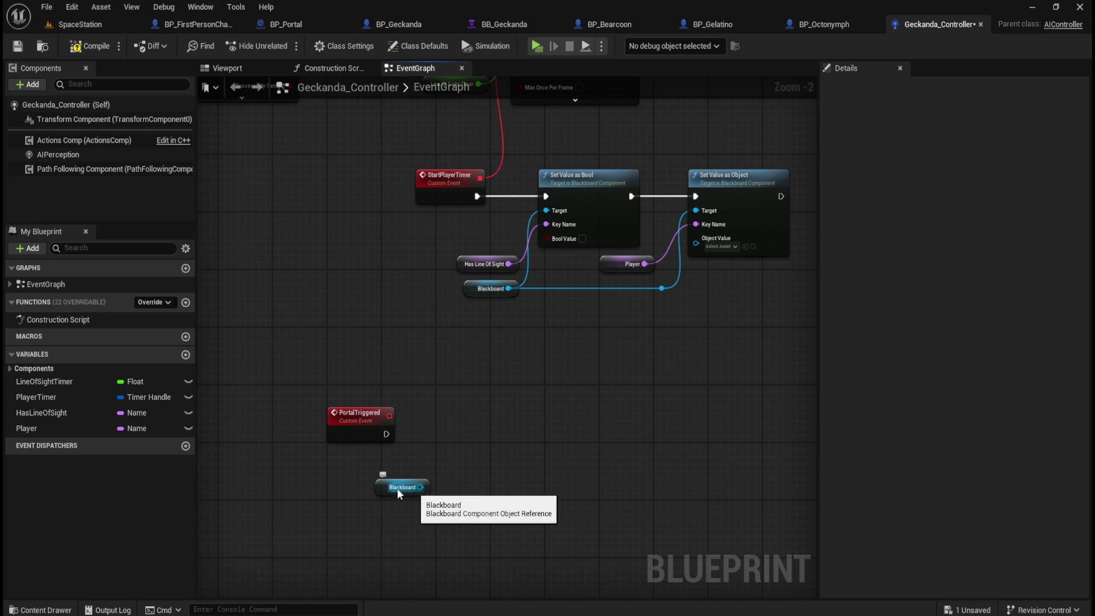
Inspect the HasLineOfSight variable and look over the Branch and StartPlayerTimer nodes
click(39, 414)
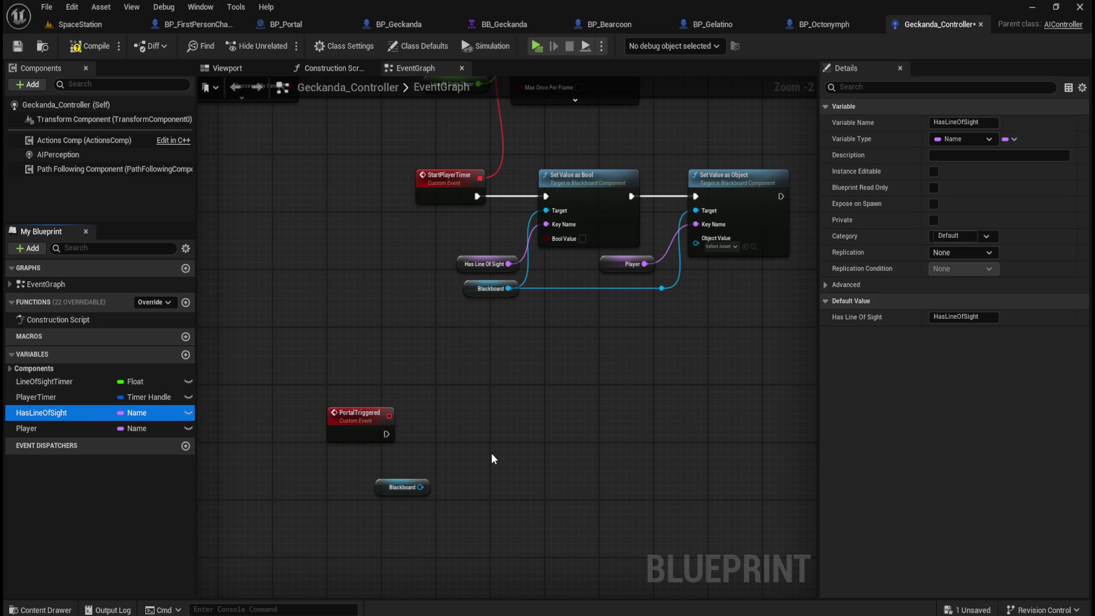
click(435, 492)
mouse_move(508, 430)
mouse_down()
mouse_move(468, 539)
mouse_move(520, 392)
mouse_move(489, 444)
mouse_move(596, 452)
mouse_up()
mouse_move(525, 501)
mouse_down()
mouse_move(627, 416)
mouse_move(378, 452)
mouse_move(626, 365)
mouse_up()
drag(377, 536, 627, 388)
Wire a Set Value as Bool node from Blackboard and place it beside PortalTriggered
key(ctrl+v)
mouse_move(450, 523)
mouse_down()
mouse_move(490, 504)
mouse_move(505, 476)
mouse_up()
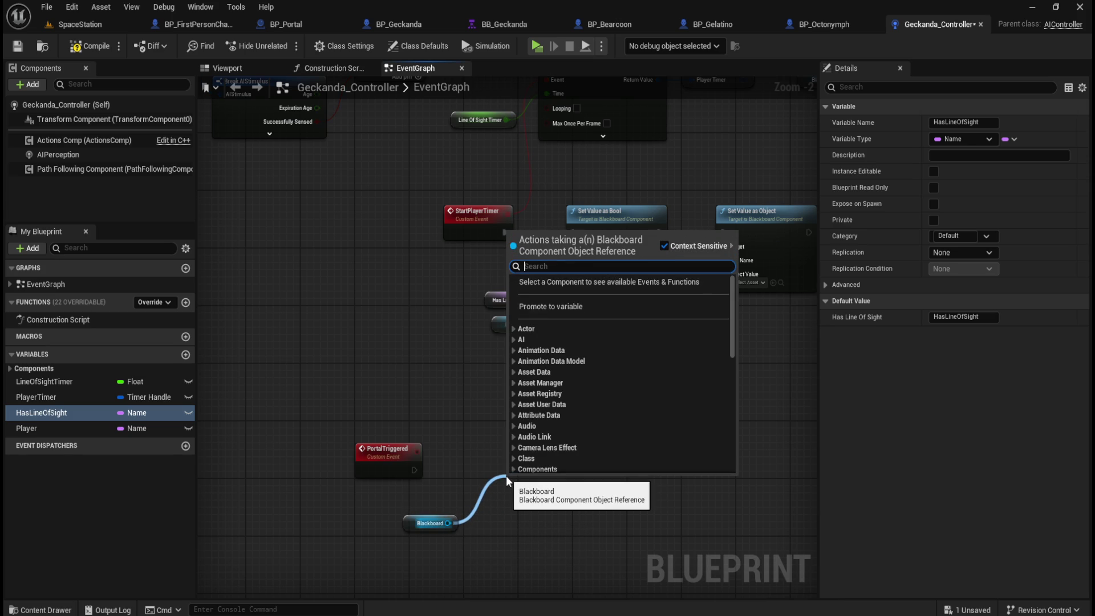
text(set value asbool)
key(Return)
drag(558, 482, 550, 439)
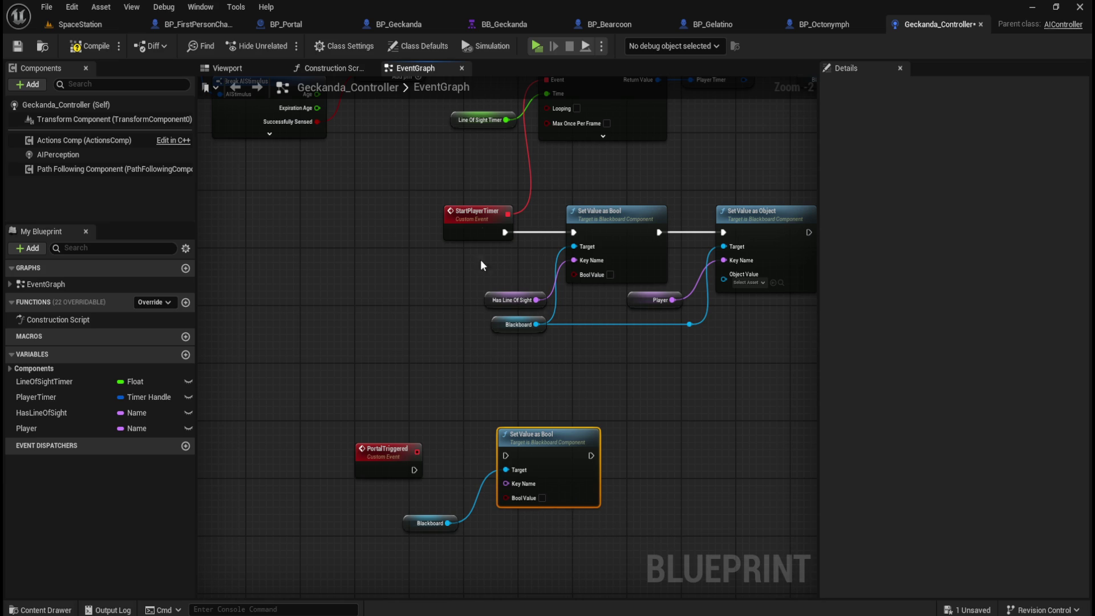
click(514, 25)
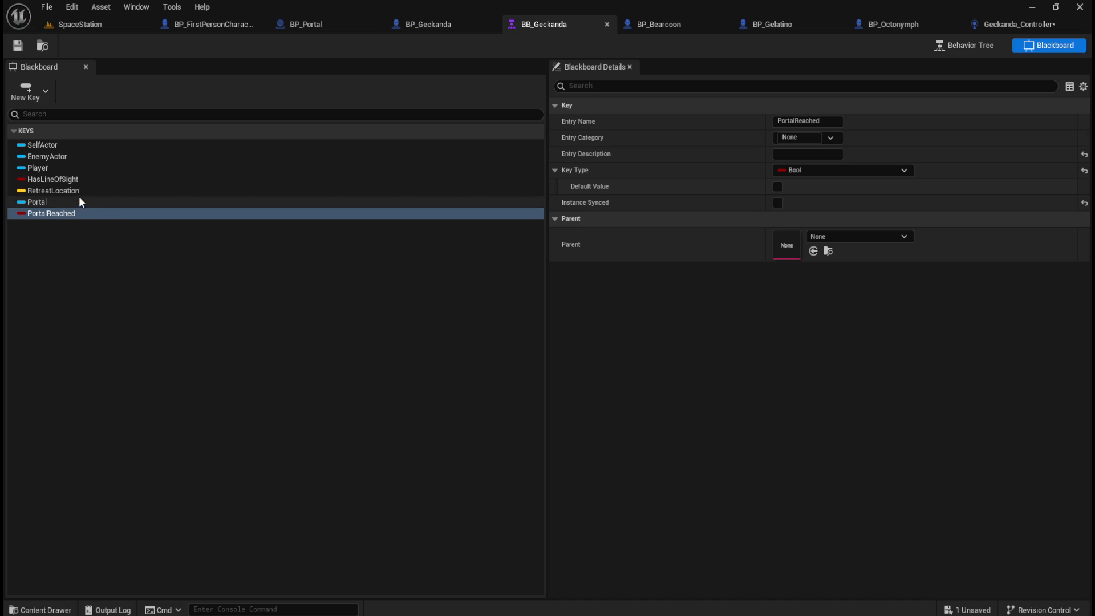
Promote the Set Value as Bool Key Name input to a variable named PortalReached
click(810, 121)
click(1011, 25)
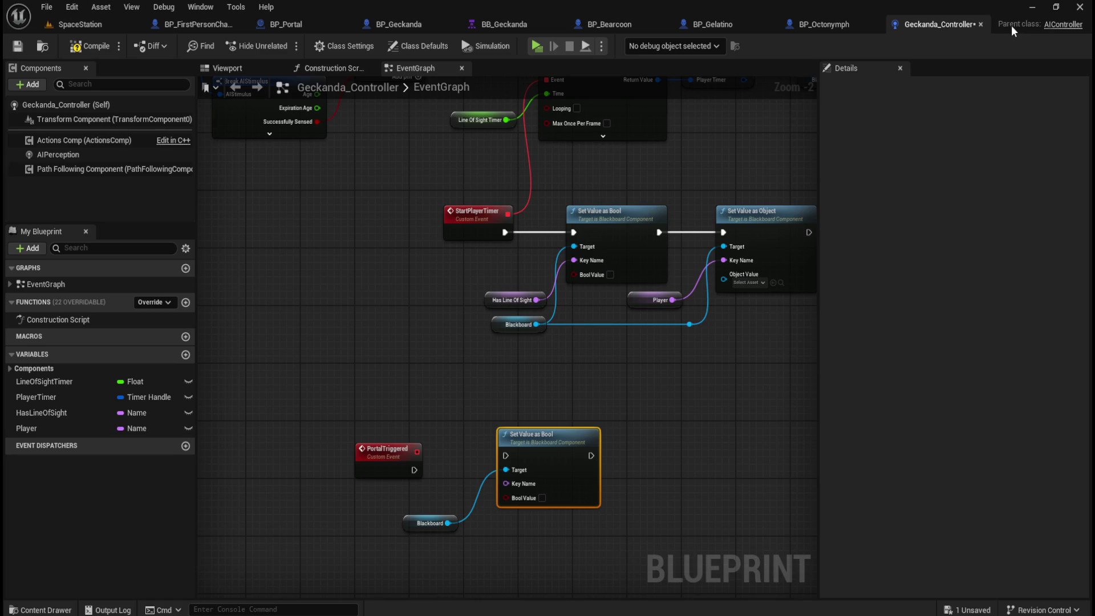
right_click(519, 482)
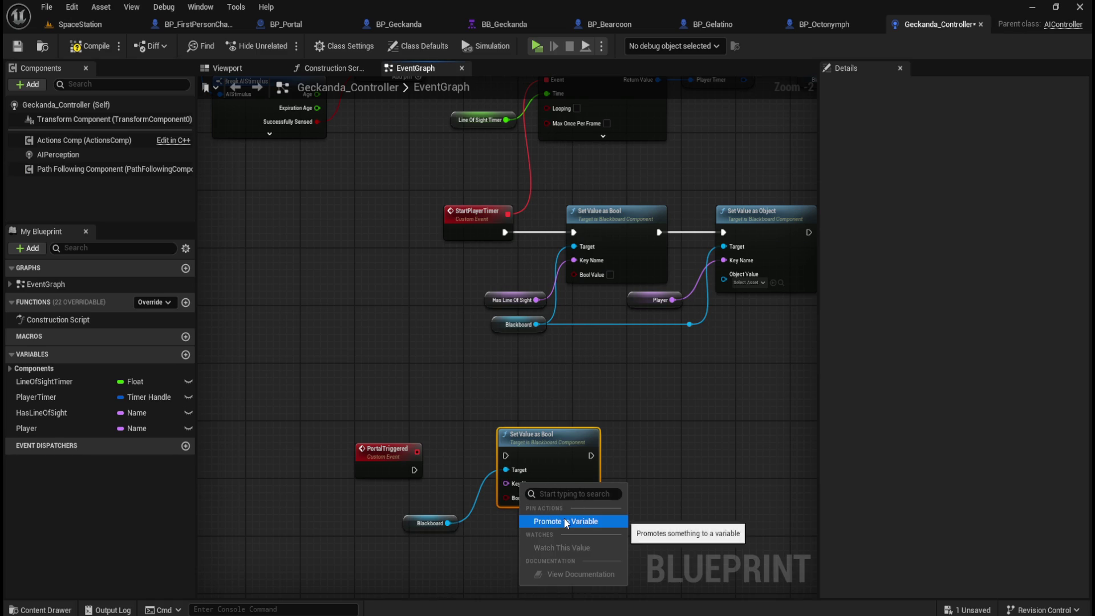
click(547, 520)
click(425, 431)
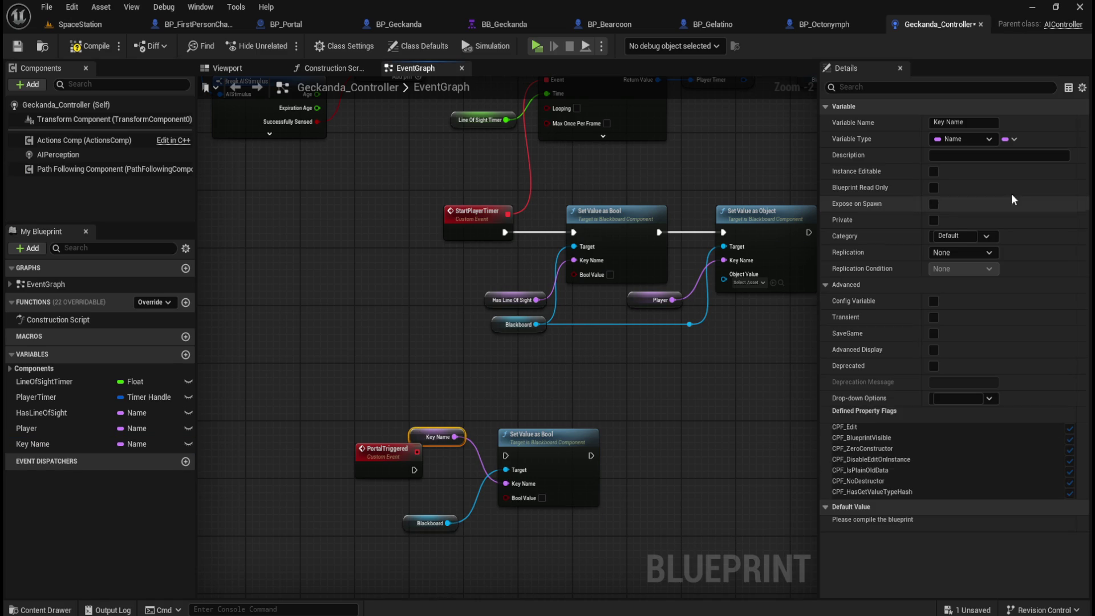
click(975, 121)
text(PortalReached)
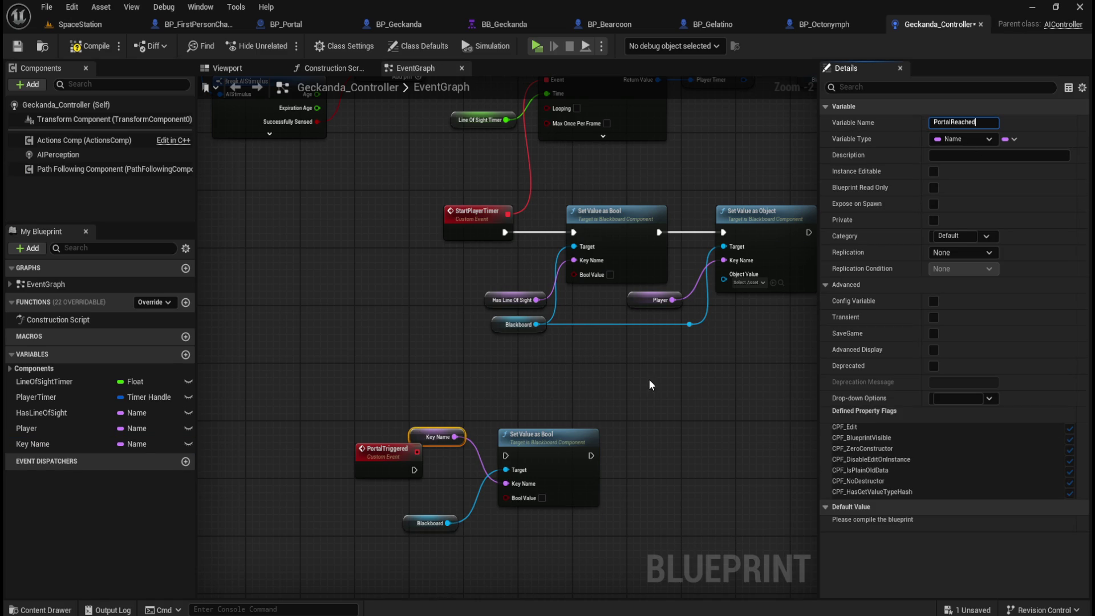
click(608, 395)
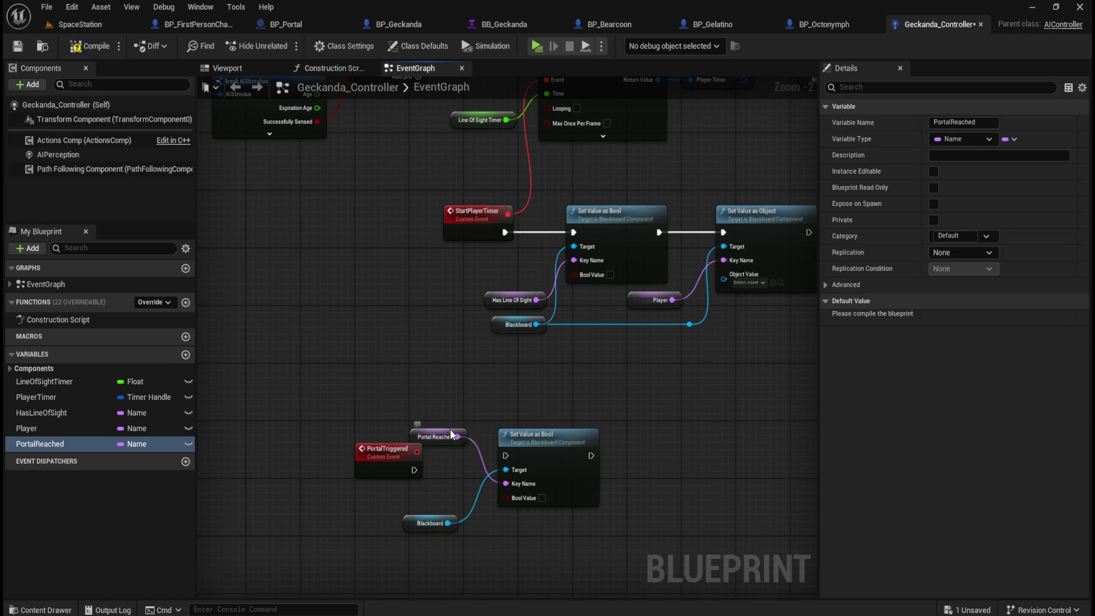
Set Bool Value to true and group the PortalReached, Blackboard and Set Value nodes
drag(449, 435, 445, 500)
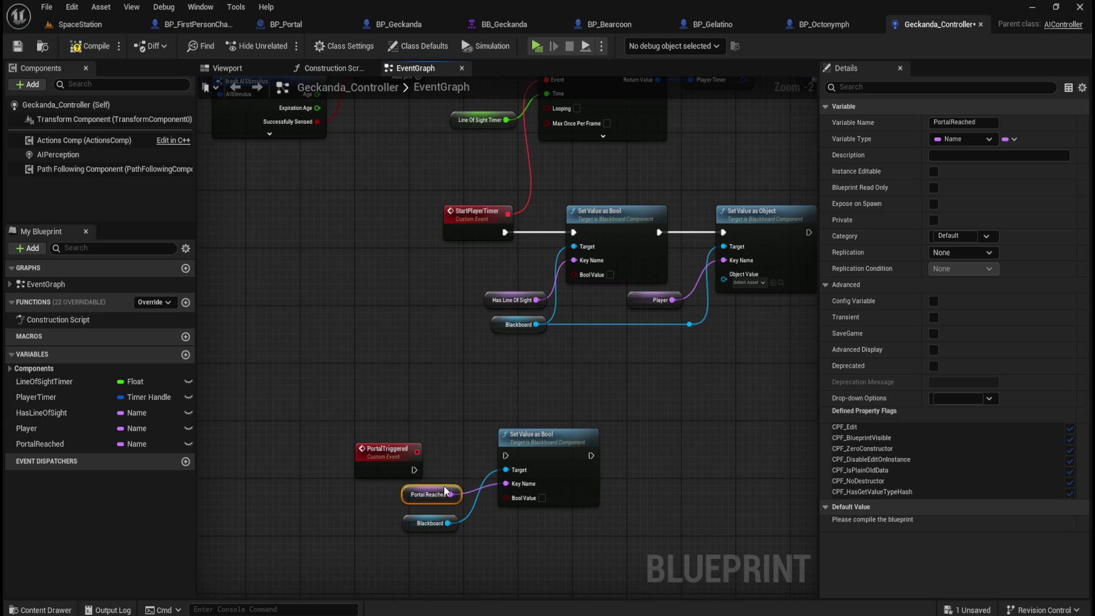
click(542, 497)
click(516, 536)
drag(511, 550, 485, 515)
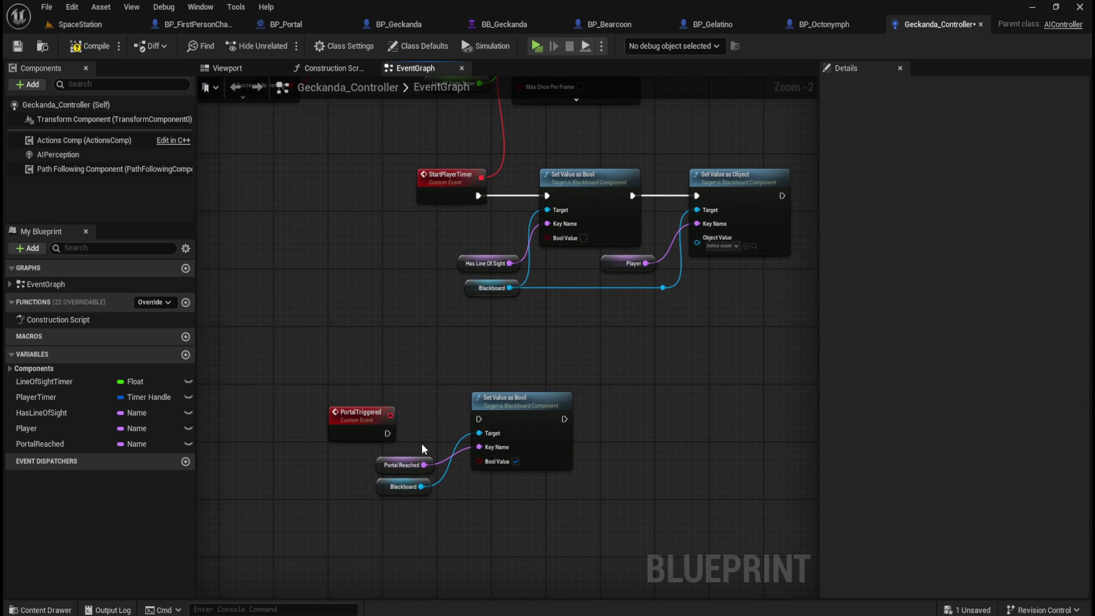
drag(425, 430, 517, 497)
drag(532, 436, 526, 450)
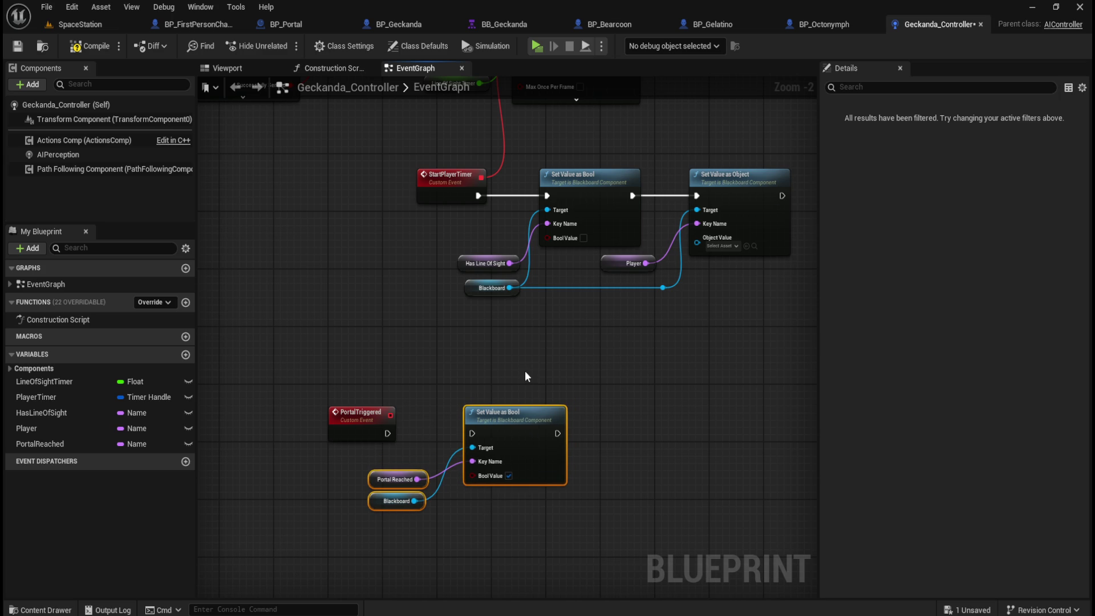
click(487, 401)
Adjust the graph view and drag a new wire from the Blackboard node
mouse_move(394, 309)
mouse_down()
mouse_move(380, 225)
mouse_move(404, 249)
mouse_up()
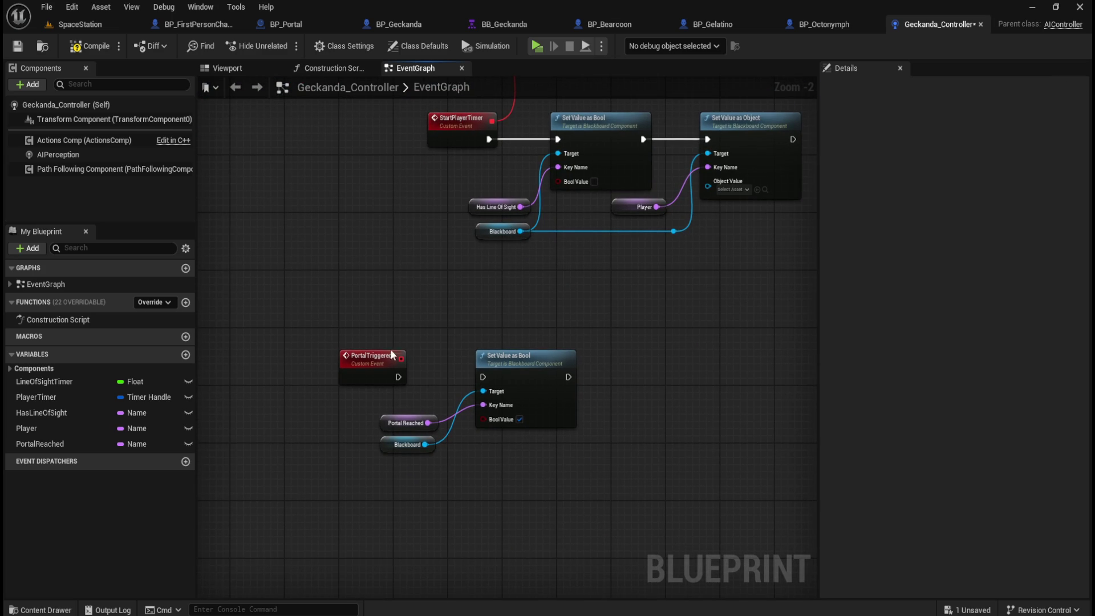
mouse_move(429, 312)
mouse_down()
mouse_move(442, 331)
mouse_move(414, 262)
mouse_up()
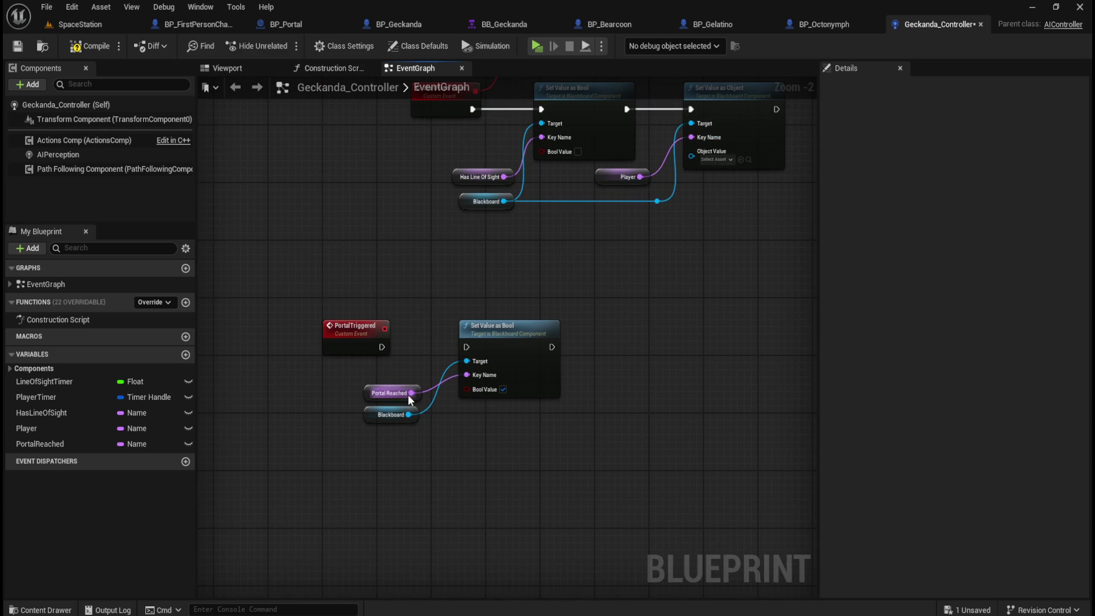
mouse_move(627, 406)
mouse_down()
mouse_move(611, 435)
mouse_move(589, 413)
mouse_move(496, 472)
mouse_up()
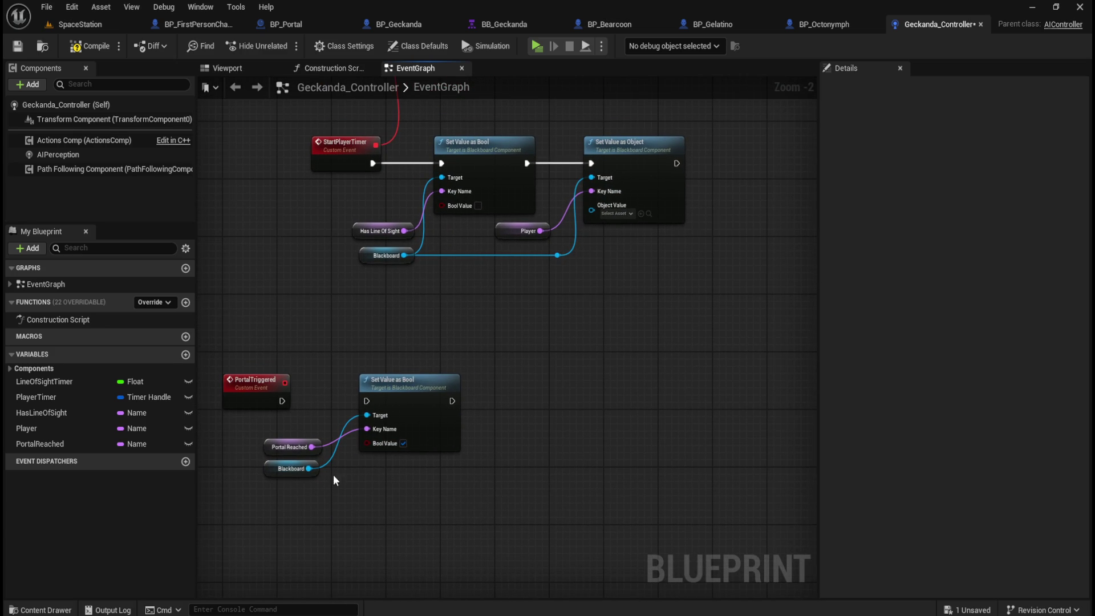
drag(309, 468, 515, 467)
Add a Set Value as Object node chained after Set Value as Bool, with an aligned reroute
text(set value as object)
key(Return)
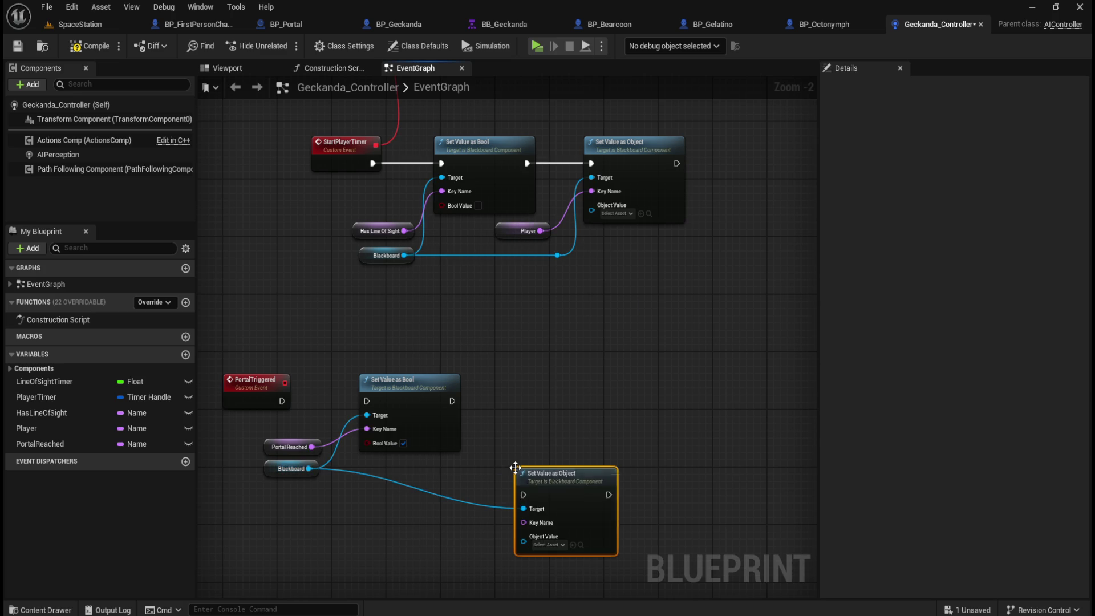
mouse_move(567, 475)
mouse_down()
mouse_move(552, 382)
mouse_move(580, 380)
mouse_up()
mouse_move(452, 400)
mouse_down()
mouse_move(539, 401)
mouse_move(515, 467)
mouse_up()
double_click(516, 416)
mouse_move(345, 515)
mouse_down()
mouse_move(522, 448)
mouse_move(519, 468)
mouse_up()
key(q)
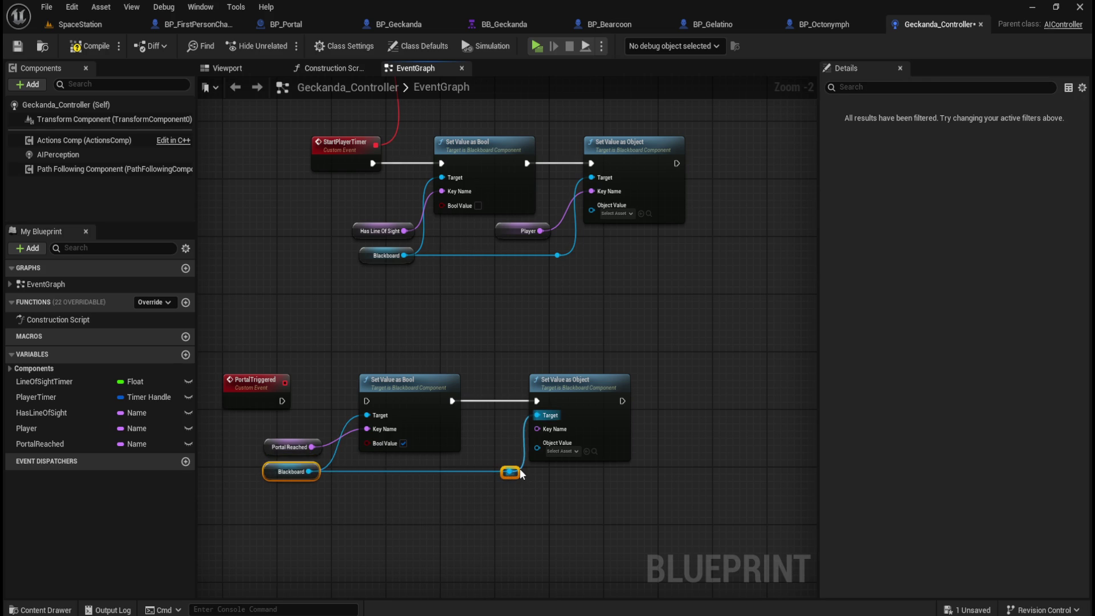
click(510, 502)
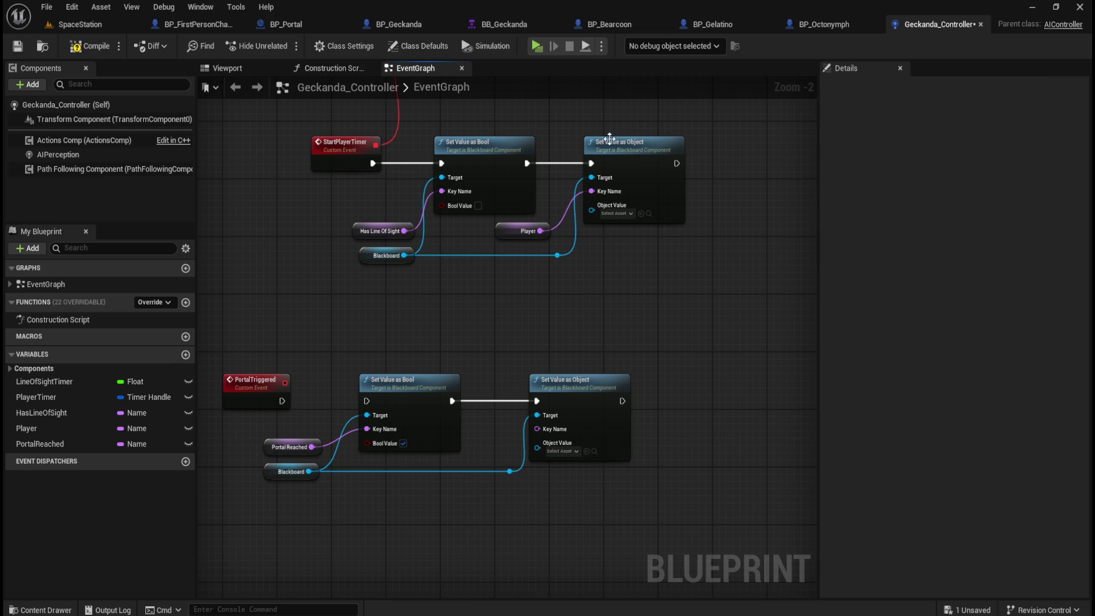
Check the exact name and type of the Portal key in BB_Geckanda
click(535, 25)
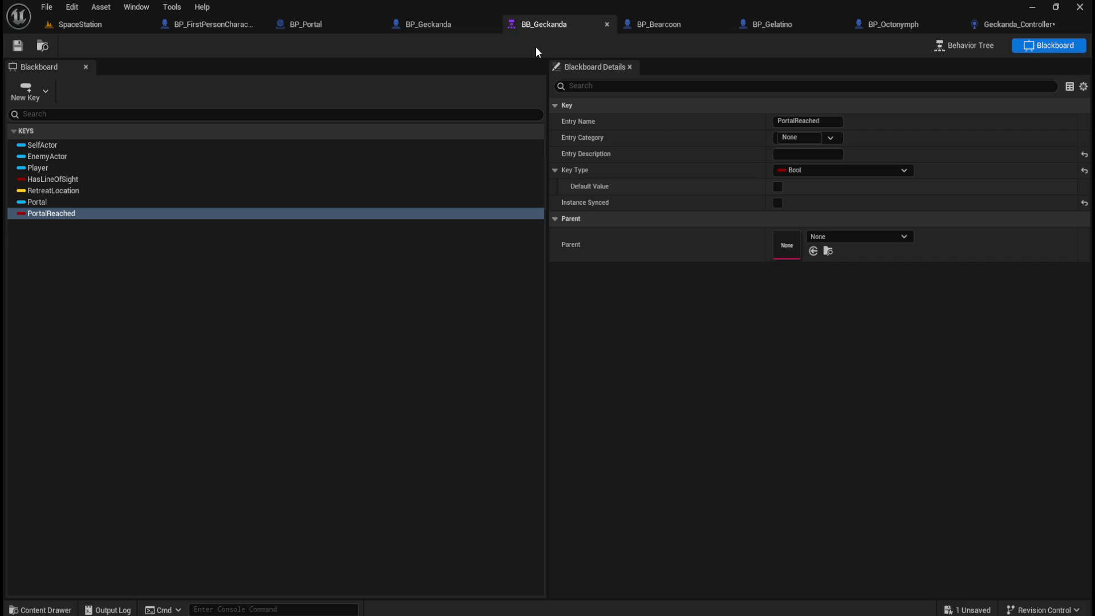
click(96, 202)
click(812, 122)
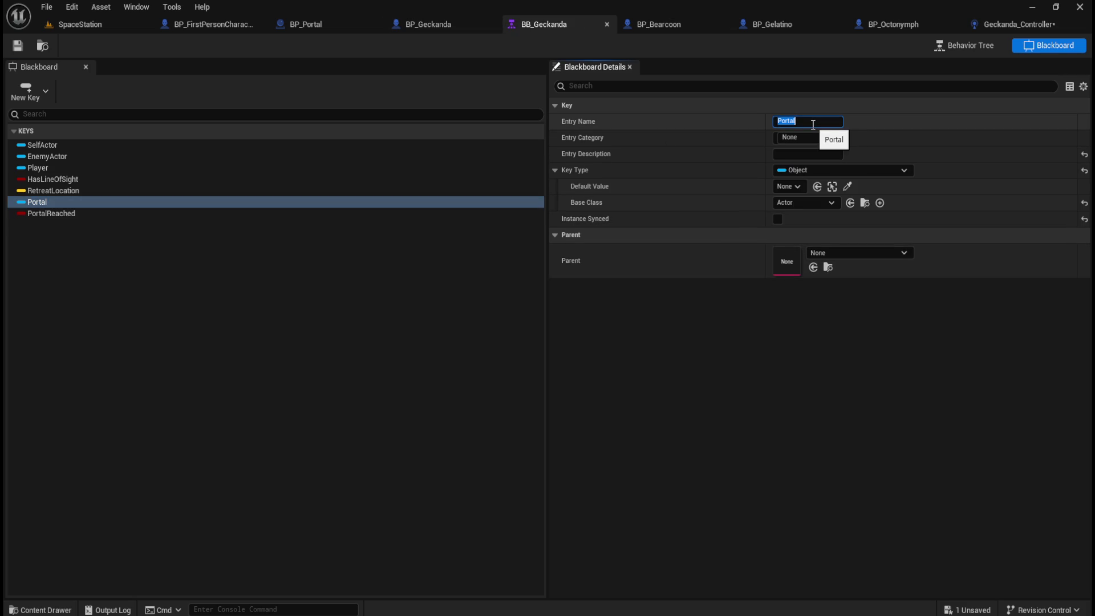
click(1010, 23)
scroll(515, 478, up, 1)
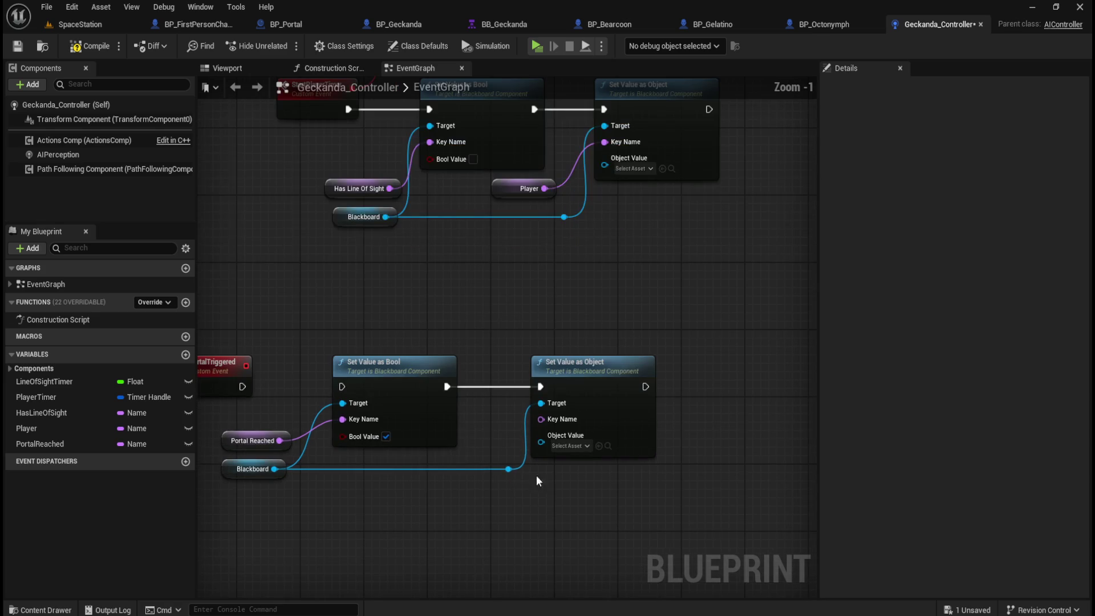
Promote the Set Value as Object key input to a variable named Portal
right_click(560, 424)
click(598, 464)
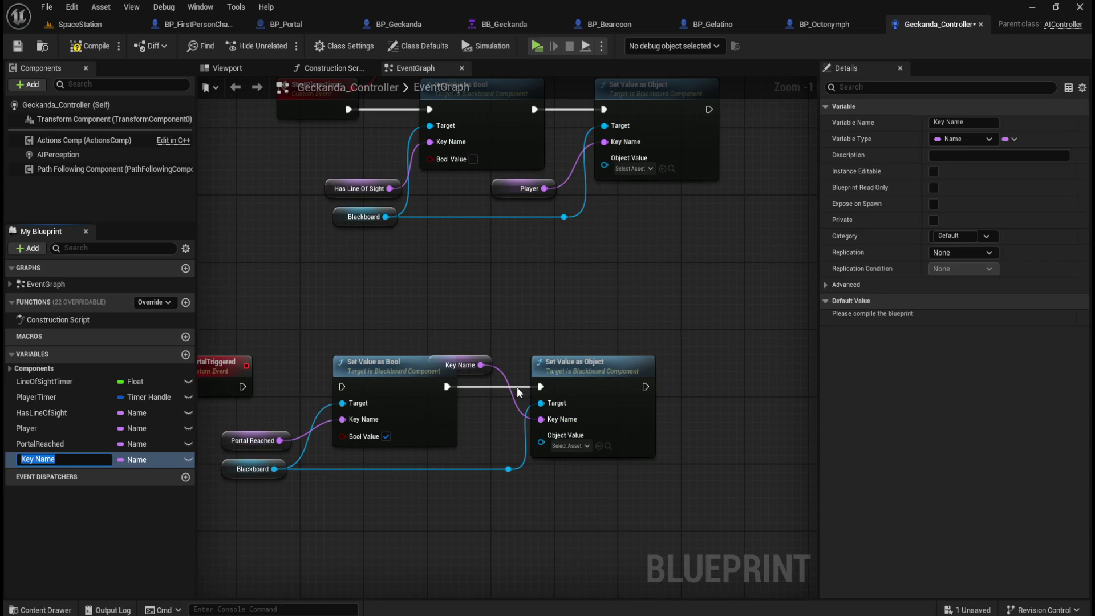
drag(495, 442, 518, 445)
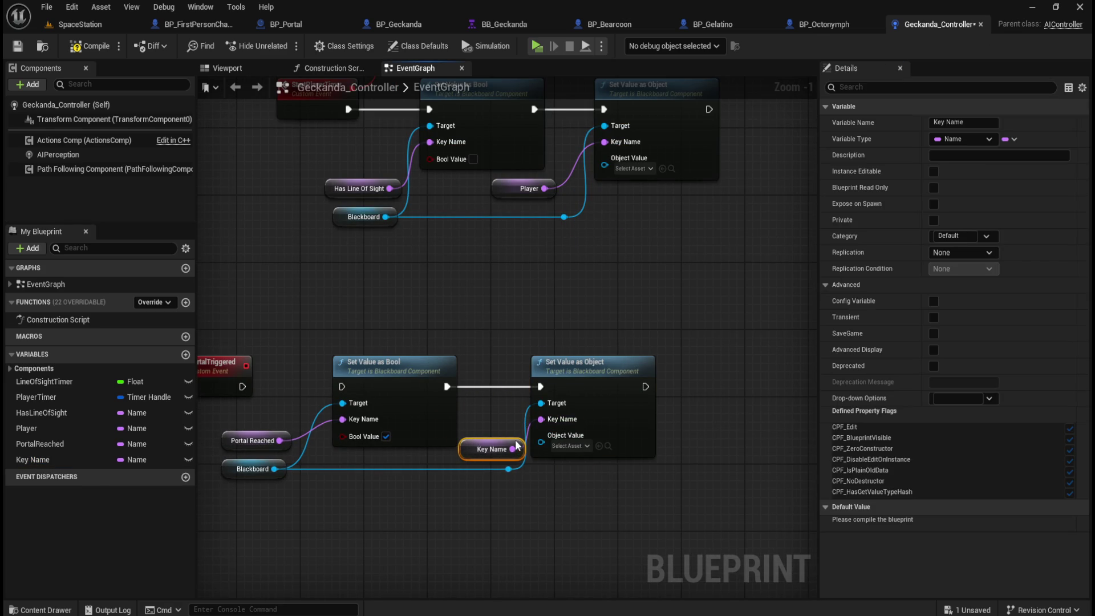
drag(494, 329, 625, 469)
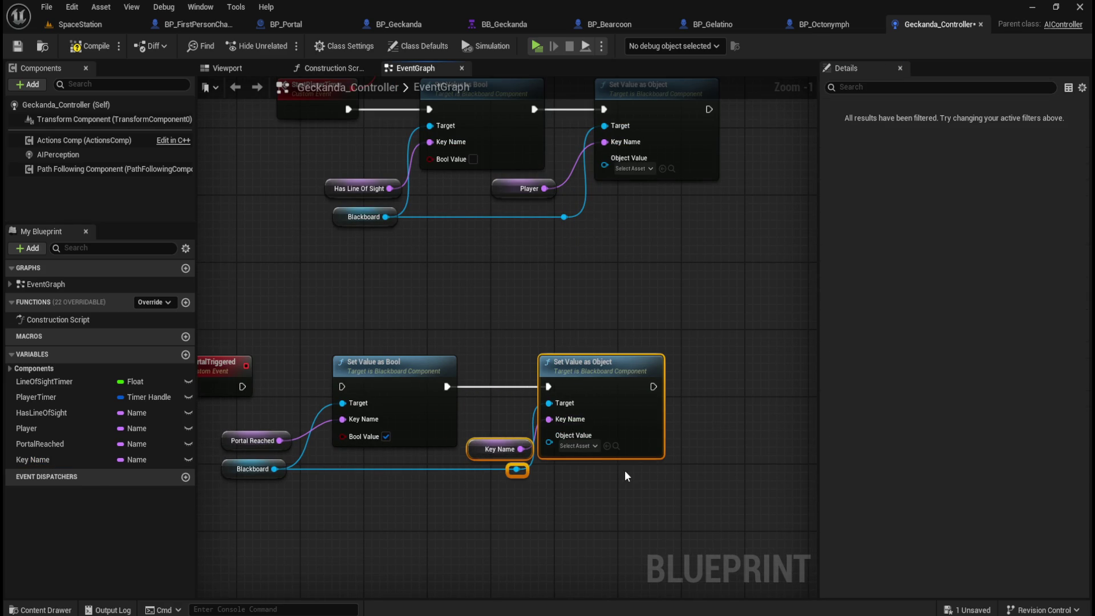
click(518, 436)
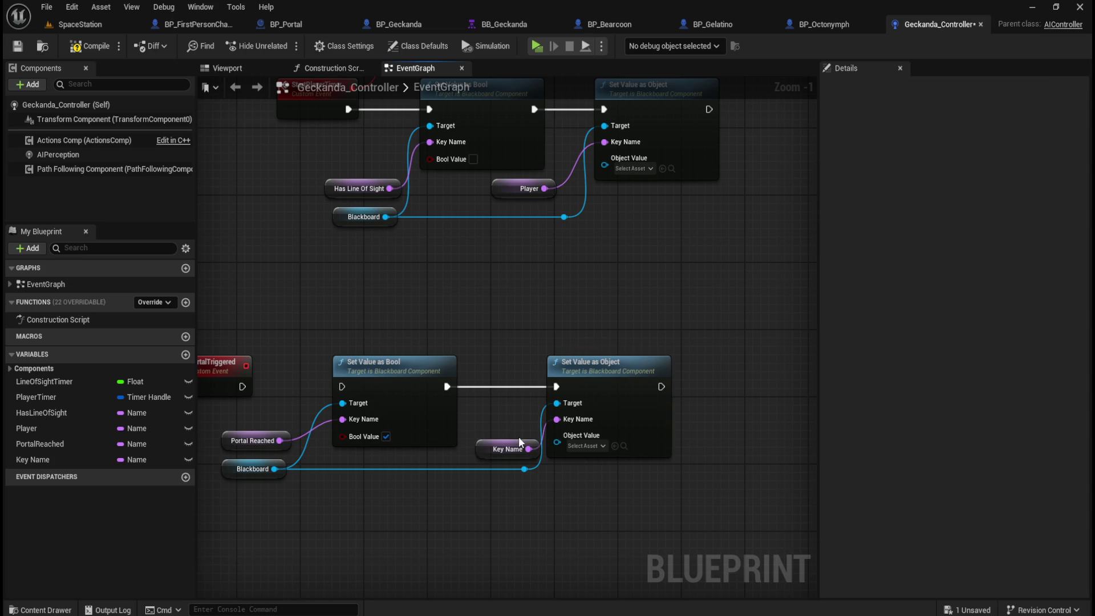
click(515, 451)
drag(515, 451, 506, 448)
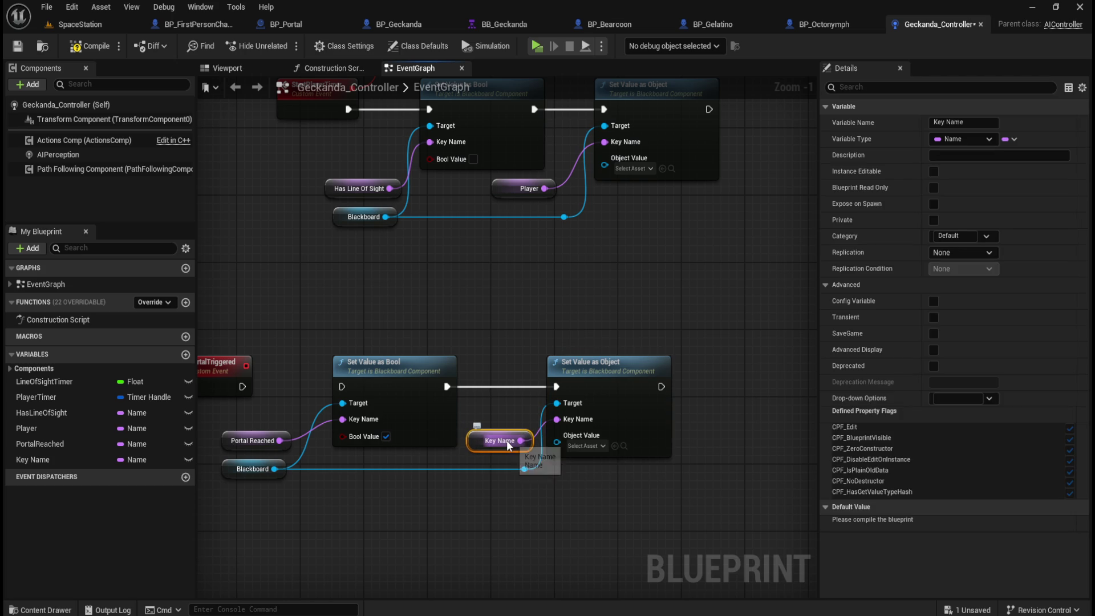
click(989, 126)
text(Portal)
key(Return)
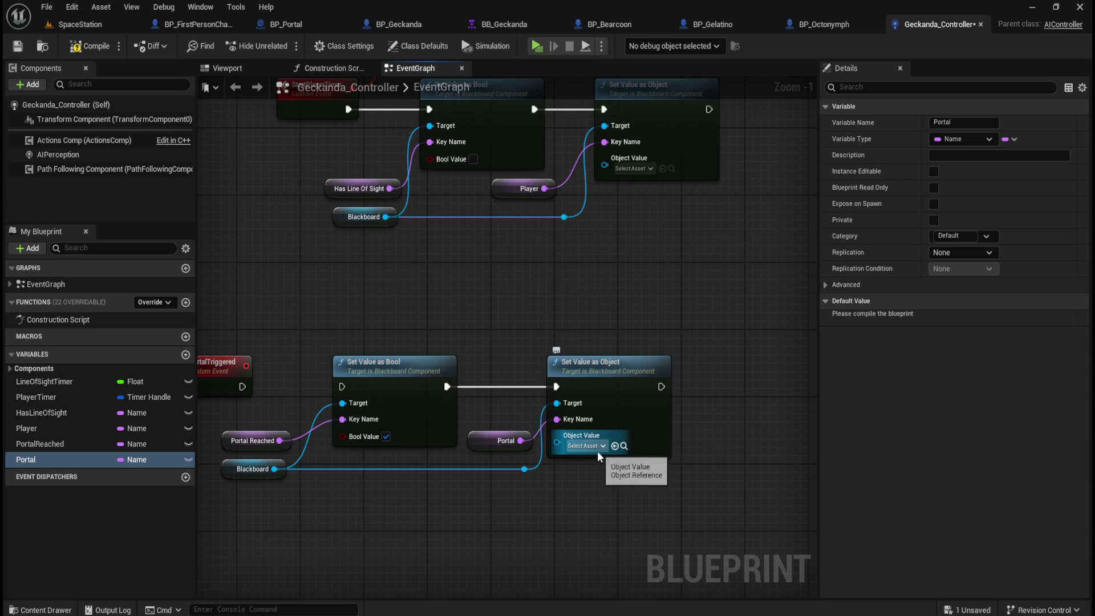
Set the Object Value to BP_Portal
click(597, 448)
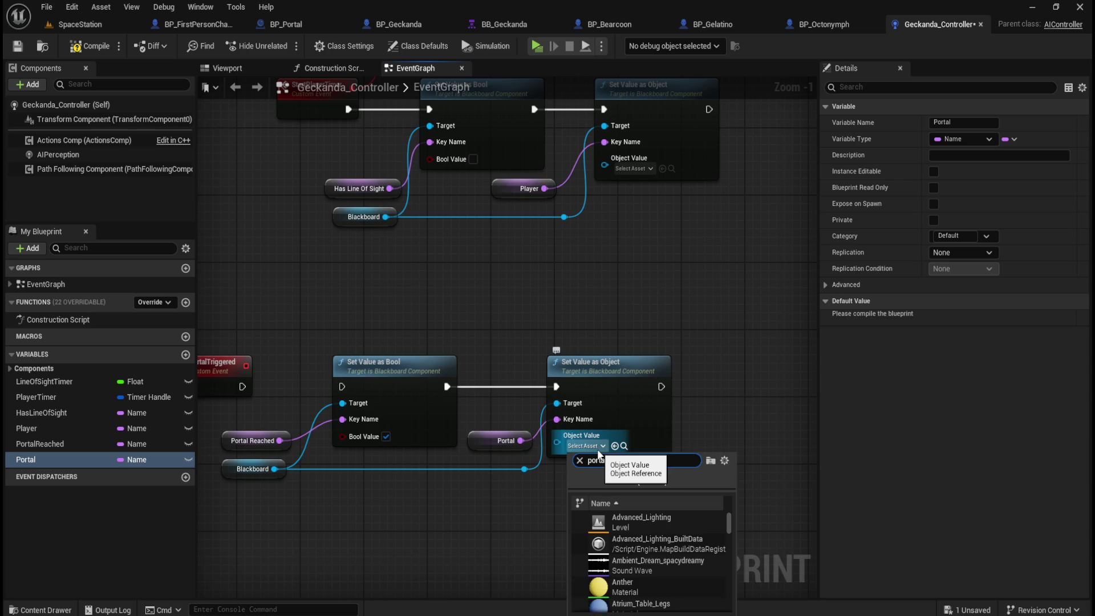
text(rtal)
click(641, 517)
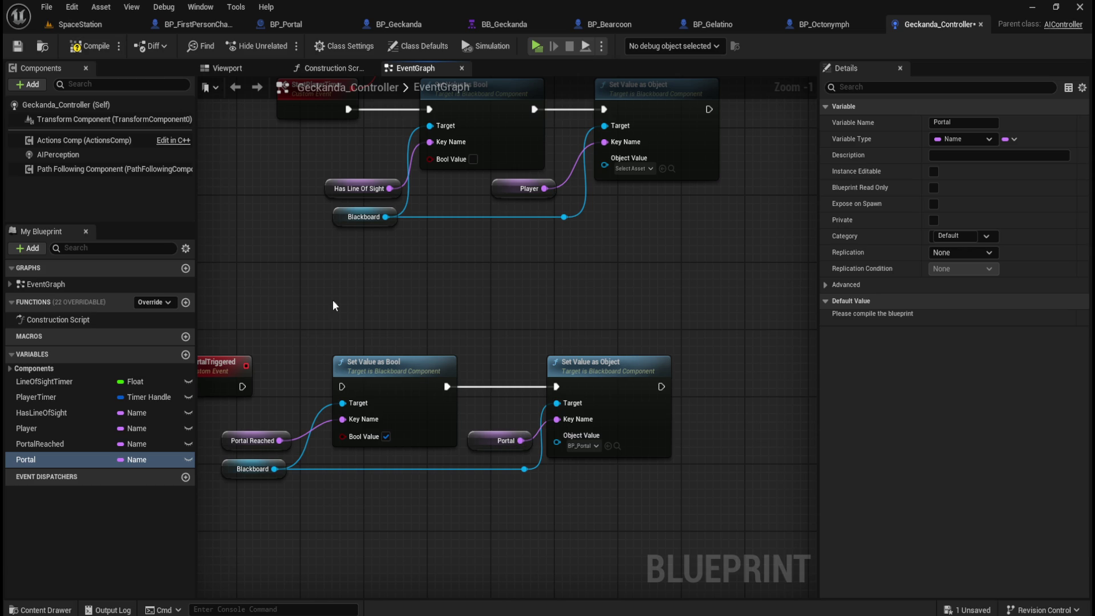
drag(326, 380, 427, 379)
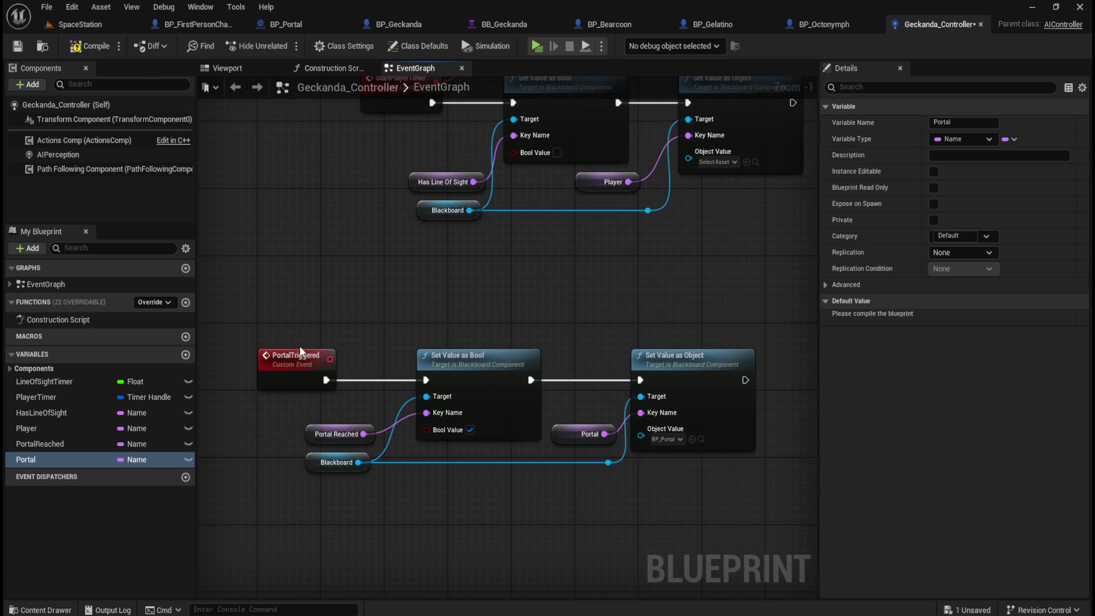
Move the PortalTriggered Set Value nodes and their inputs further right
drag(360, 326, 690, 498)
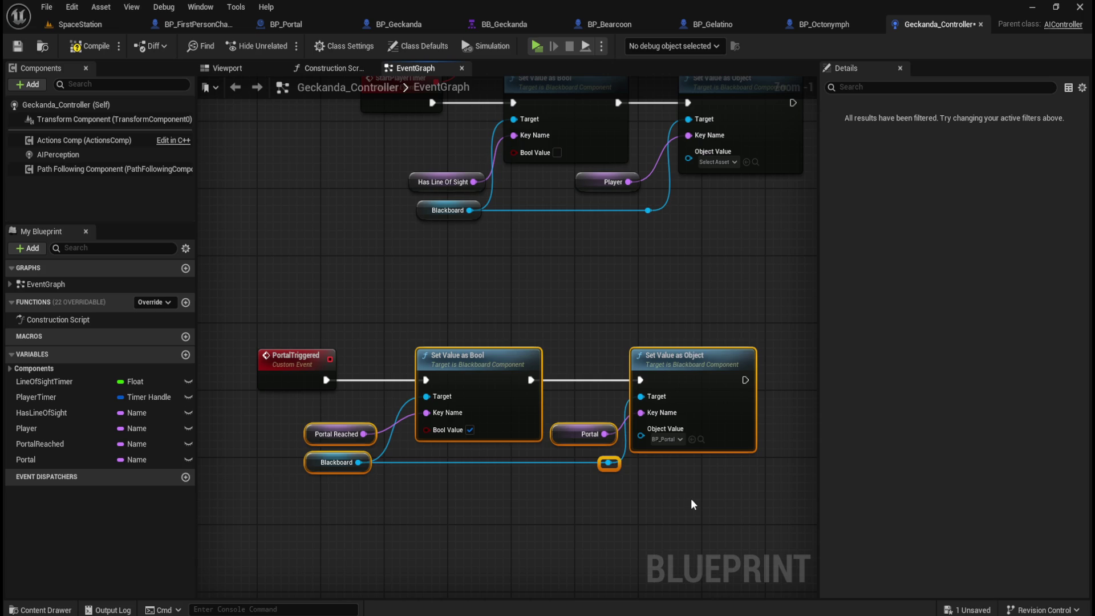
key(f)
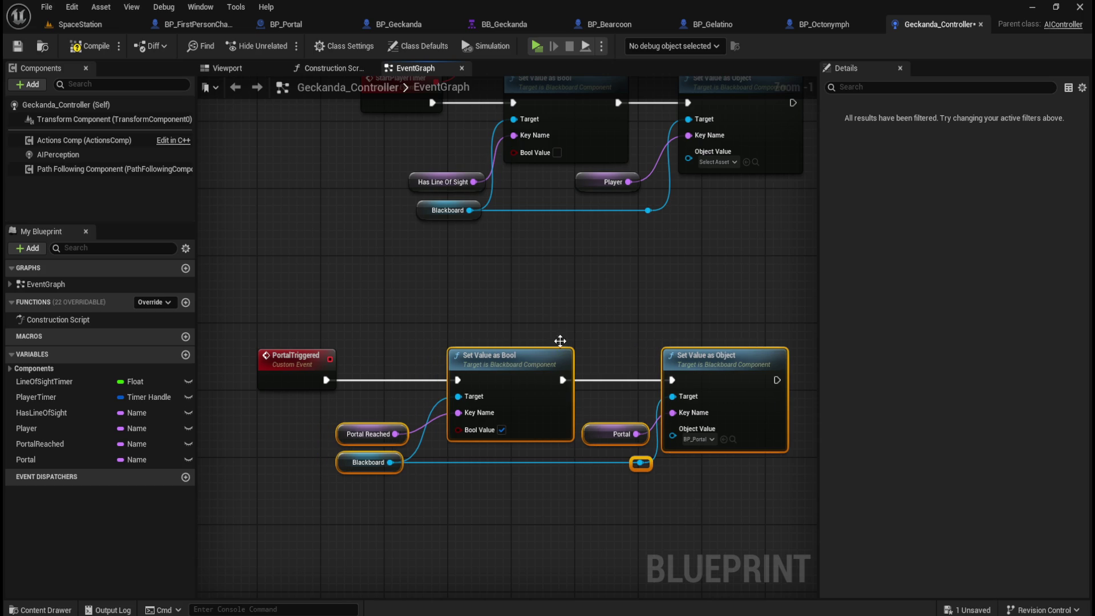
click(568, 314)
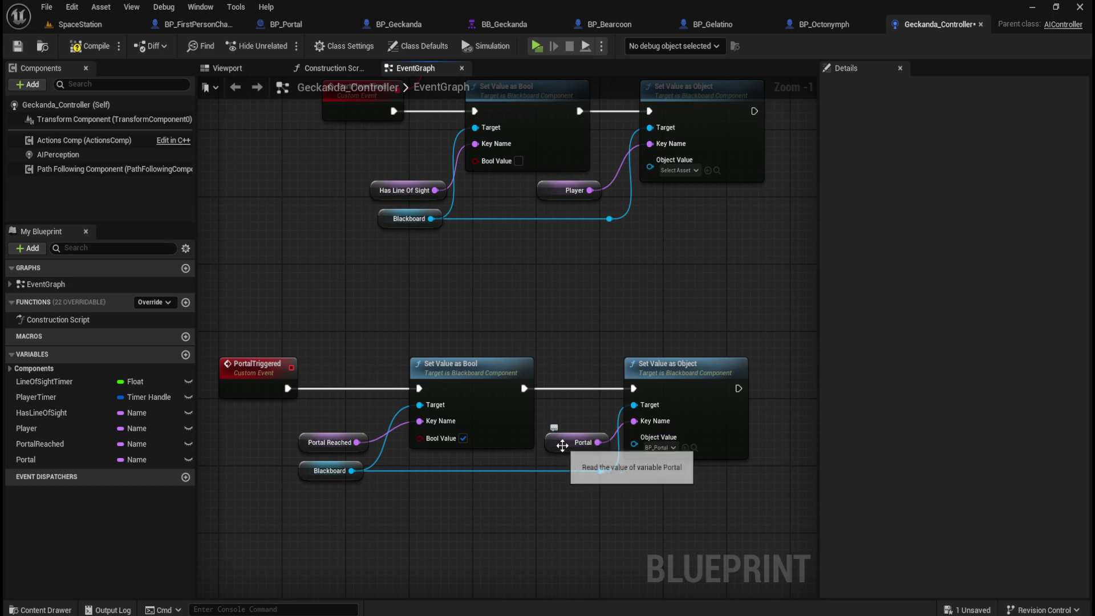
Compile and save the Geckanda_Controller blueprint, then switch to BP_Geckanda
click(83, 48)
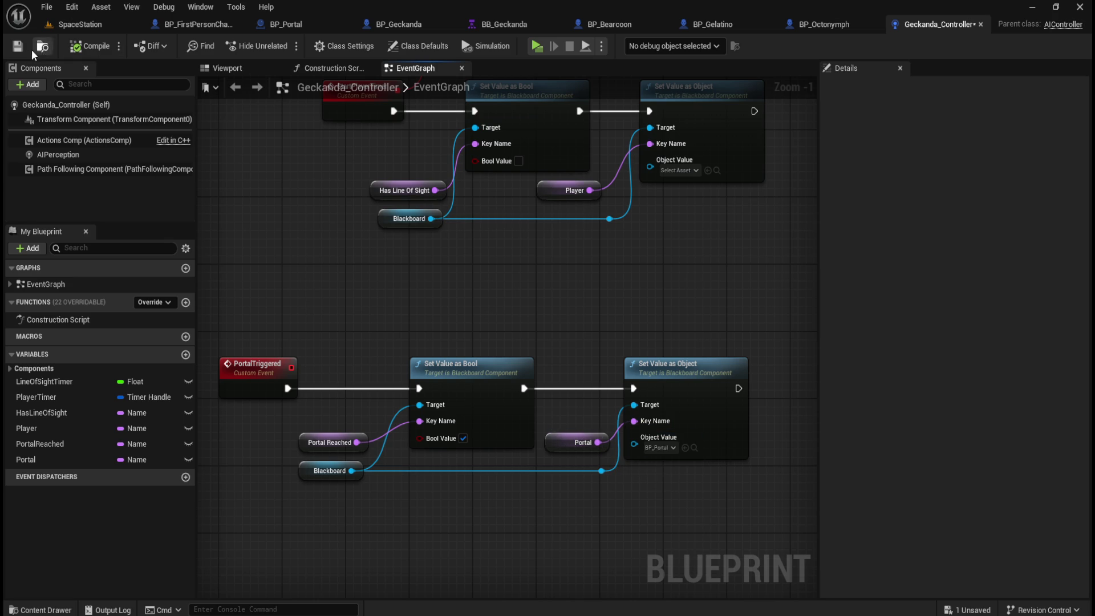
click(20, 46)
scroll(570, 466, down, 3)
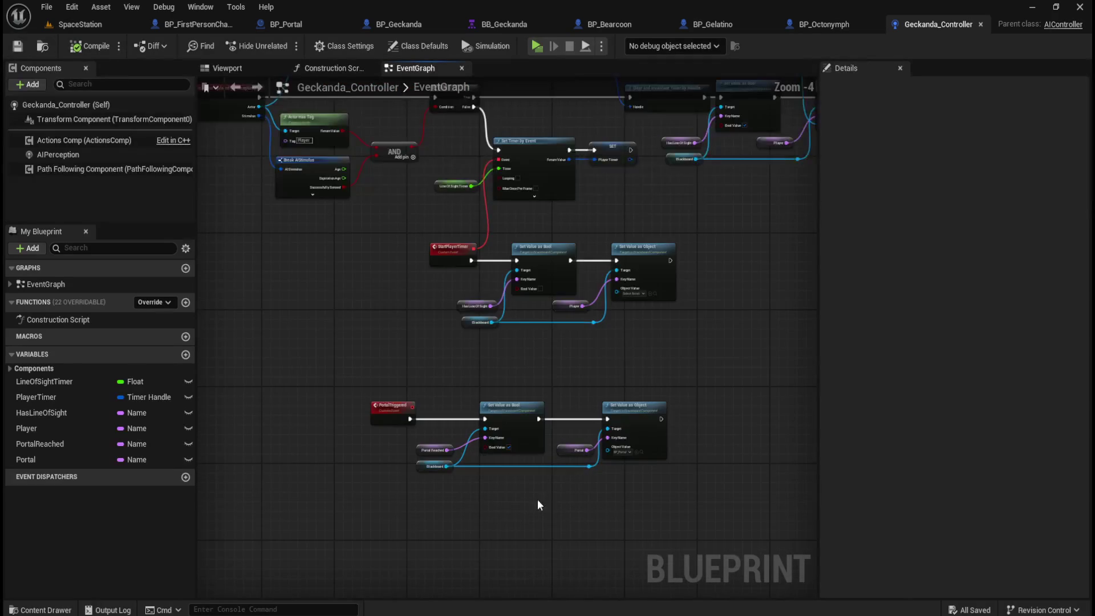
scroll(352, 310, up, 1)
scroll(637, 457, up, 1)
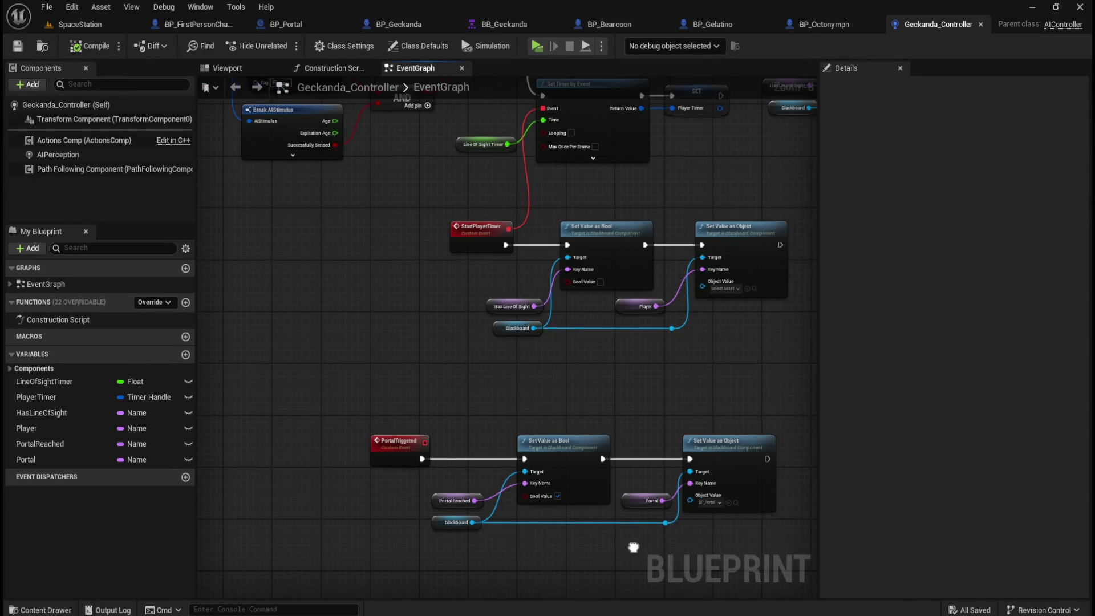
click(412, 23)
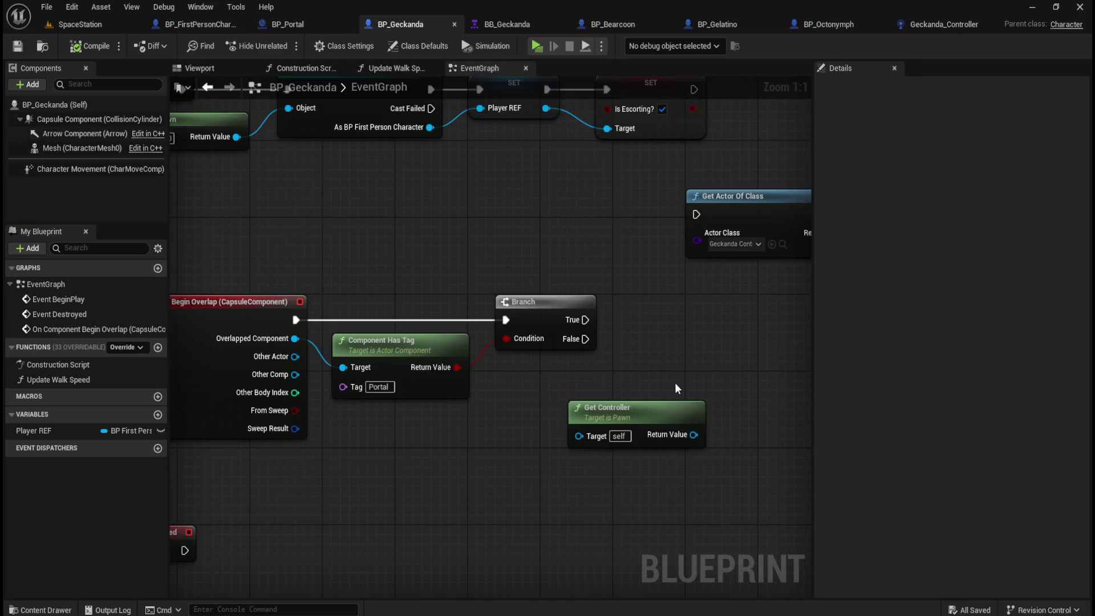
Search Get Controller's Return Value actions for 'portal', then move the Get Controller node down-left
drag(654, 440, 689, 412)
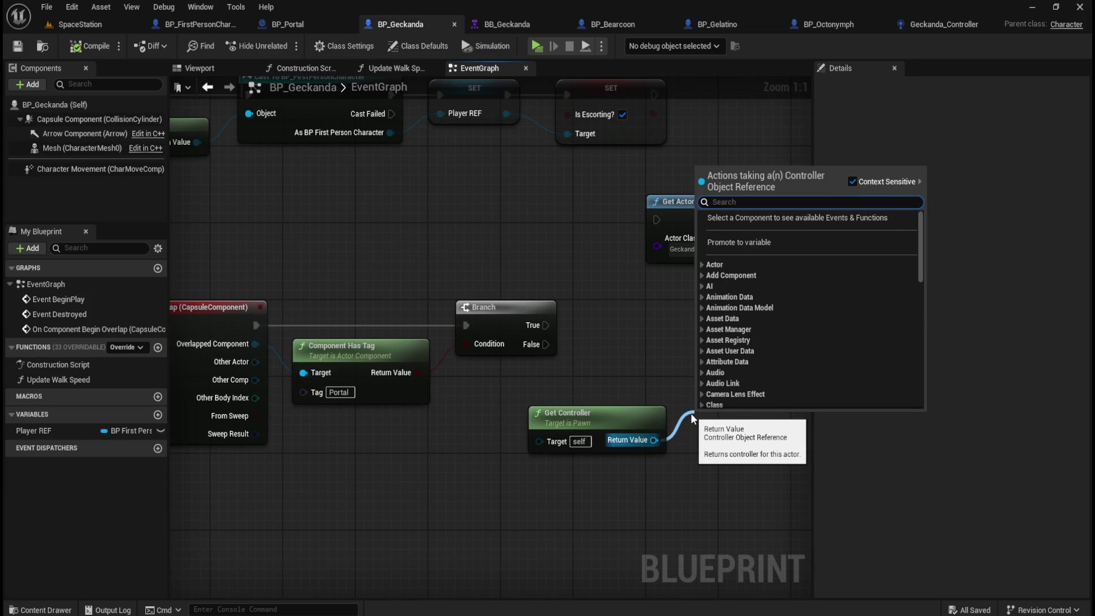
click(929, 22)
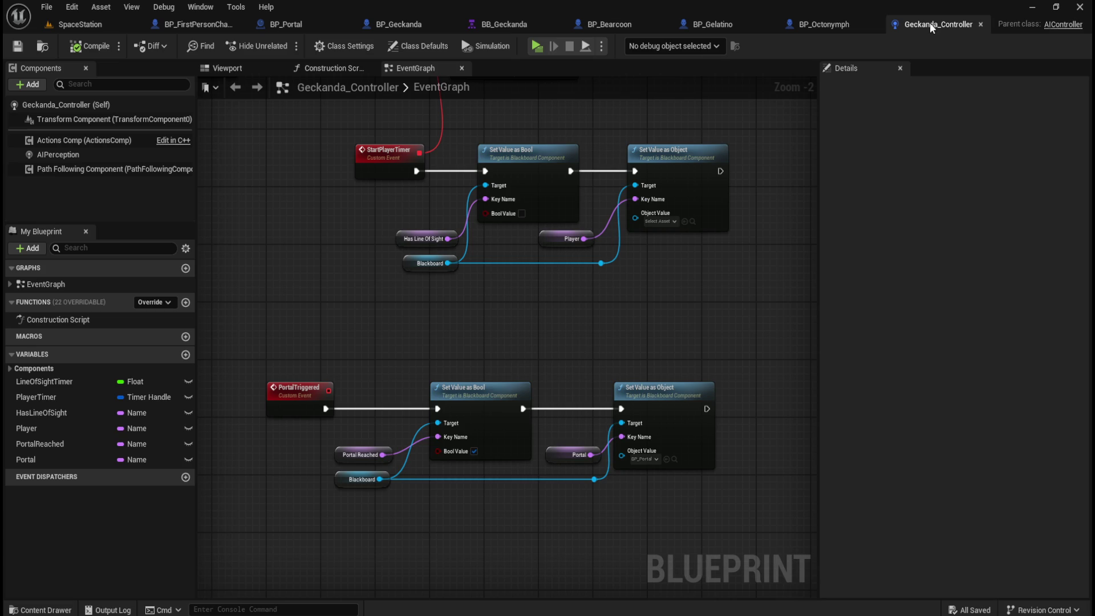
click(398, 26)
drag(652, 441, 696, 419)
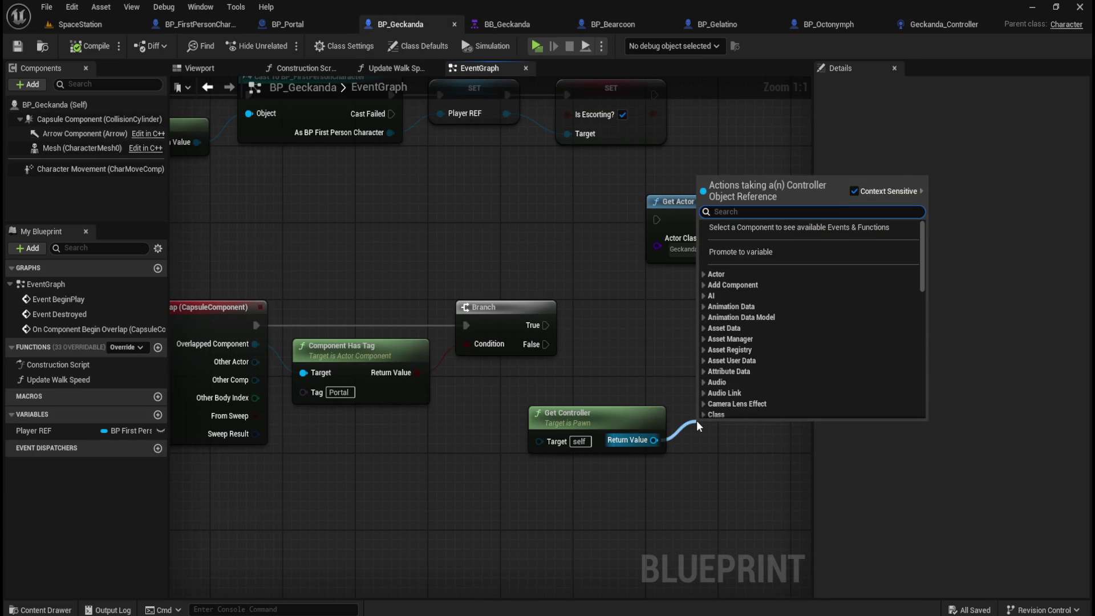
text(portal)
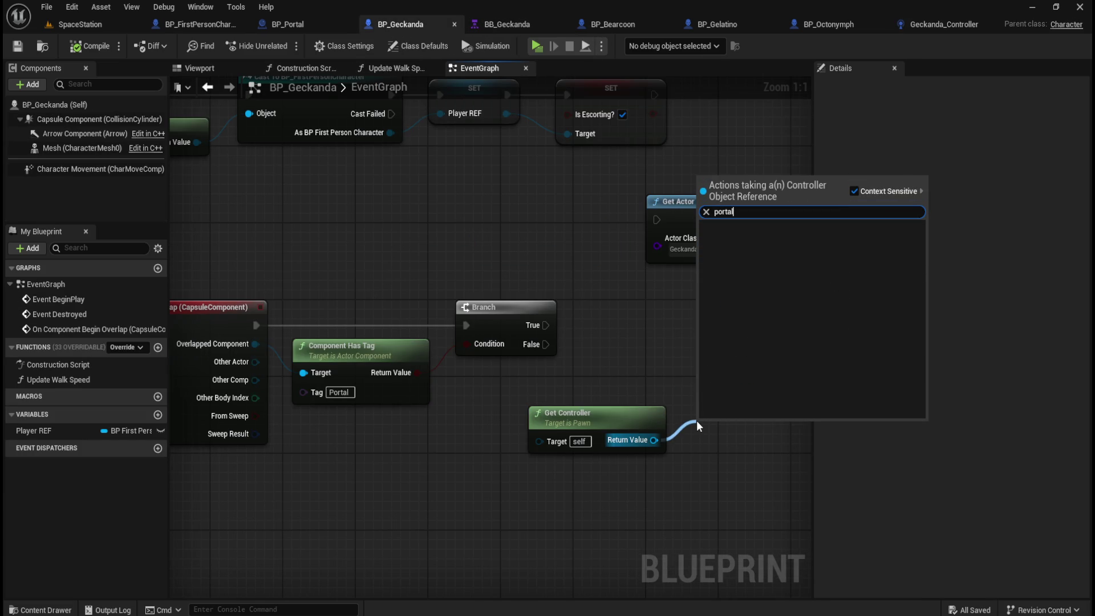
key(Escape)
drag(633, 421, 578, 430)
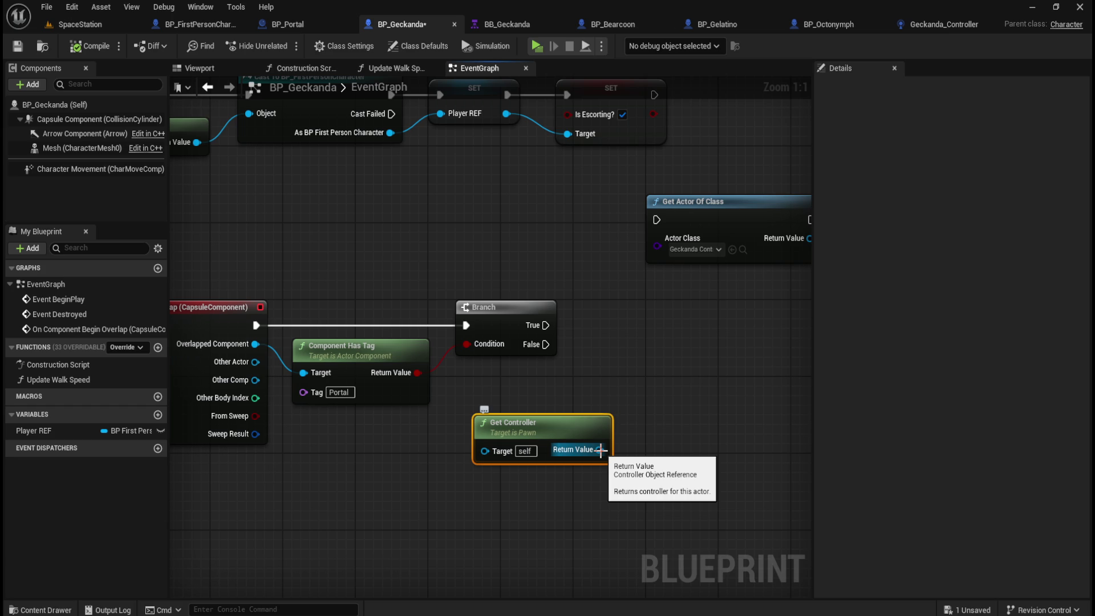
Browse the Variables, Actor, Sequencer and Pawn action categories offered for the controller's Return Value
drag(600, 450, 640, 450)
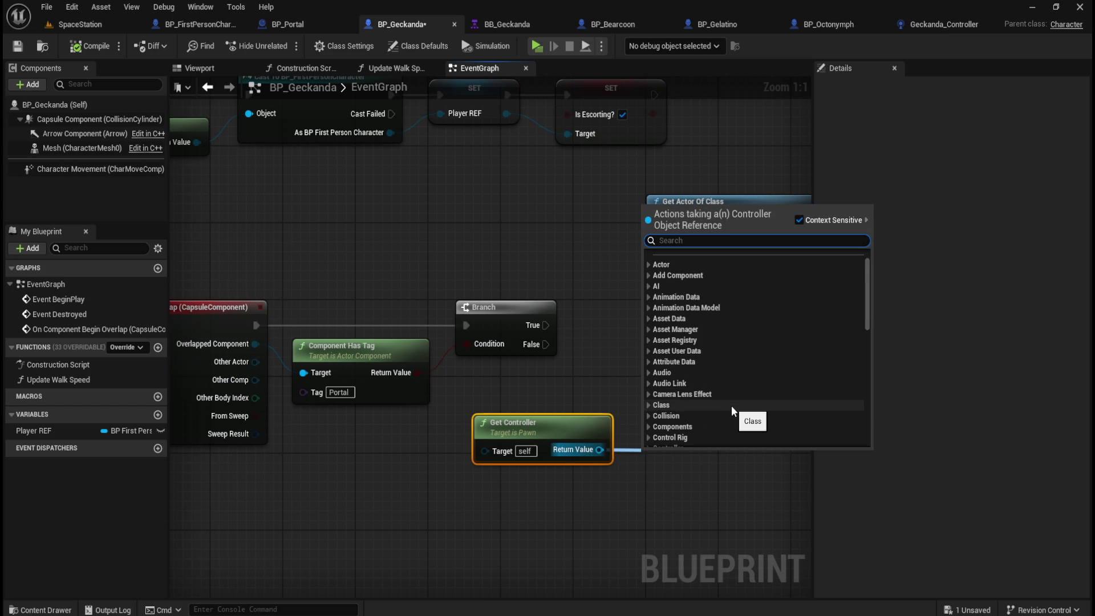
scroll(731, 405, down, 2)
scroll(731, 406, down, 5)
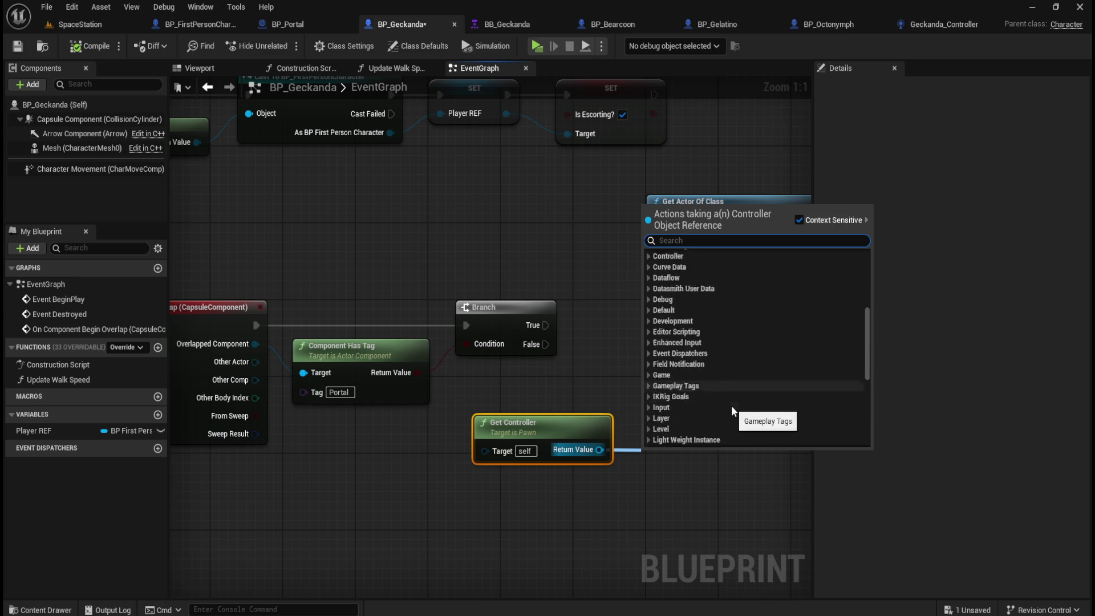
scroll(736, 402, down, 3)
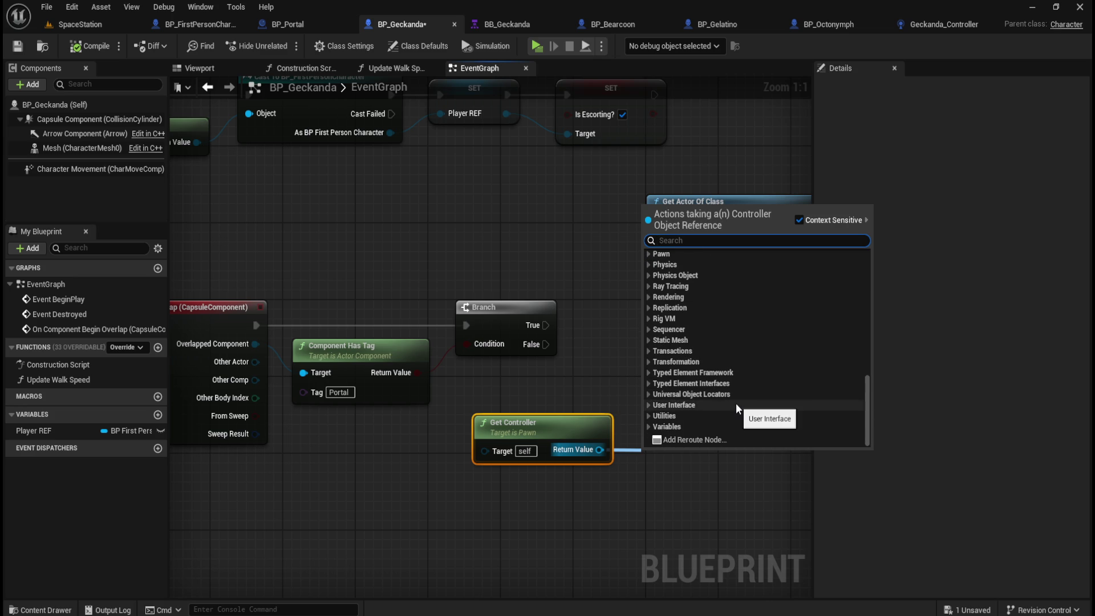
click(649, 428)
scroll(699, 434, down, 3)
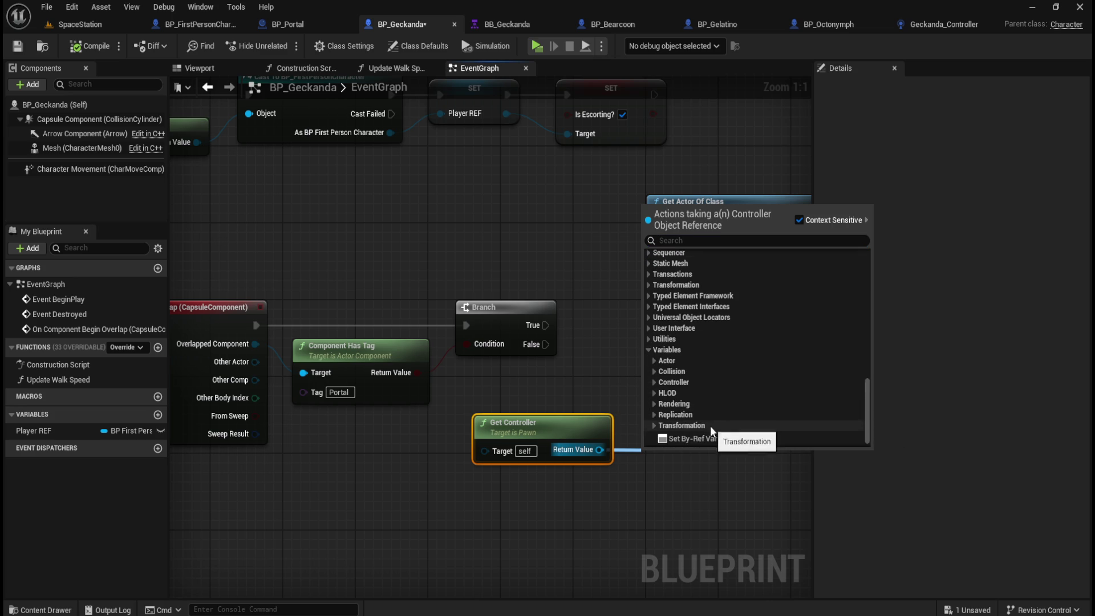
click(649, 361)
scroll(704, 381, down, 4)
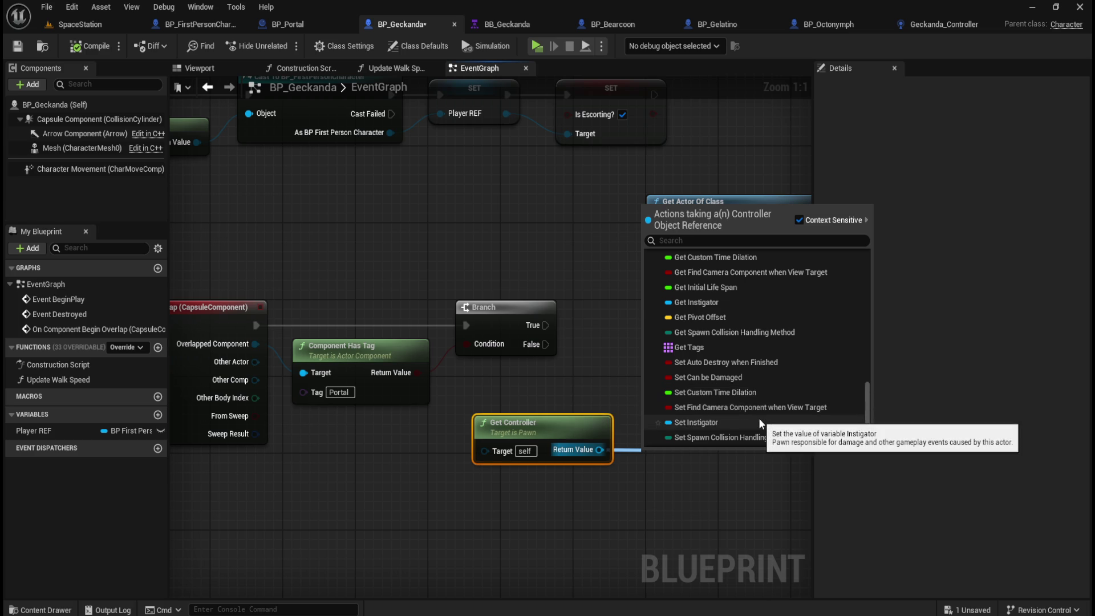
scroll(758, 421, down, 2)
scroll(761, 416, down, 2)
scroll(730, 411, up, 5)
scroll(741, 418, up, 5)
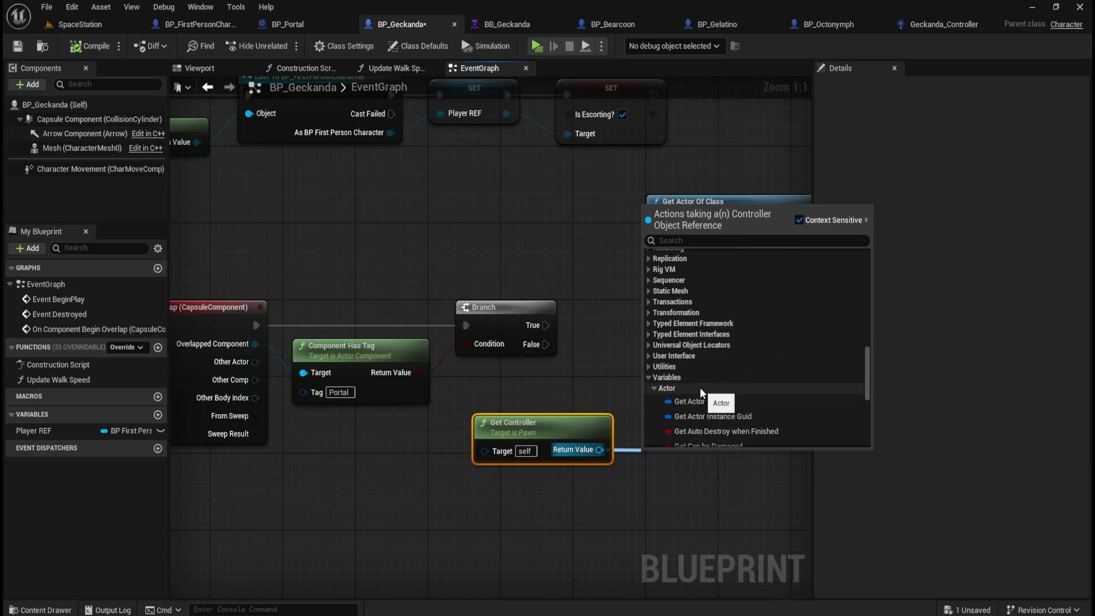
scroll(699, 388, up, 4)
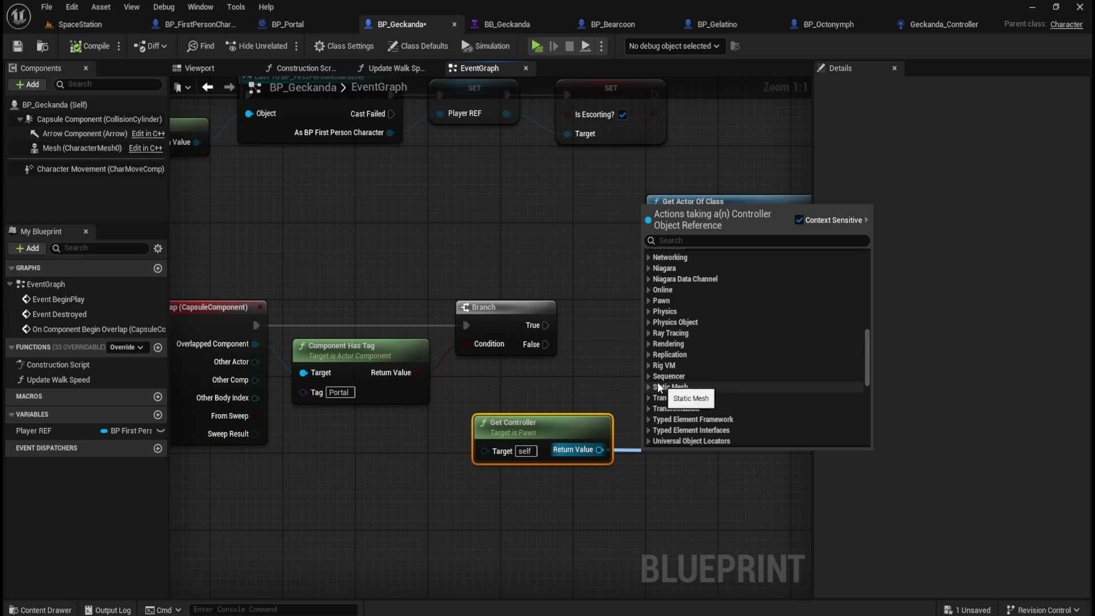
click(647, 377)
click(648, 377)
scroll(683, 381, up, 2)
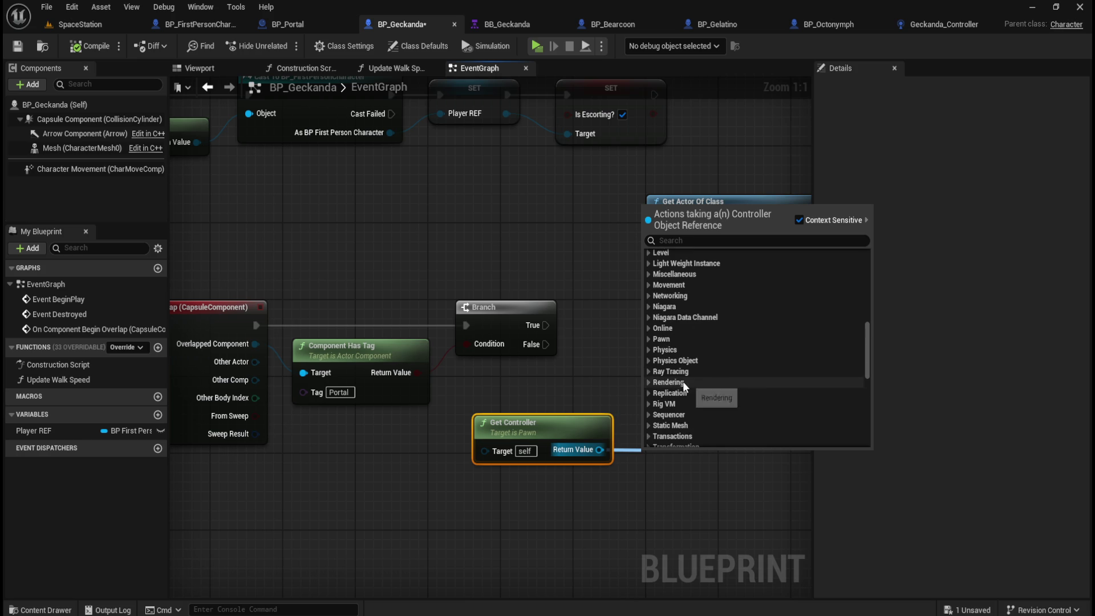
click(650, 339)
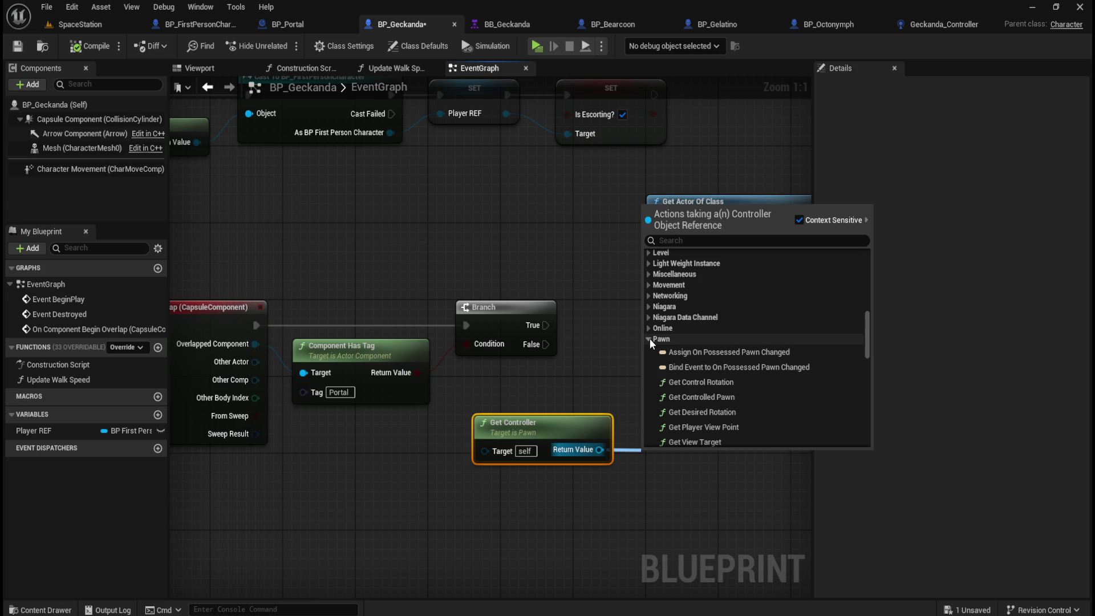
scroll(649, 338, up, 1)
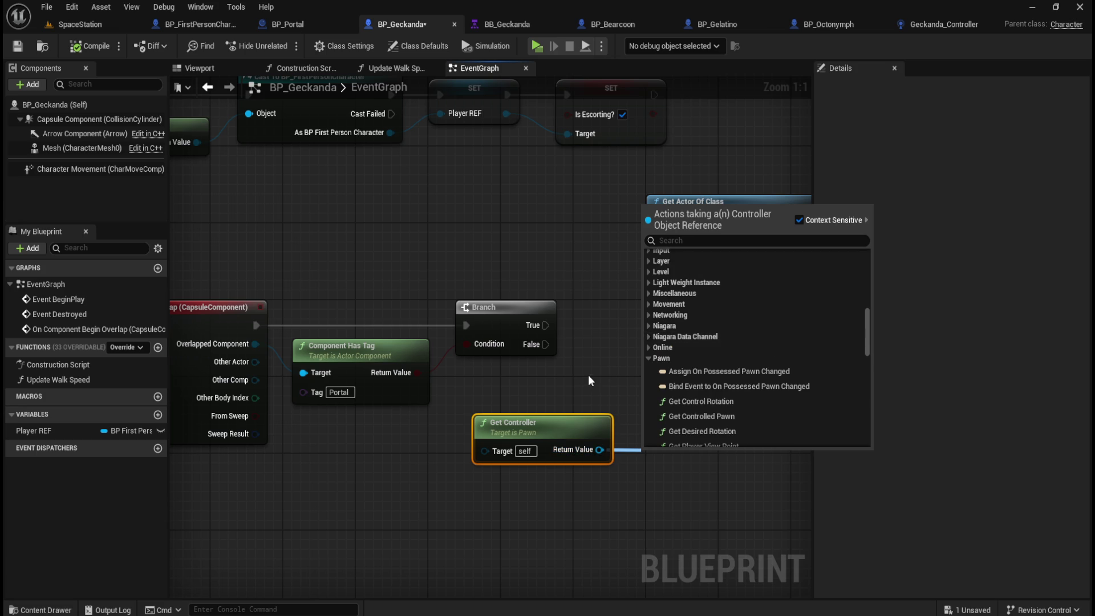
click(593, 405)
Search the controller's actions for 'custom' and then 'event', closing the list without adding anything
drag(599, 450, 637, 433)
text(custom even)
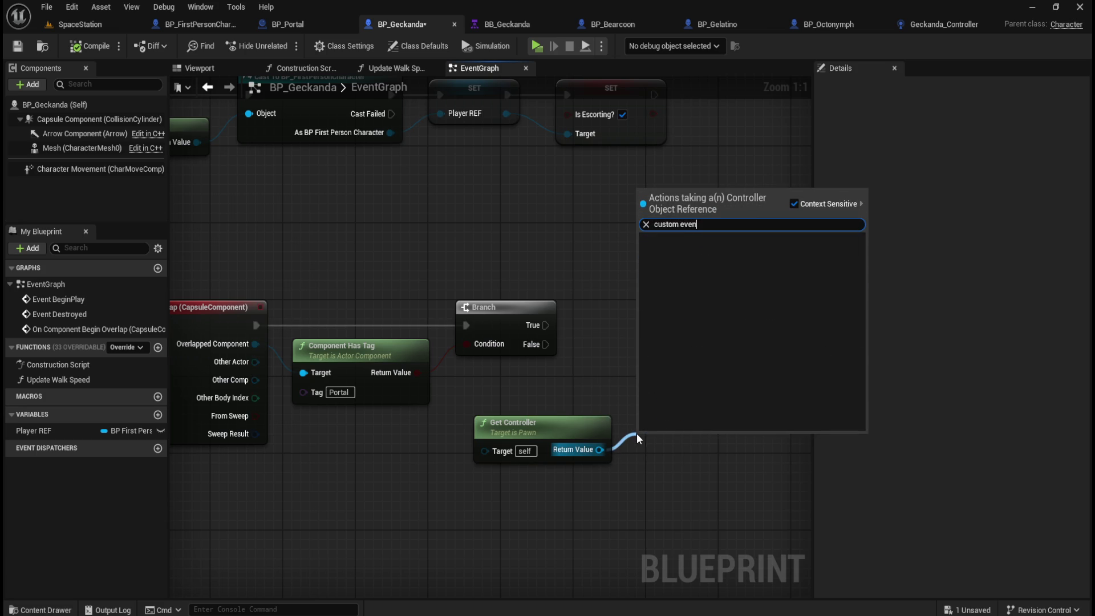
key(ctrl+a)
text(event)
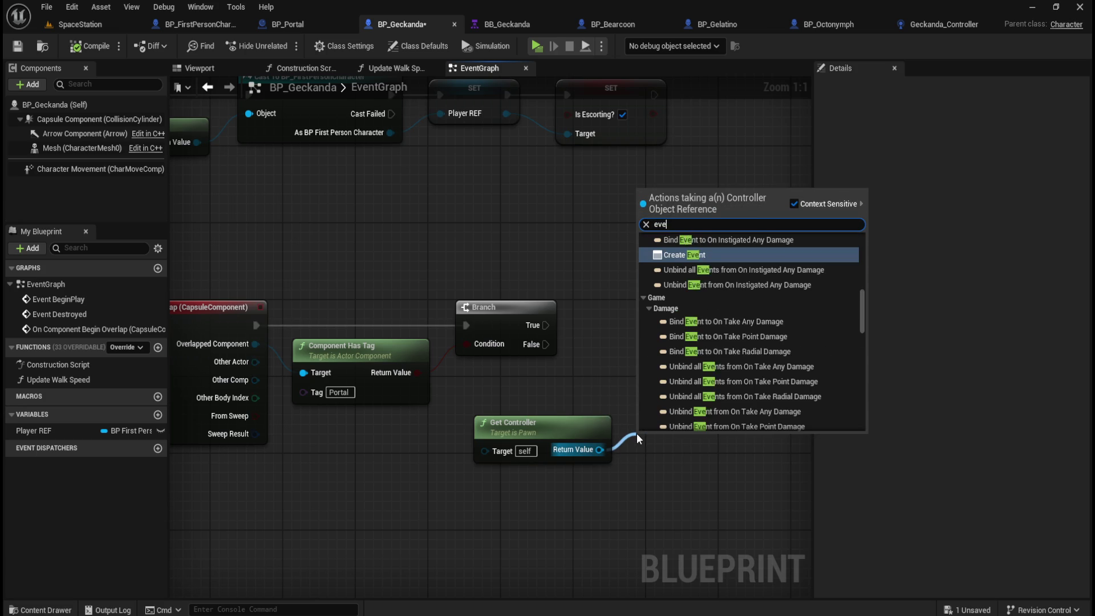
scroll(747, 361, up, 6)
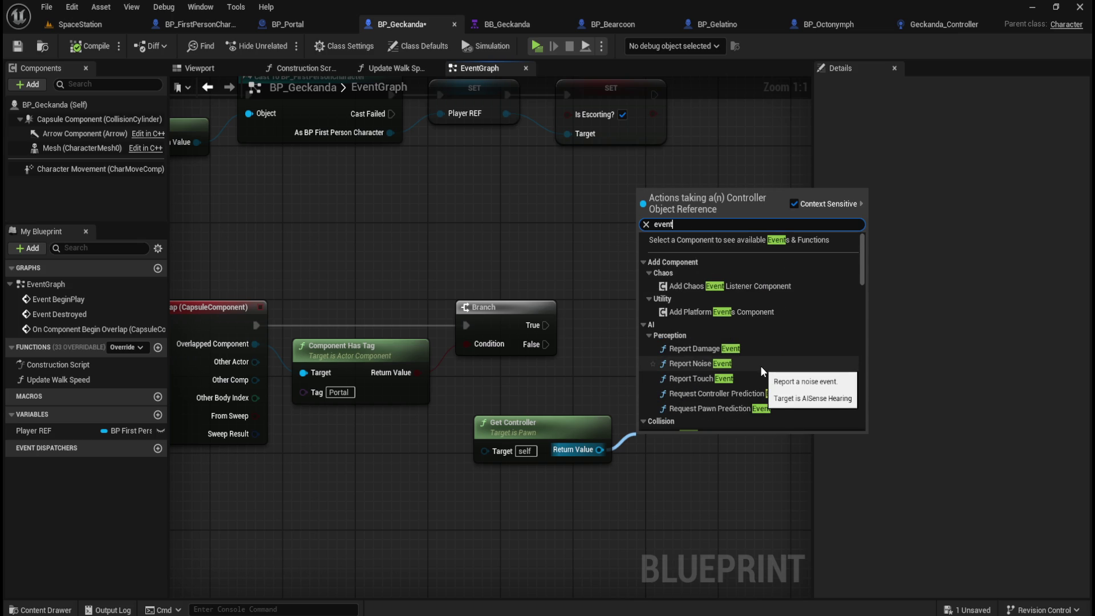
scroll(762, 365, down, 1)
scroll(762, 365, down, 6)
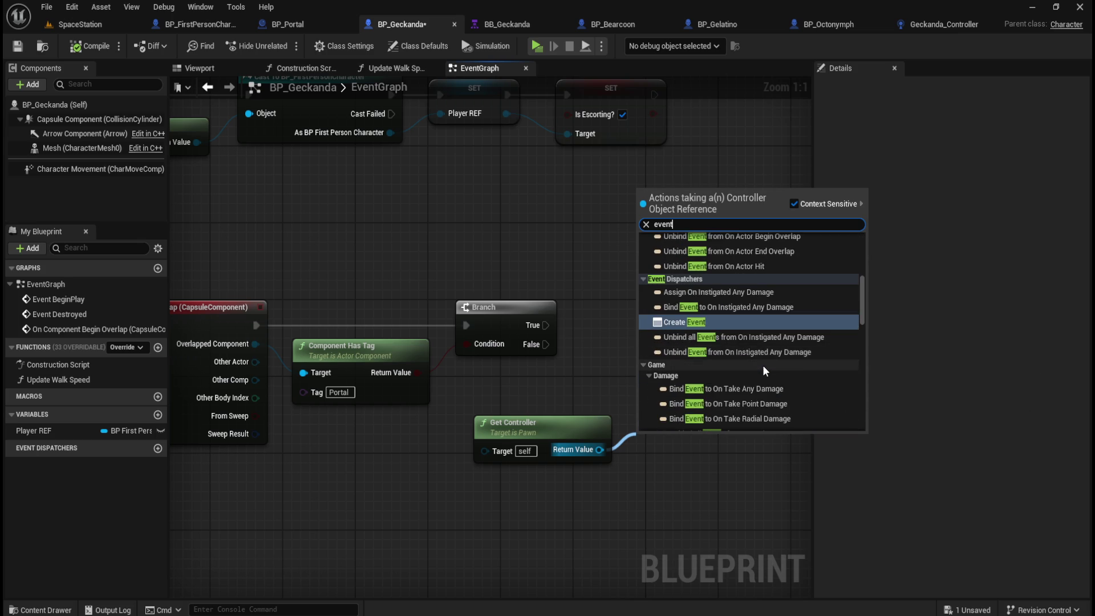
scroll(761, 365, down, 6)
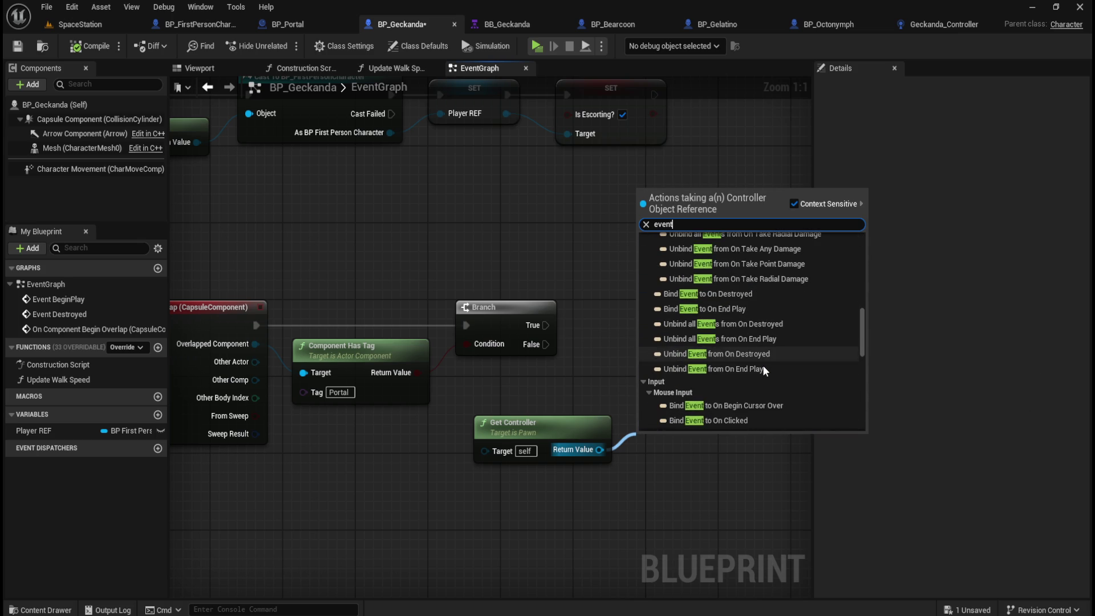
click(714, 502)
right_click(659, 412)
Add a node from a 'get actor of class' search, then delete the mistaken Get All Actors Of Class node
text(get actor of class)
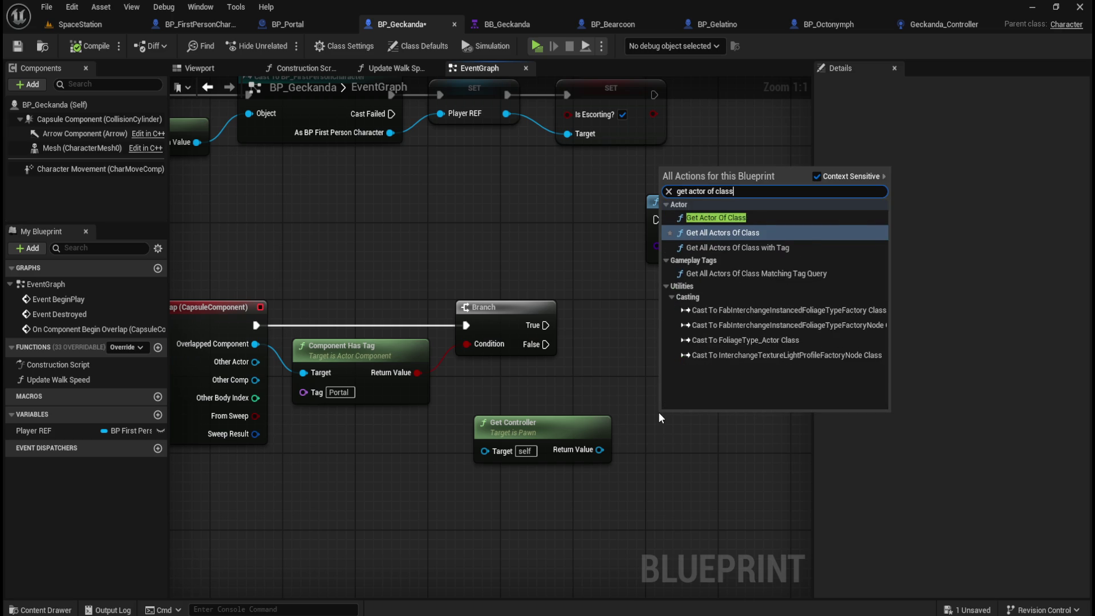
key(Return)
drag(716, 371, 726, 421)
key(Delete)
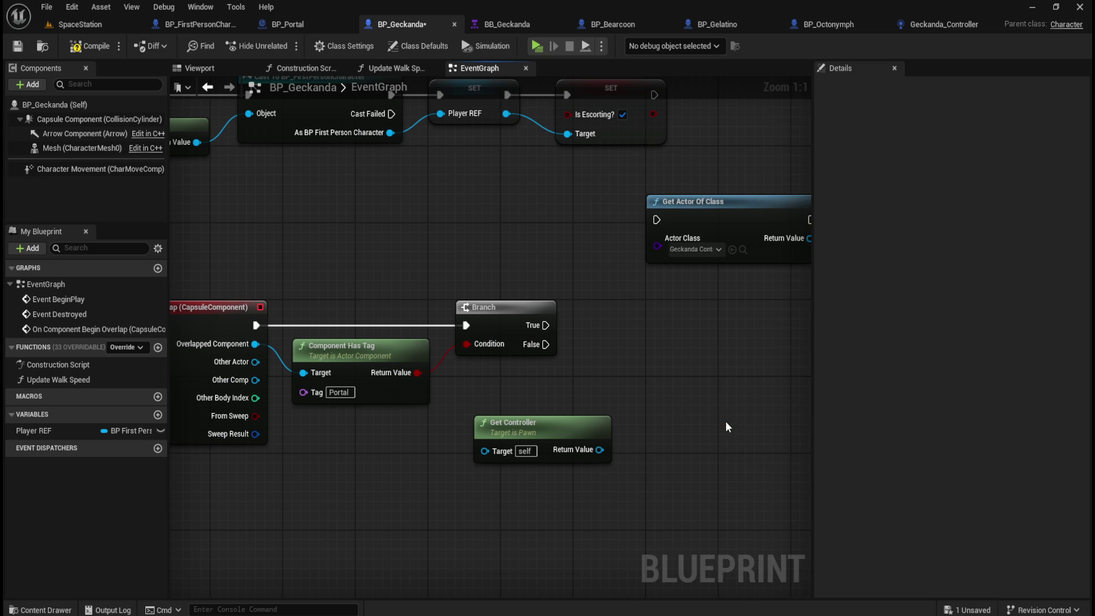
Add a Get Actor Of Class node with Actor Class set to Geckanda_Controller and position it
right_click(674, 410)
text(get actor )
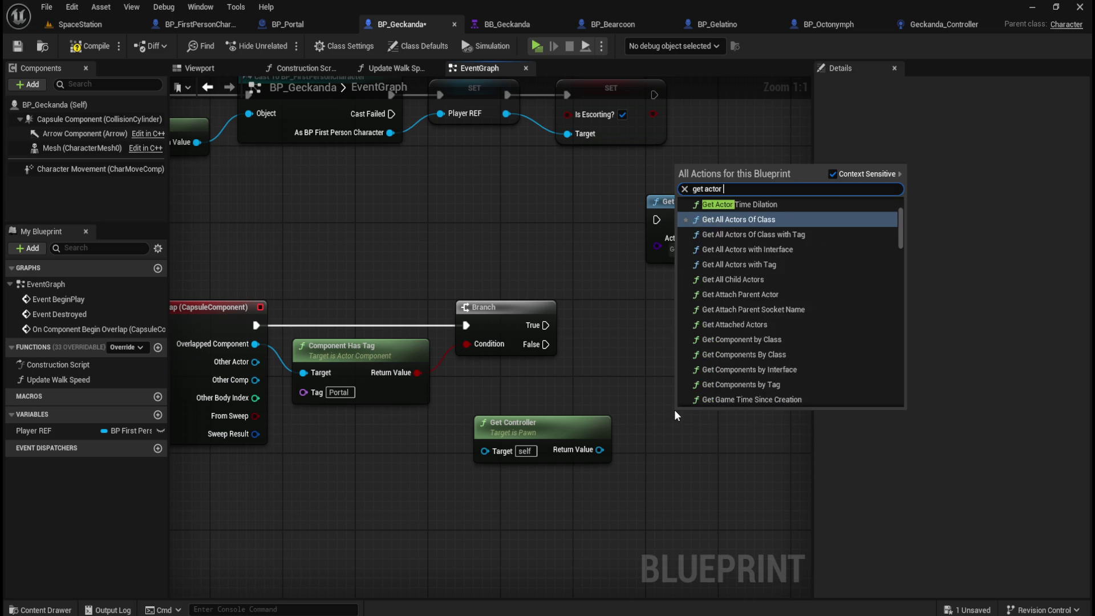
text(of class)
key(Return)
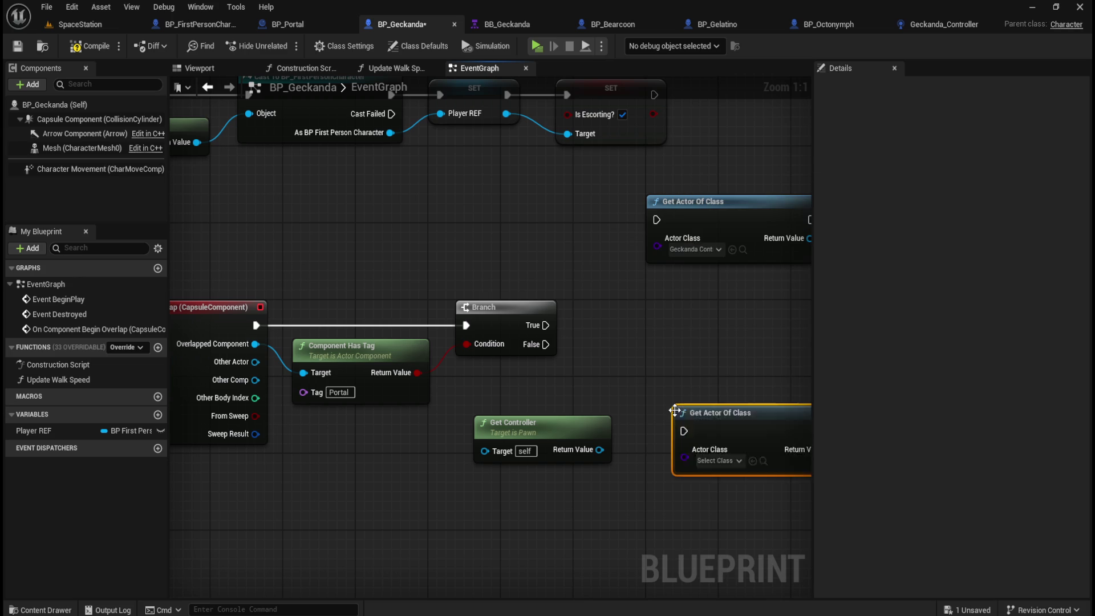
drag(694, 398, 585, 374)
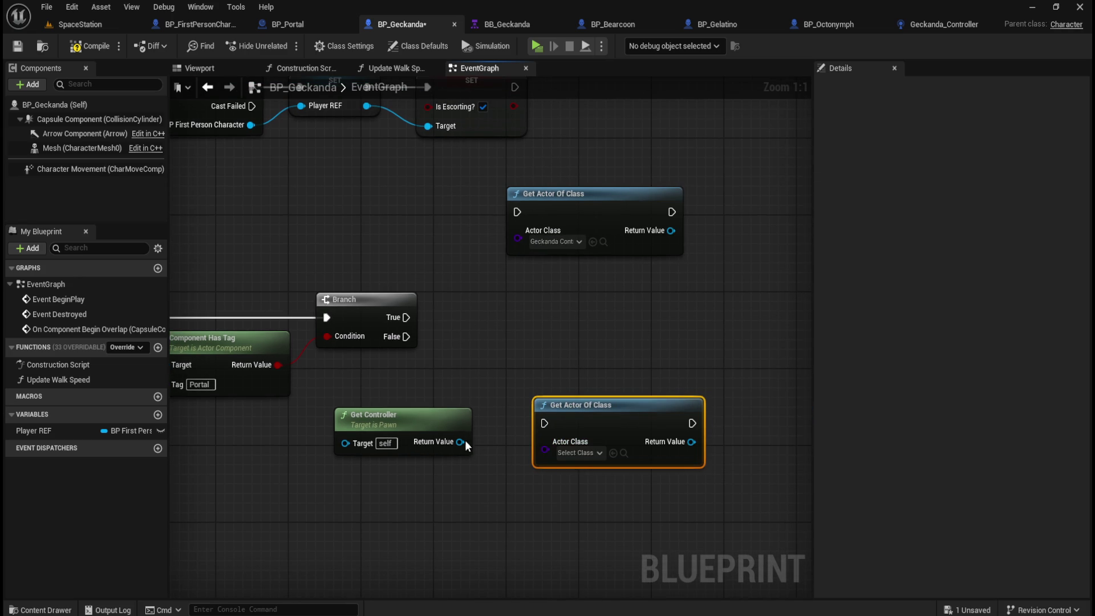
click(592, 453)
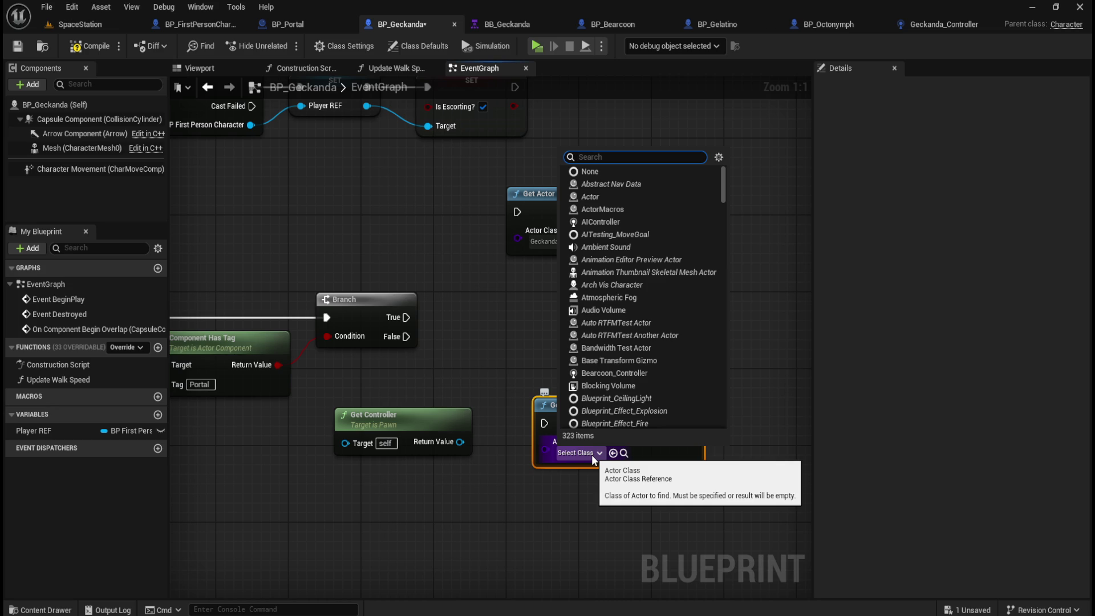
text(geckan)
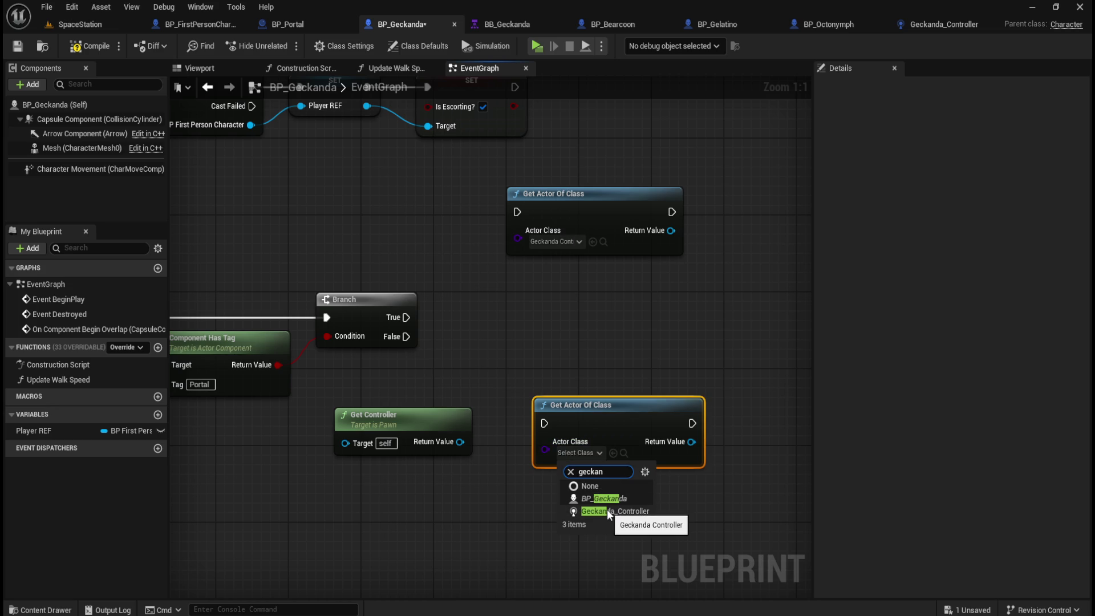
click(606, 512)
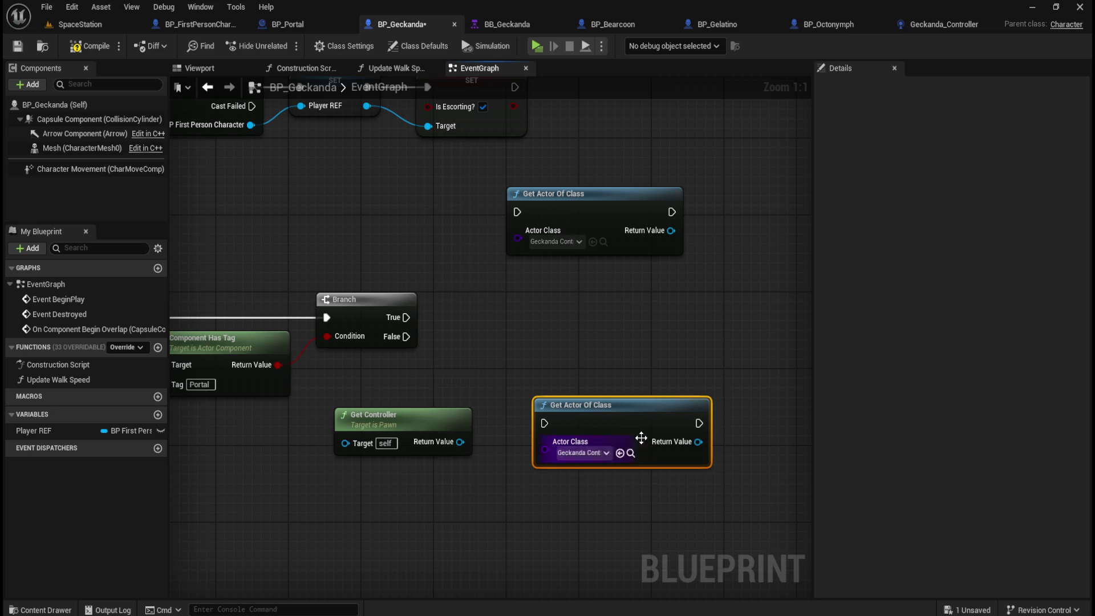
mouse_move(689, 442)
mouse_down()
mouse_move(662, 414)
mouse_move(714, 416)
mouse_up()
Add a Portal Triggered call from the controller lookup, delete Get Controller, and place both beside the Branch
text(portal)
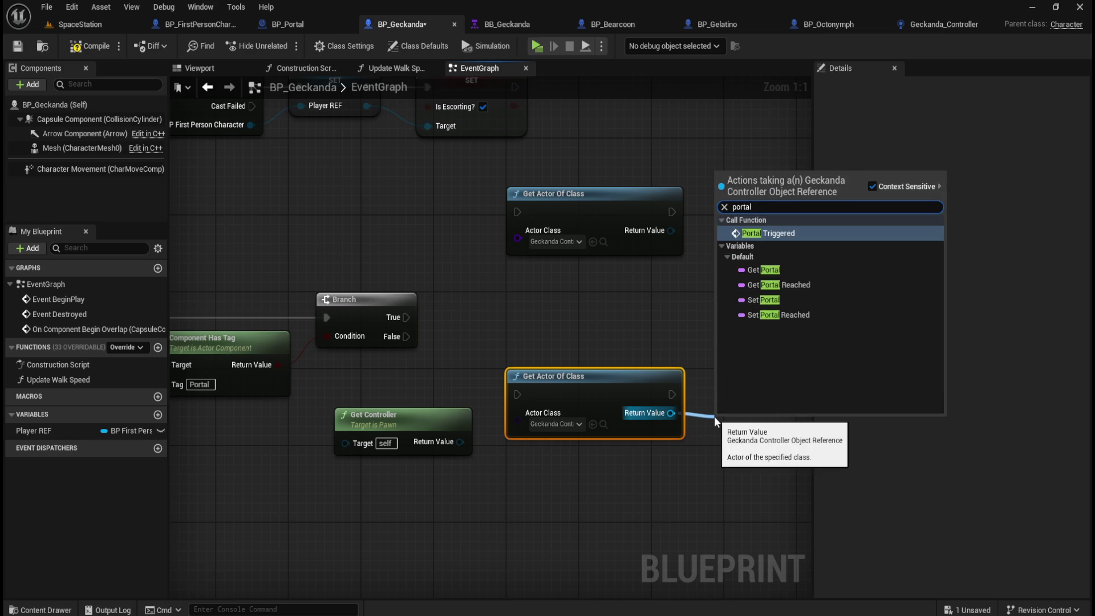
key(Return)
click(383, 416)
key(Delete)
drag(493, 381, 672, 331)
key(q)
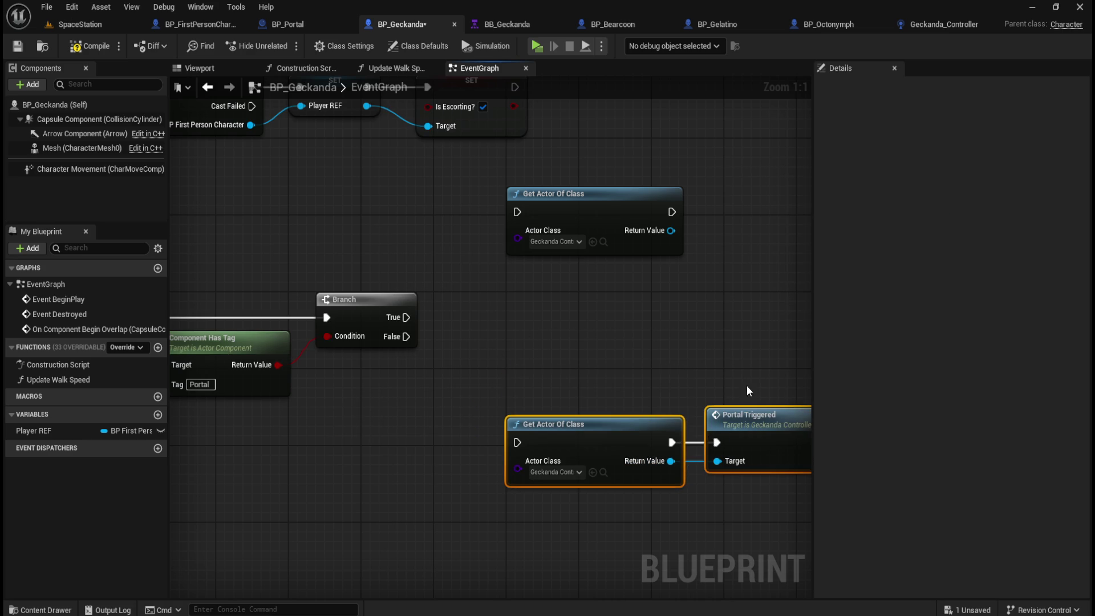
drag(735, 419, 668, 294)
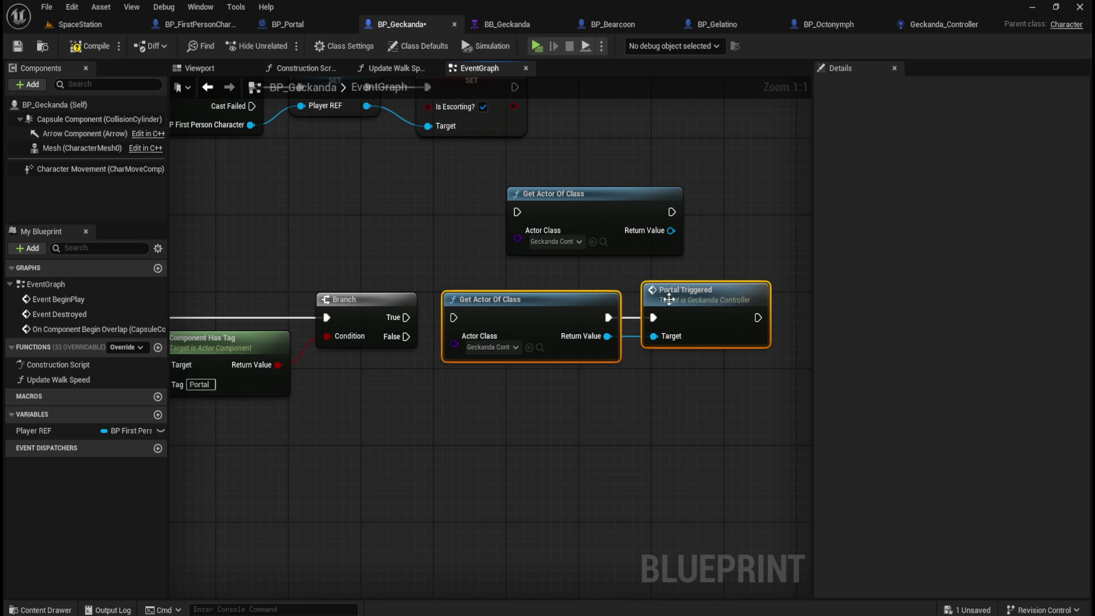
Delete the leftover upper Get Actor Of Class node and wire Branch True into the controller lookup
click(542, 228)
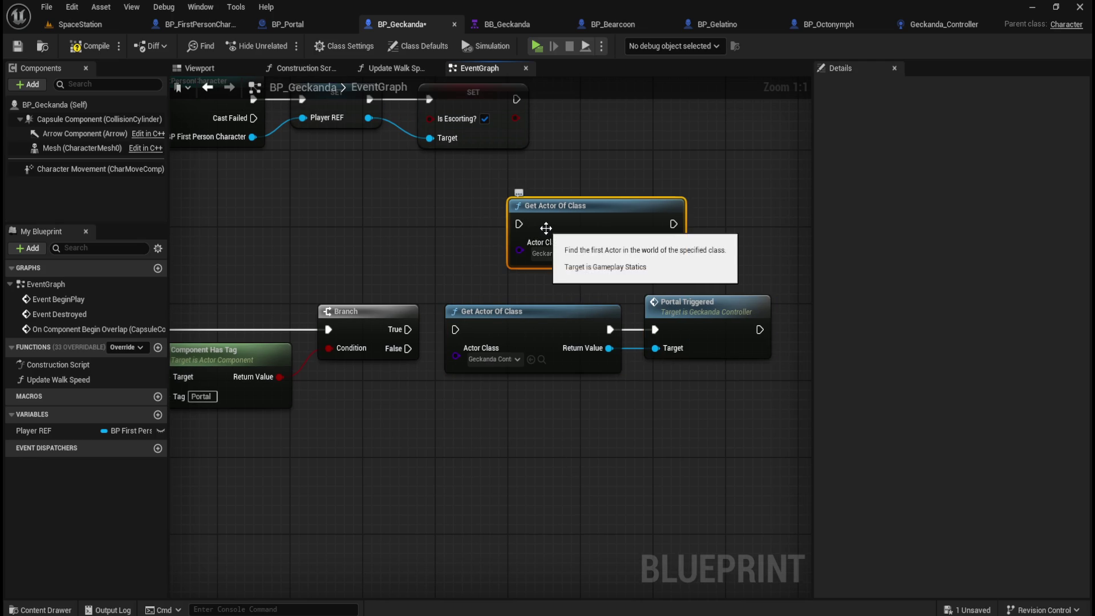
key(Delete)
drag(408, 329, 455, 330)
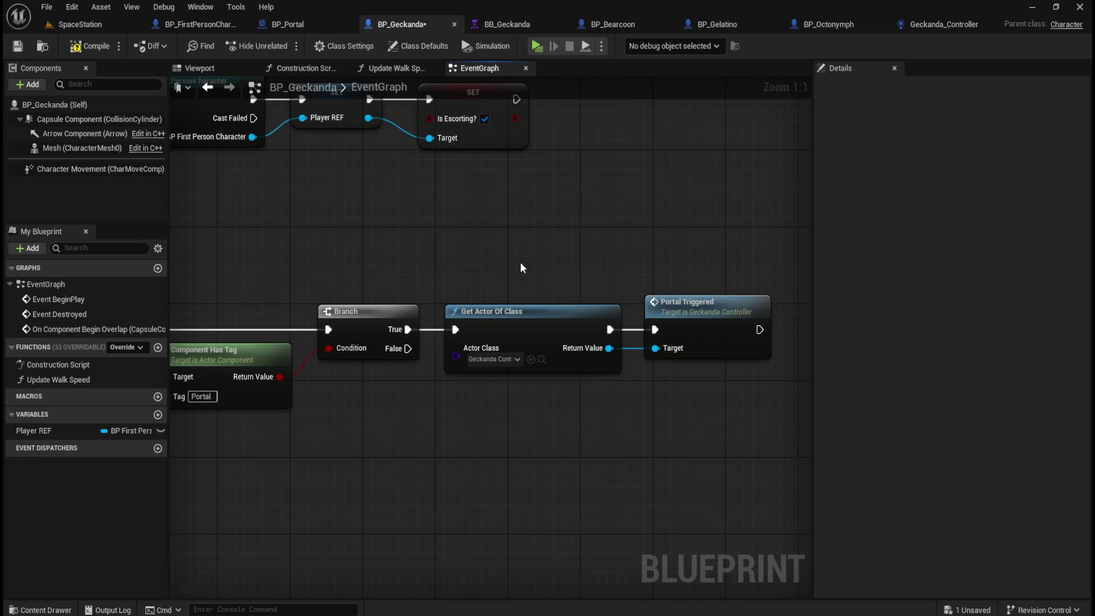
scroll(520, 263, down, 3)
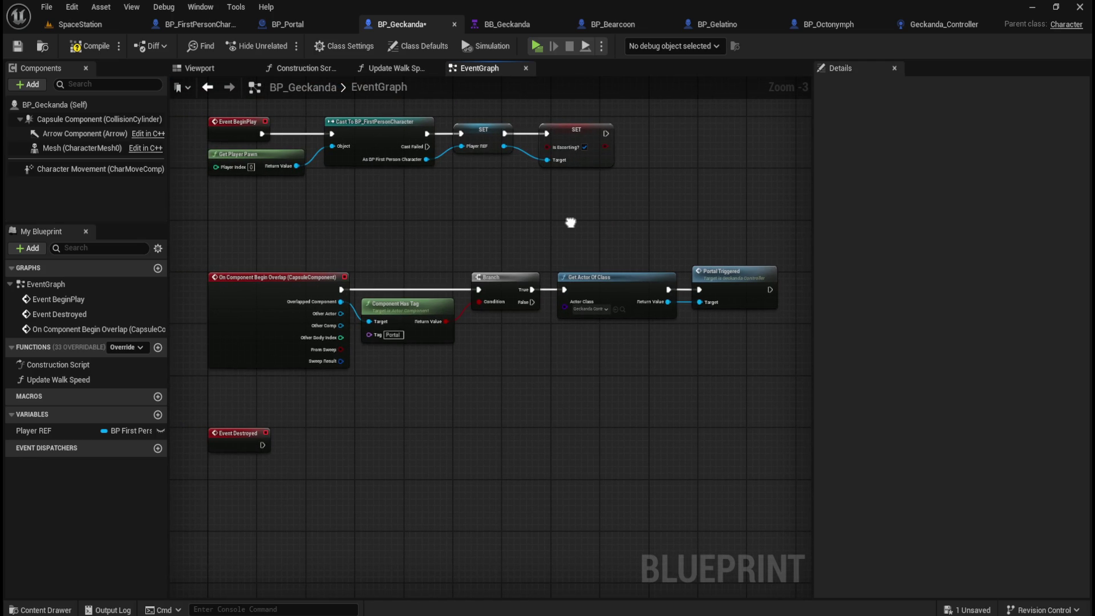
Compile and save the BP_Geckanda blueprint
click(86, 46)
click(17, 46)
drag(298, 239, 734, 345)
click(545, 379)
Look over BP_Portal and BP_FirstPersonCharacter, then straighten the wires of BP_Geckanda's overlap chain
click(295, 25)
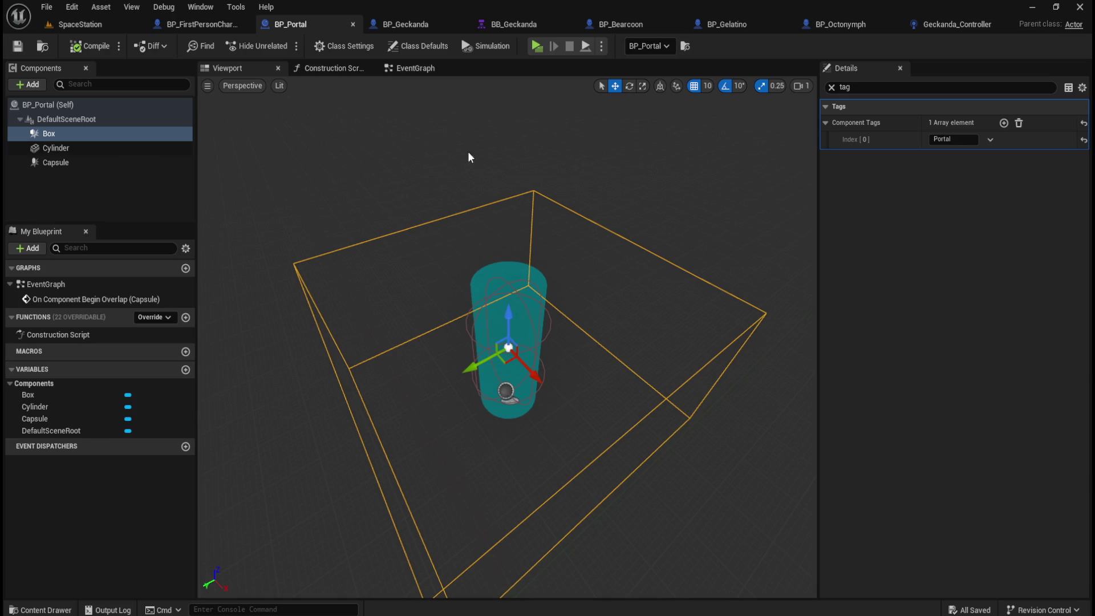
click(208, 22)
click(401, 22)
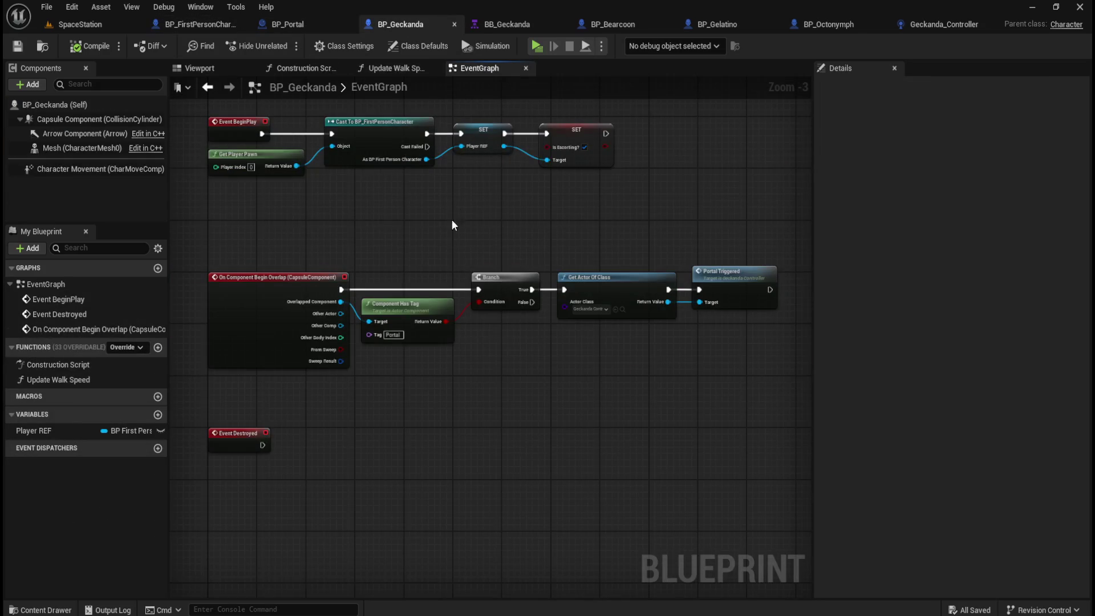
scroll(456, 231, up, 2)
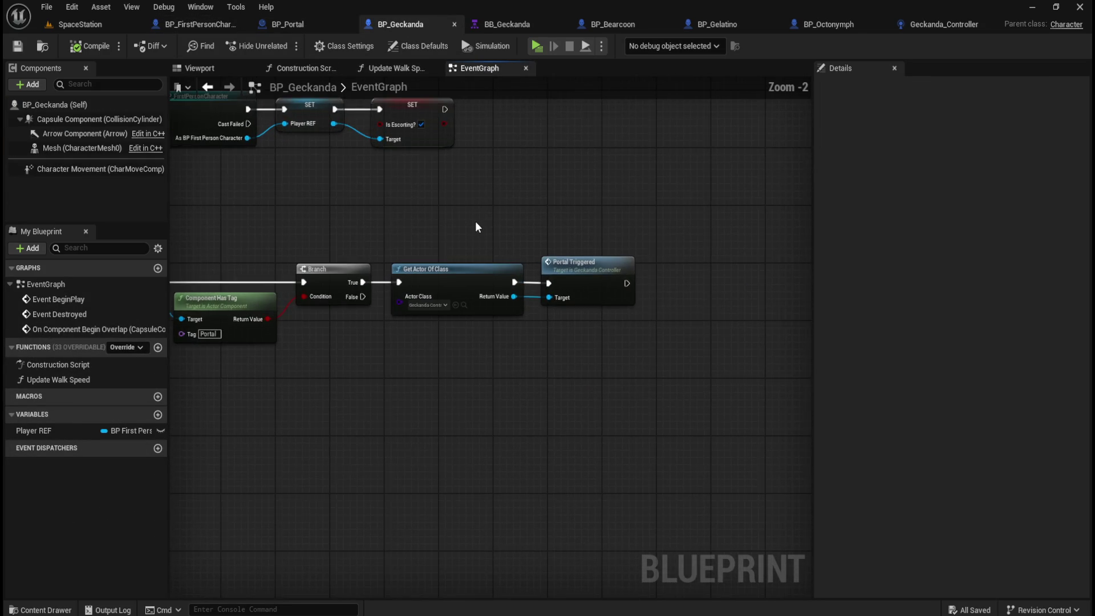
click(622, 276)
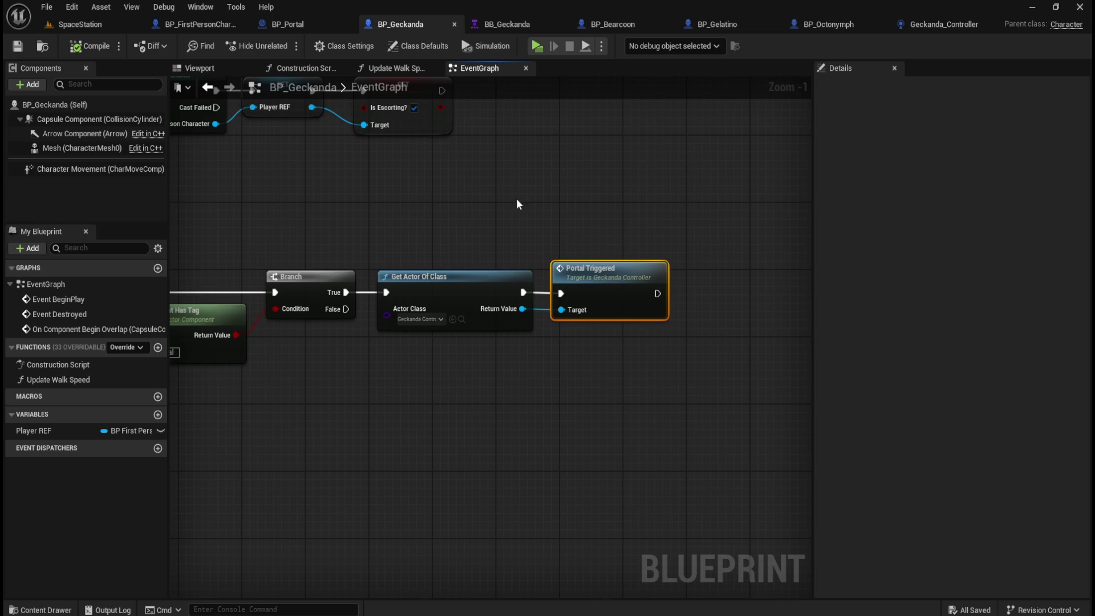
drag(515, 205, 682, 214)
drag(263, 218, 747, 292)
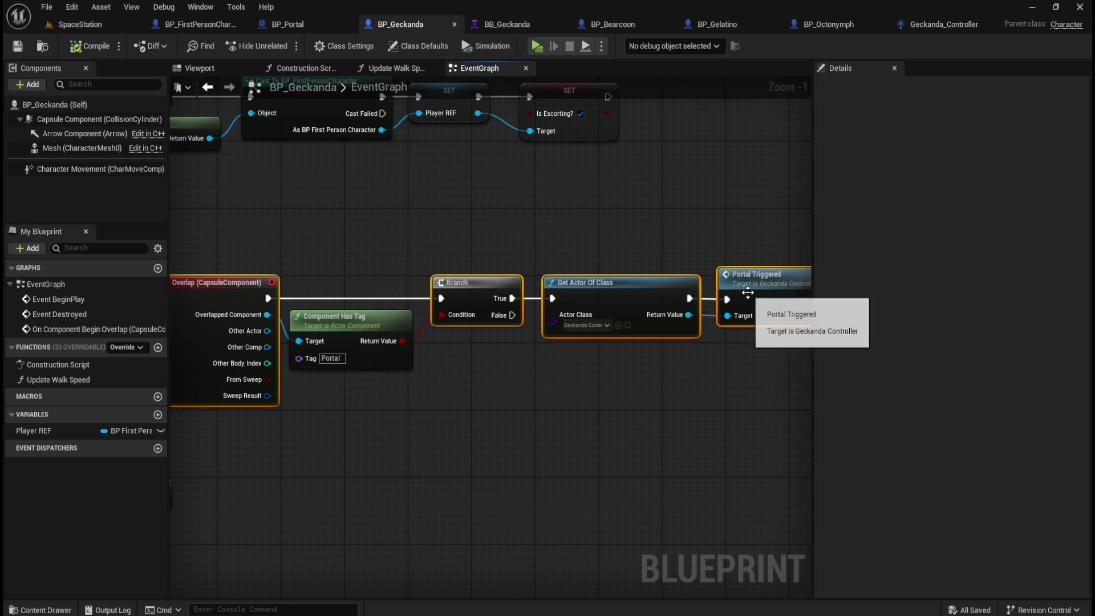
key(q)
click(645, 239)
drag(757, 239, 569, 229)
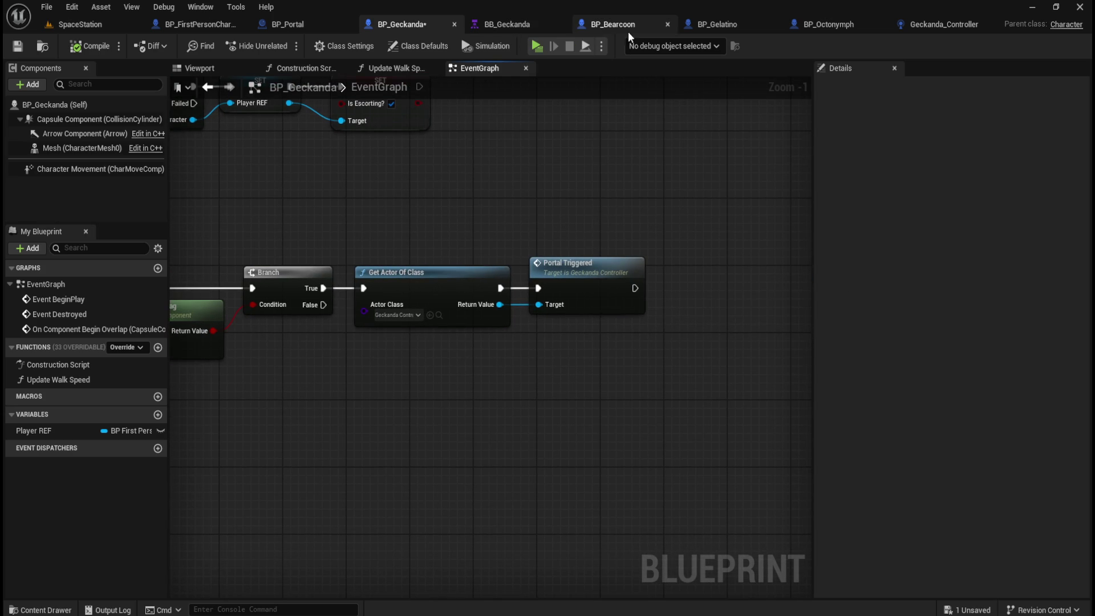
Review Geckanda_Controller's PortalTriggered event nodes, then bring up the BB_Geckanda blackboard
mouse_move(943, 26)
mouse_down()
mouse_move(592, 32)
mouse_move(750, 26)
mouse_move(610, 20)
mouse_up()
drag(505, 349, 481, 311)
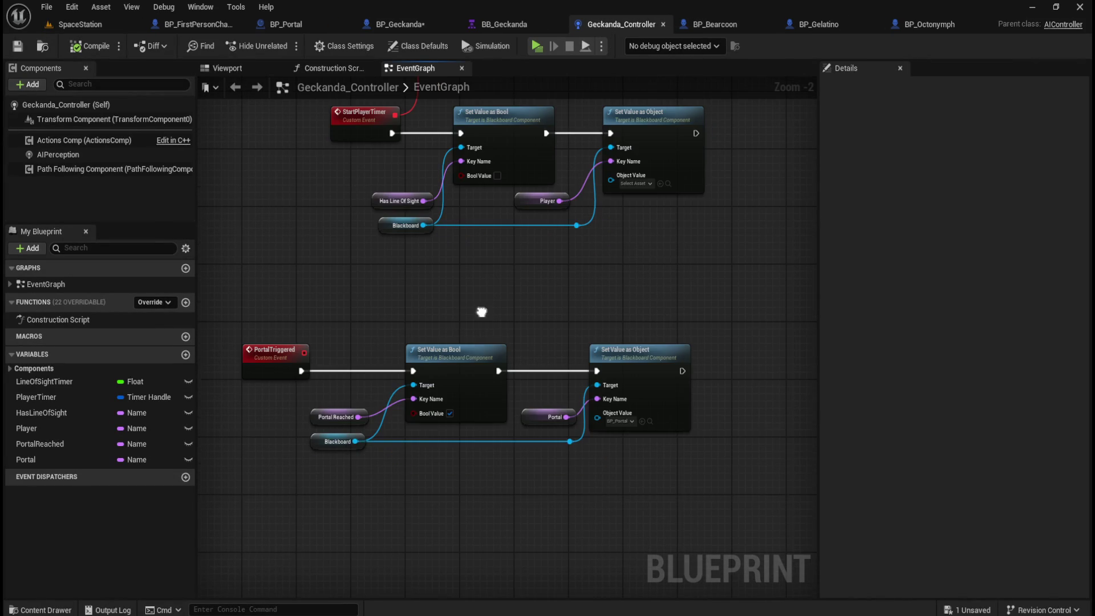
mouse_move(338, 313)
mouse_down()
mouse_move(676, 453)
mouse_move(690, 485)
mouse_move(702, 480)
mouse_up()
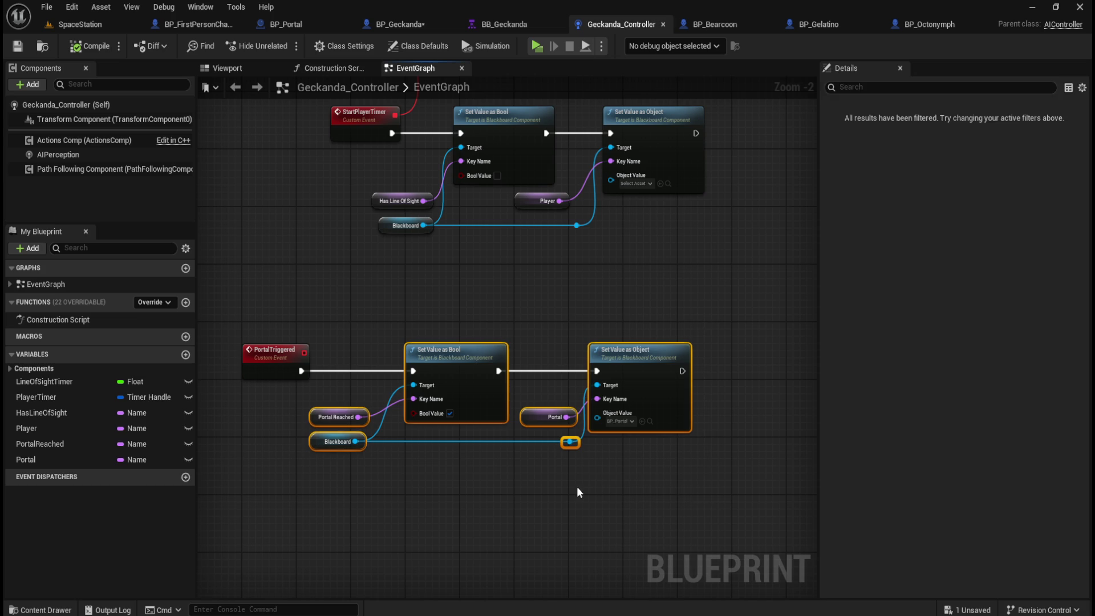
click(576, 493)
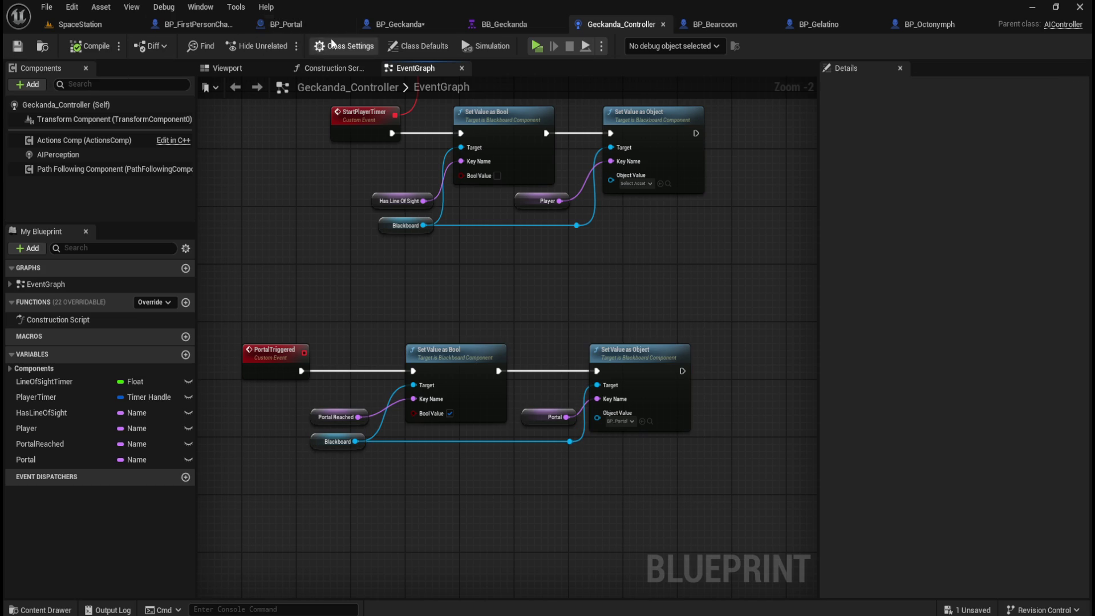
click(512, 22)
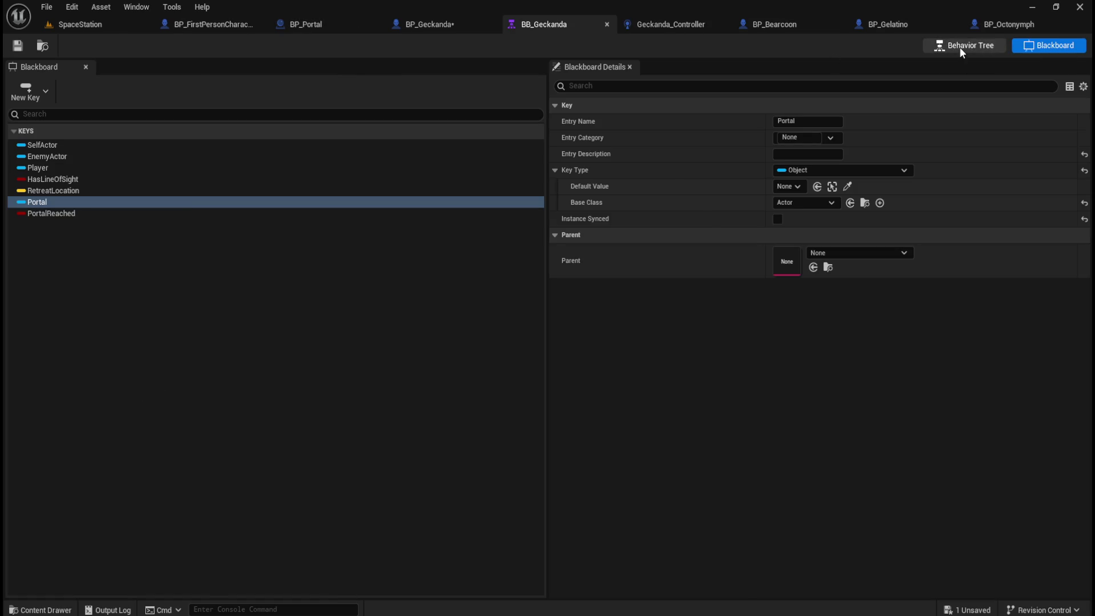
Switch to the BT_Geckanda behavior tree and inspect the Has Line of Sight? decorator, undoing a stray move
click(960, 45)
mouse_move(506, 379)
mouse_down()
mouse_move(599, 391)
mouse_move(596, 359)
mouse_move(609, 398)
mouse_move(628, 385)
mouse_move(516, 346)
mouse_move(545, 321)
mouse_up()
scroll(545, 322, down, 2)
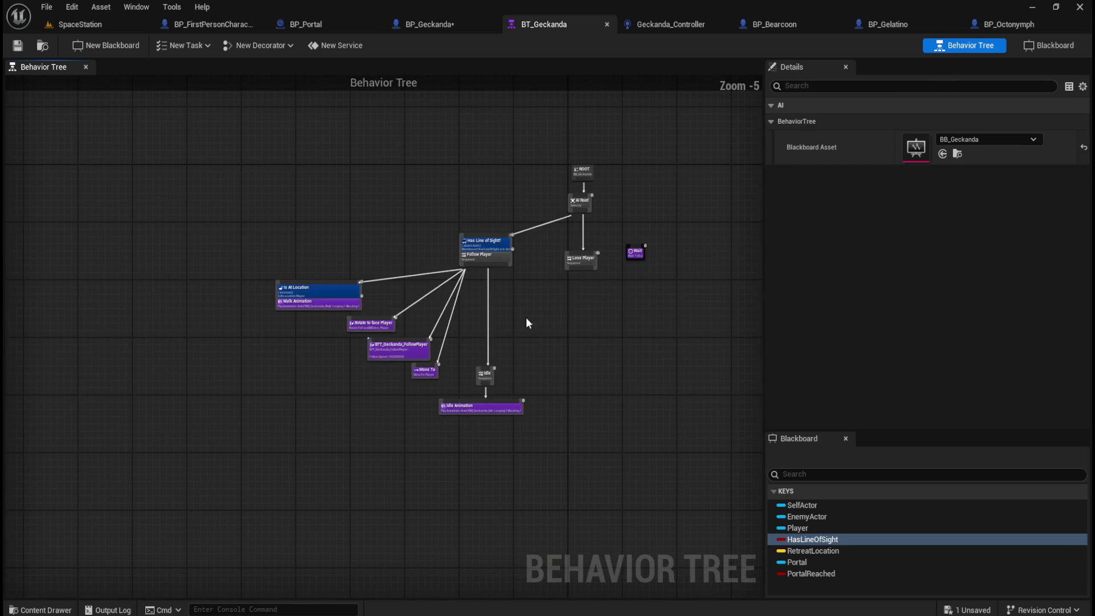
mouse_move(264, 217)
mouse_down()
mouse_move(674, 406)
mouse_move(685, 454)
mouse_up()
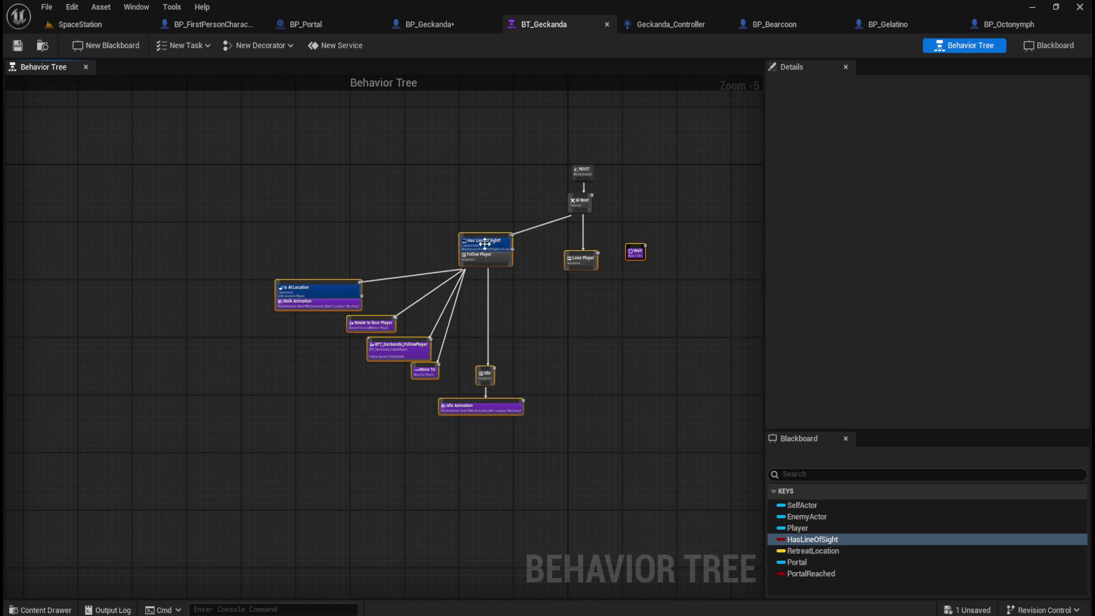
click(484, 243)
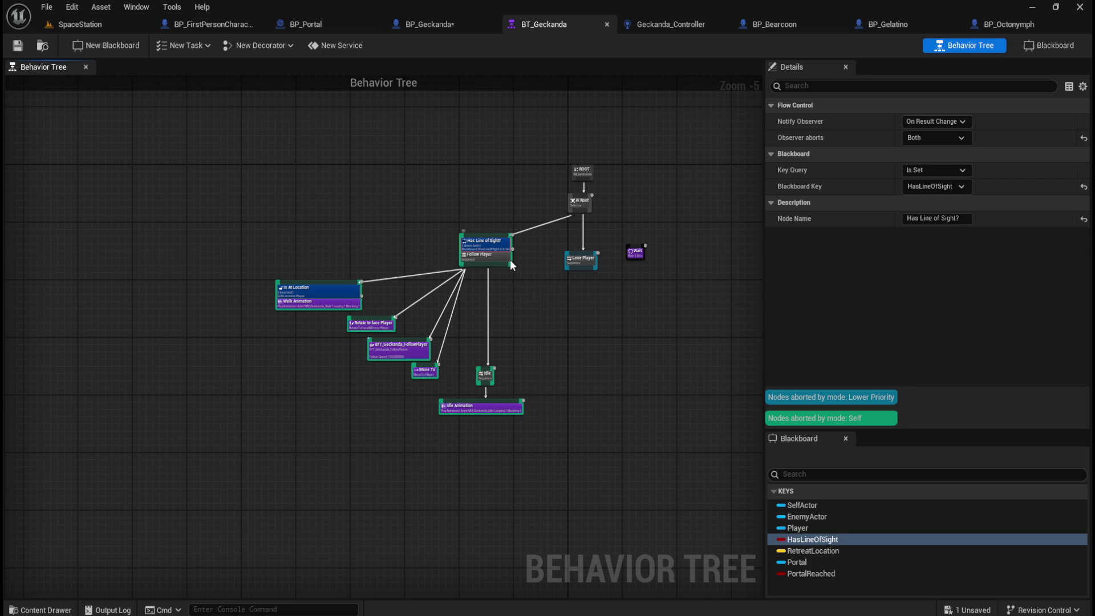
drag(510, 261, 523, 273)
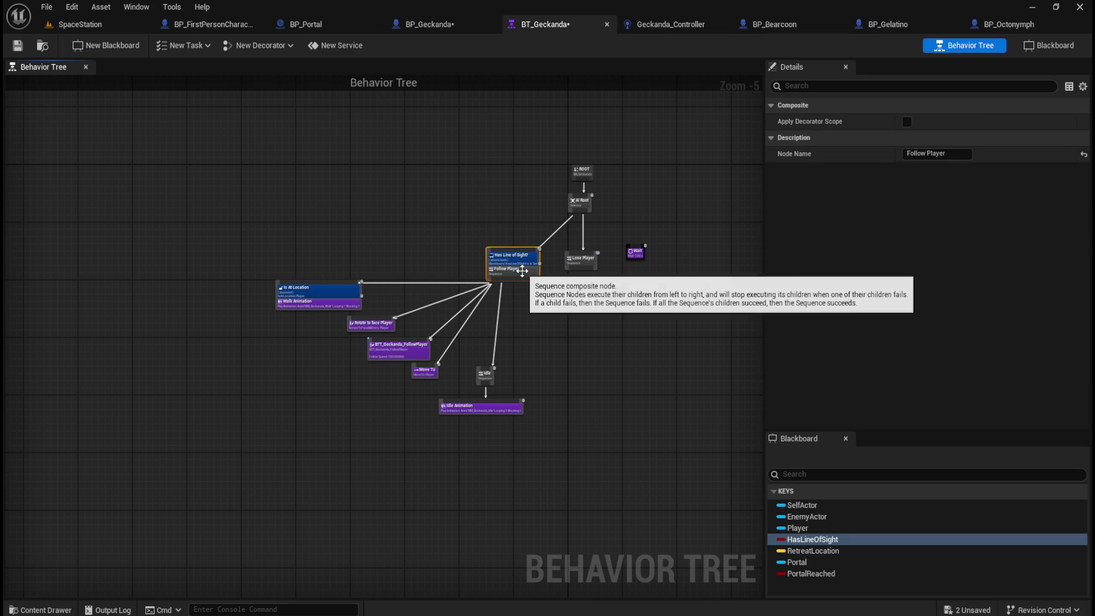
key(ctrl+z)
Move every node below AI Root down and right, then zoom in on the tree
mouse_move(224, 467)
mouse_down()
mouse_move(669, 246)
mouse_move(686, 226)
mouse_up()
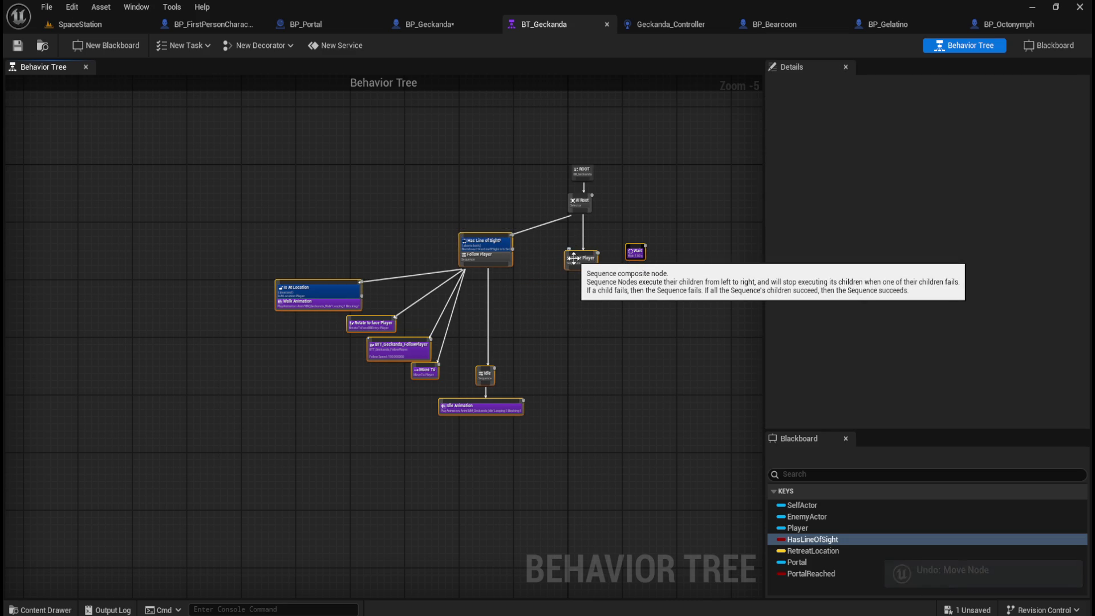
mouse_move(578, 257)
mouse_down()
mouse_move(603, 281)
mouse_move(637, 290)
mouse_up()
click(446, 224)
mouse_move(446, 224)
mouse_down()
mouse_move(473, 272)
mouse_move(423, 276)
mouse_up()
scroll(422, 276, up, 1)
drag(508, 281, 408, 274)
scroll(408, 273, up, 1)
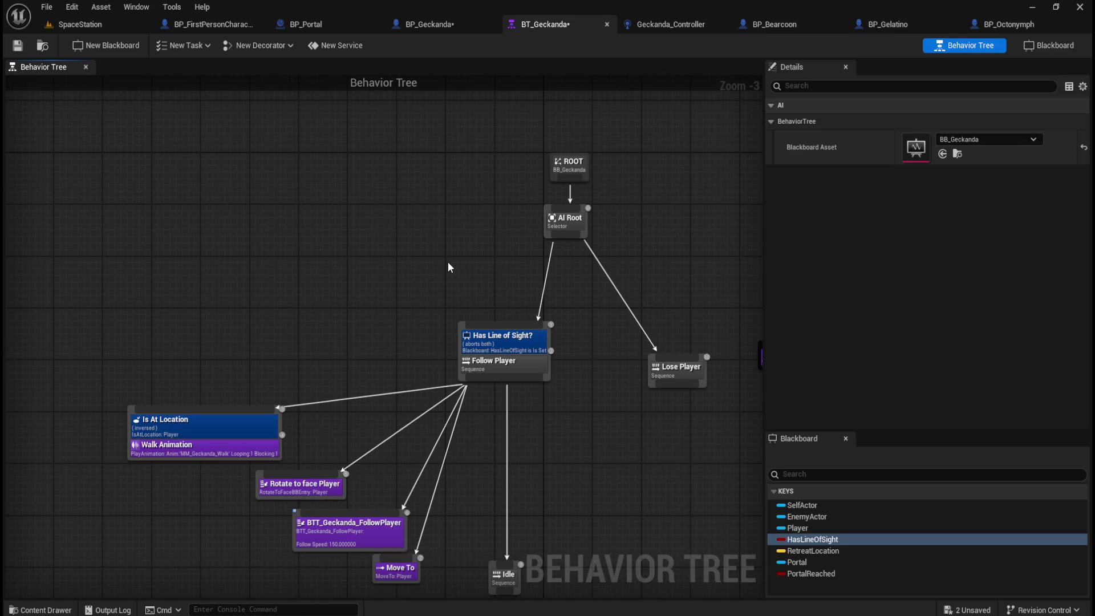
drag(457, 277, 433, 251)
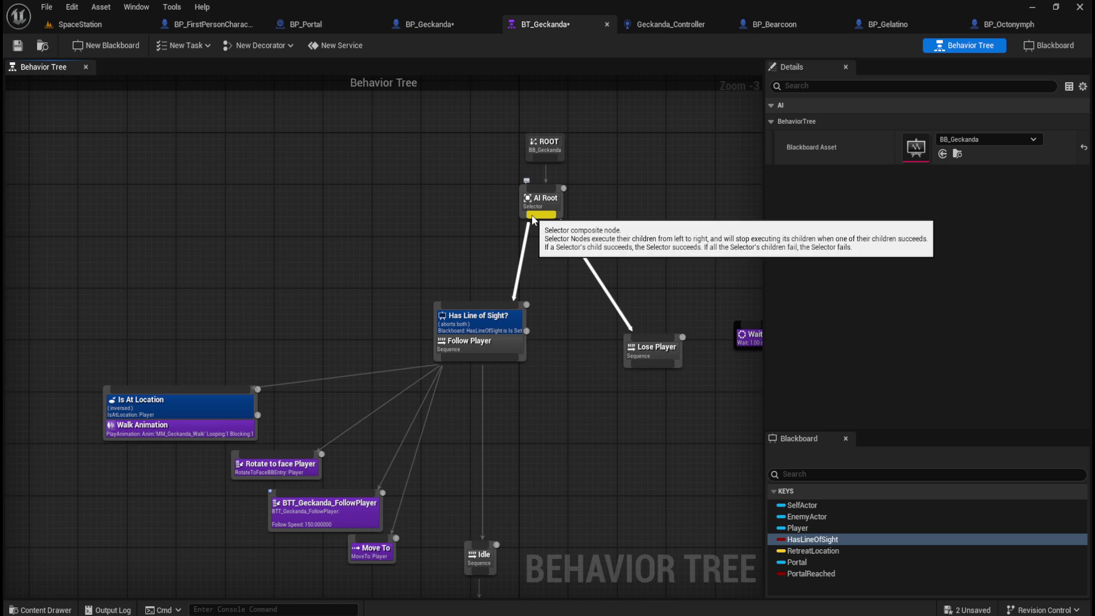
mouse_move(535, 217)
mouse_down()
mouse_move(434, 251)
mouse_move(322, 255)
mouse_up()
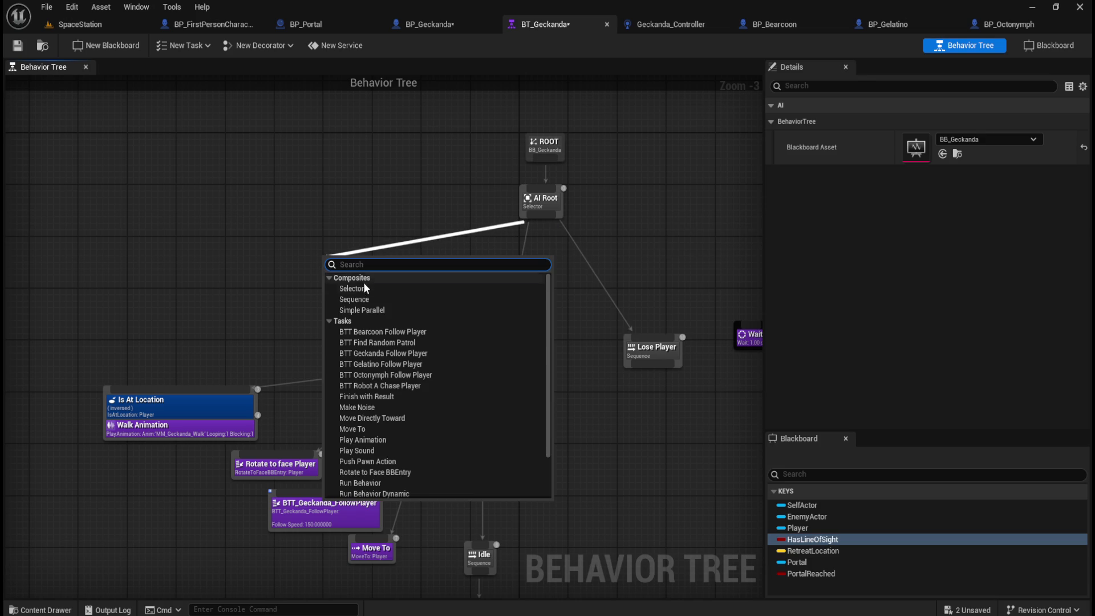
Create a Sequence under AI Root, name it 'Saved?', and move it left of Follow Player
click(364, 299)
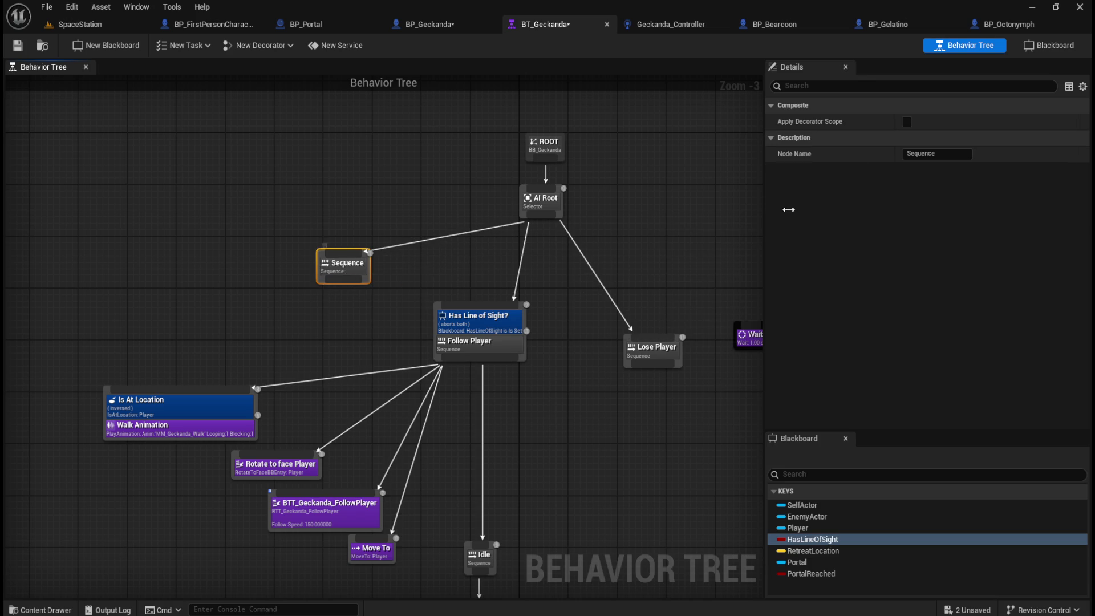
click(941, 153)
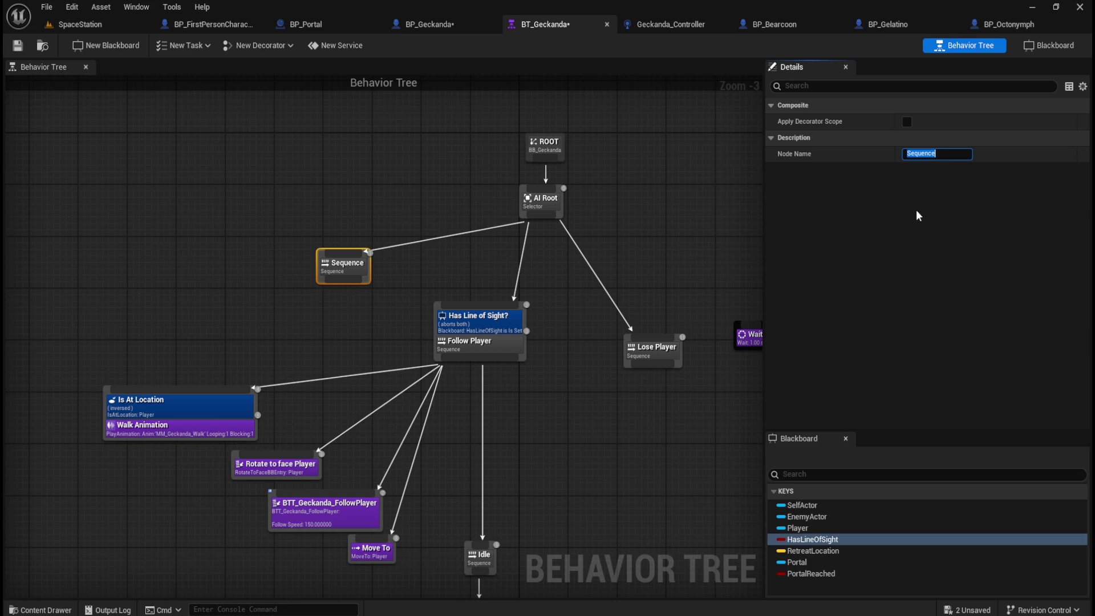
text(Saved?)
key(Return)
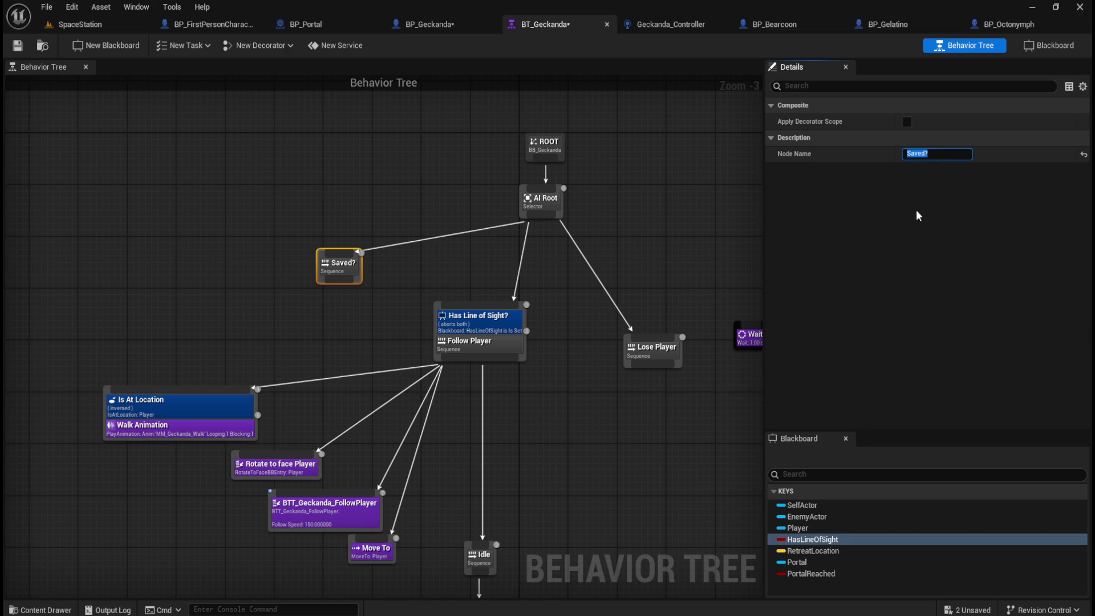
click(393, 313)
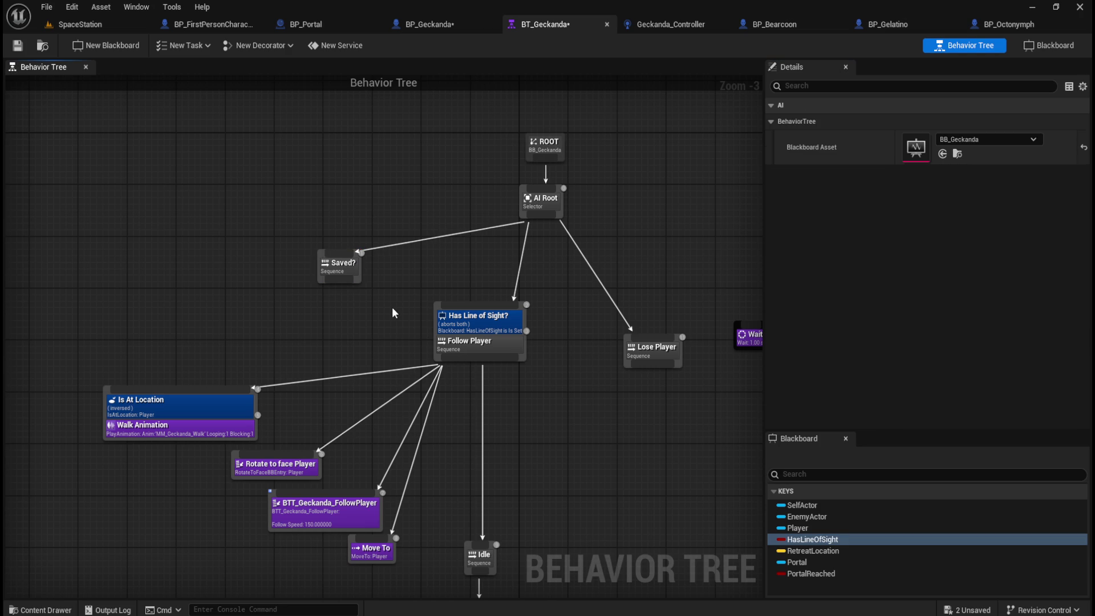
drag(345, 268, 295, 276)
click(360, 273)
click(293, 274)
right_click(291, 277)
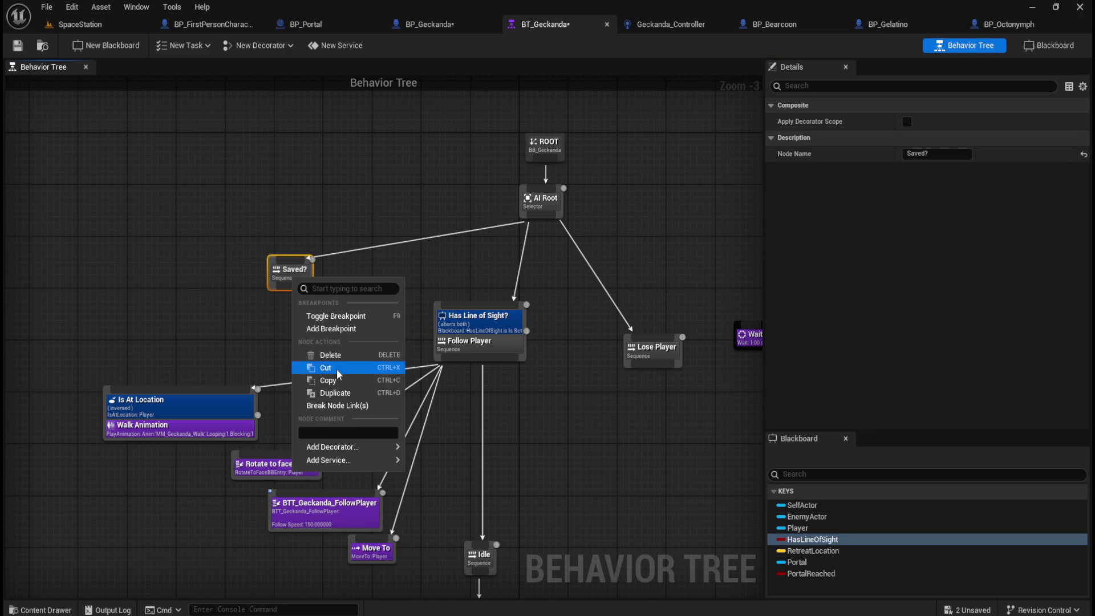
mouse_move(342, 447)
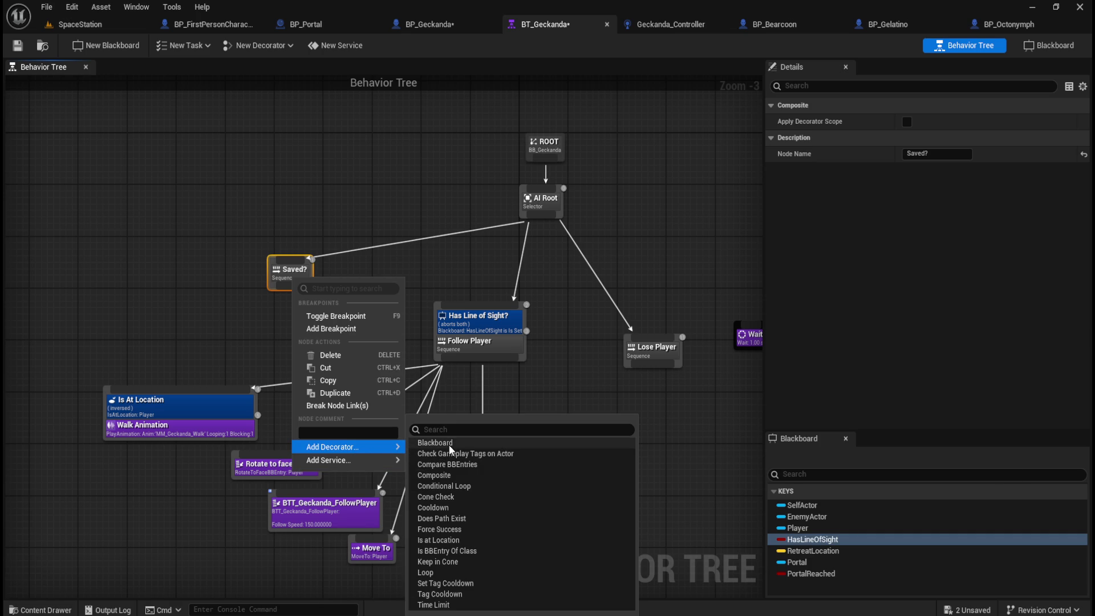
click(434, 443)
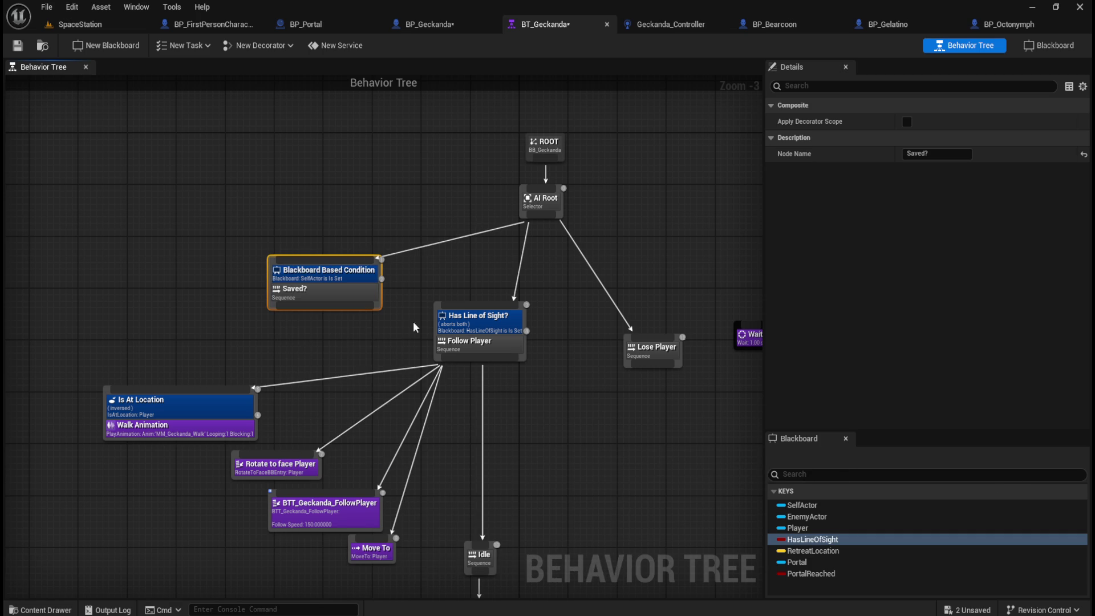
click(460, 315)
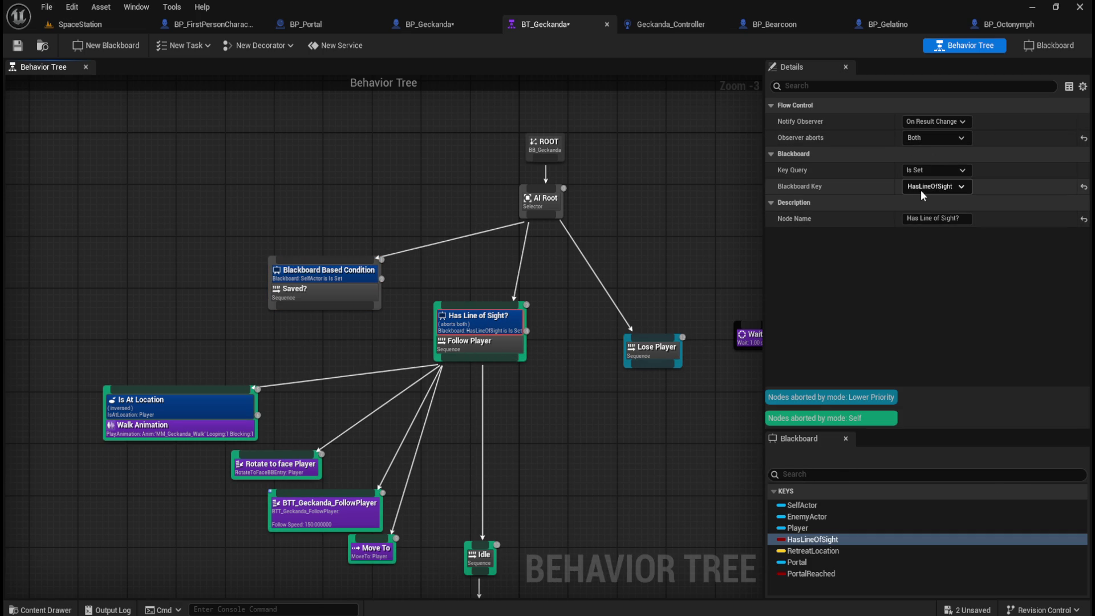
click(348, 279)
click(814, 573)
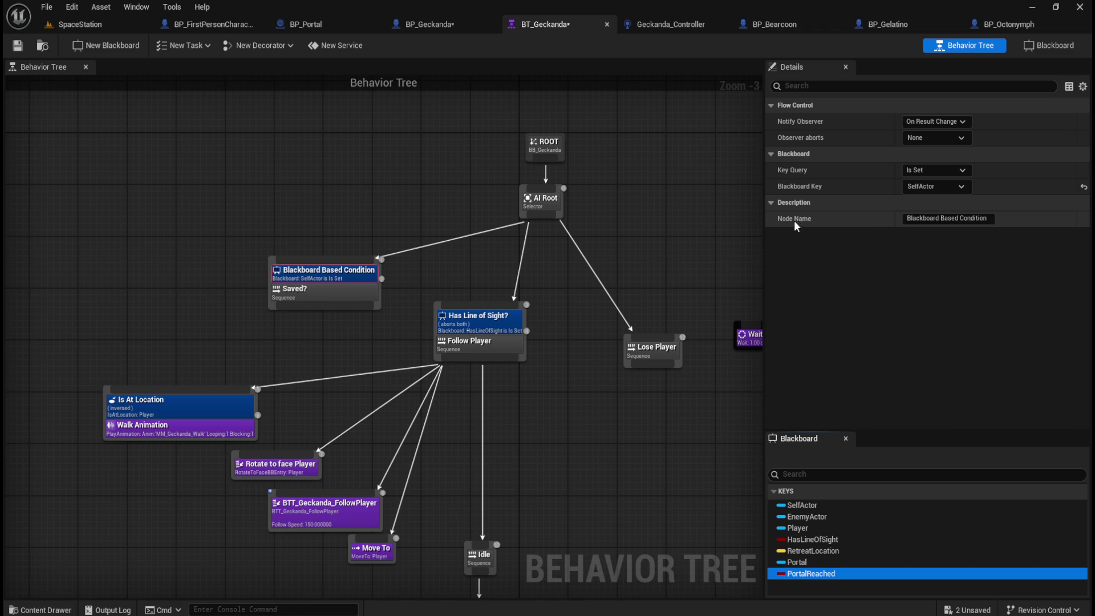
click(489, 329)
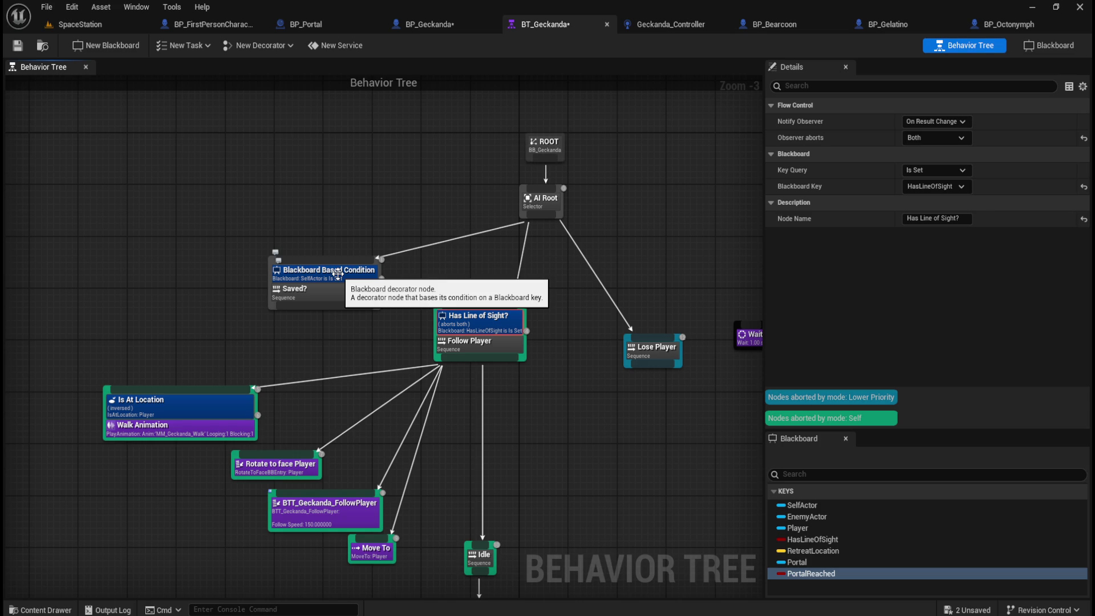
click(338, 273)
click(951, 189)
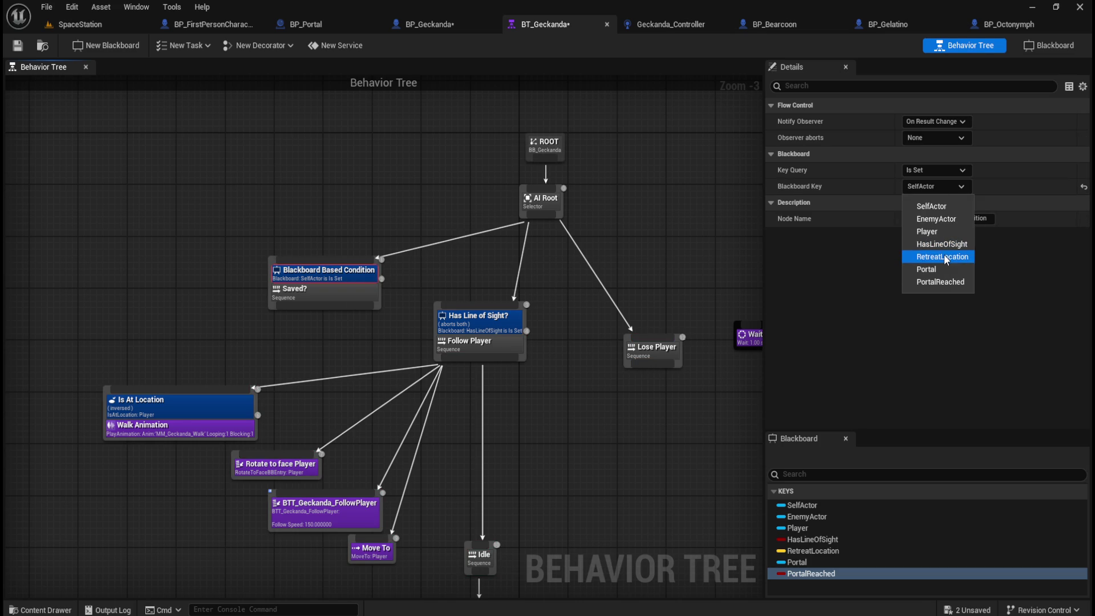
click(942, 283)
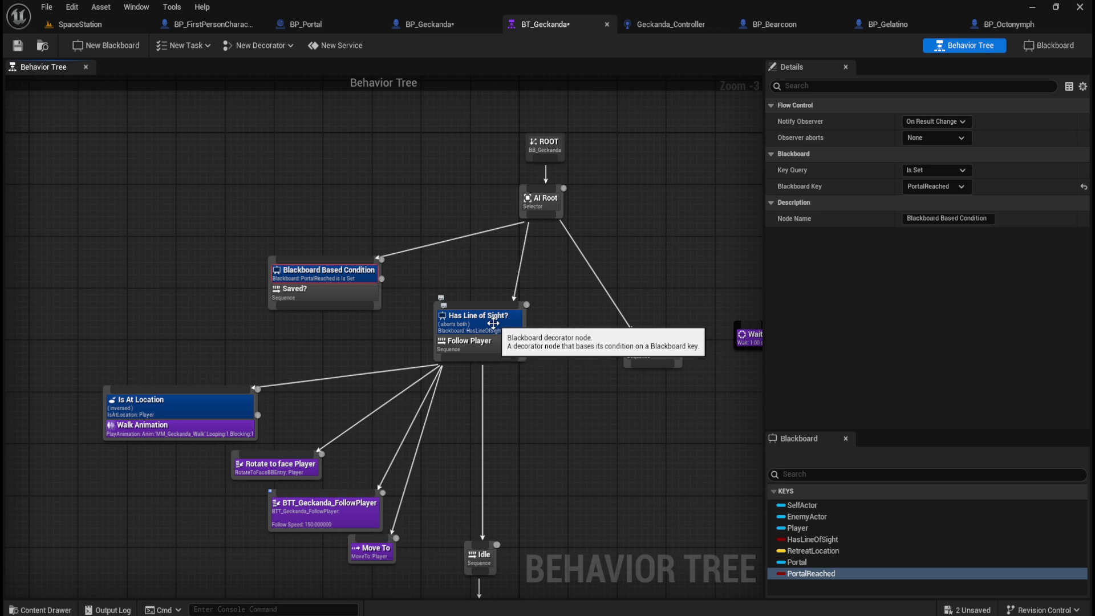
click(494, 324)
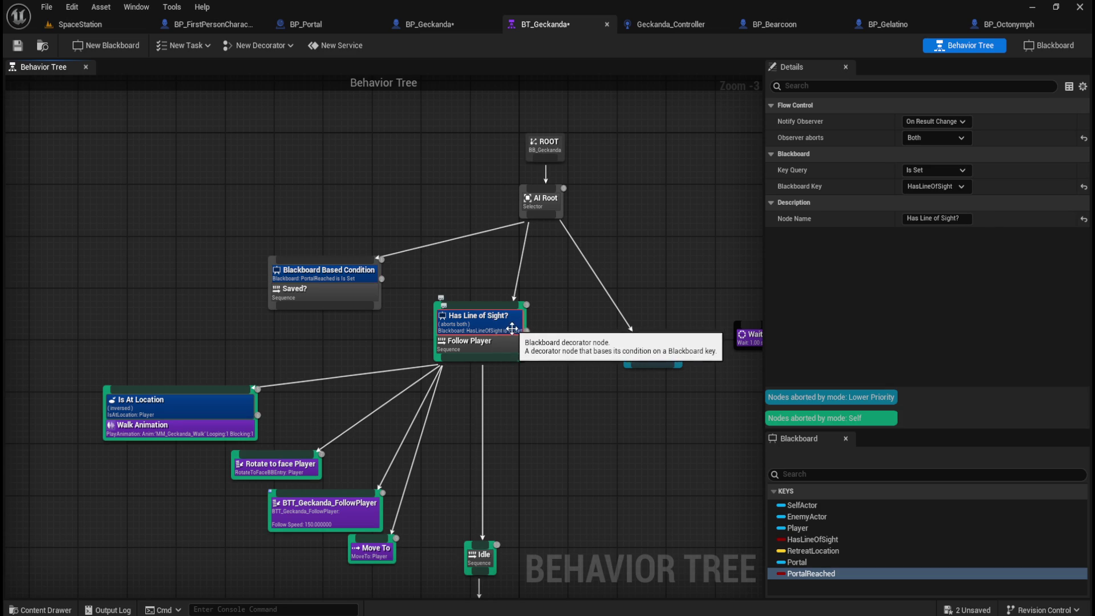
click(343, 274)
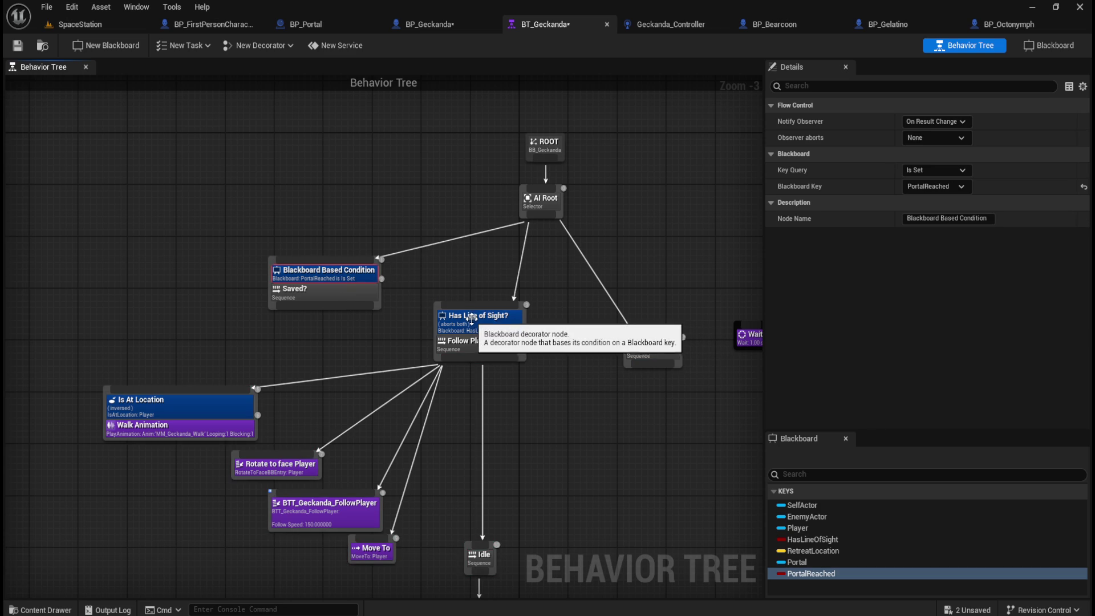
click(471, 320)
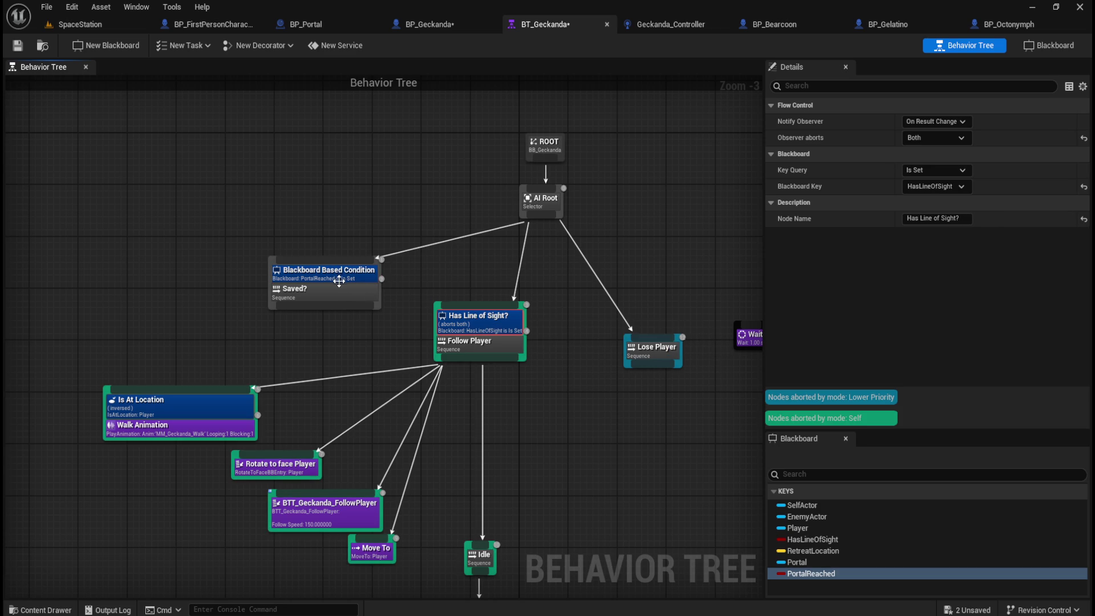
click(339, 275)
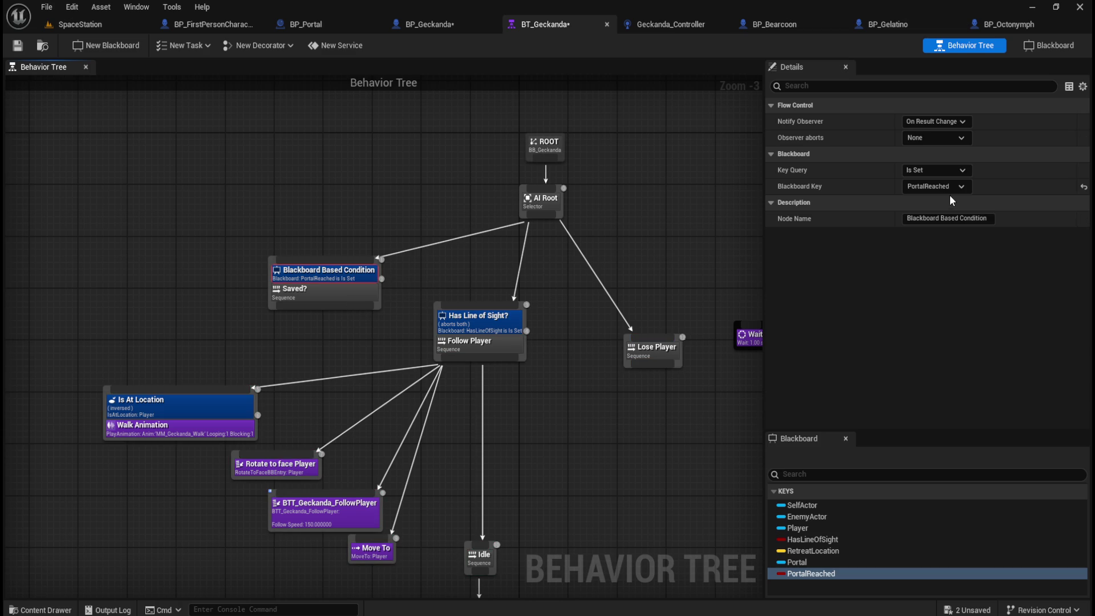
click(952, 218)
text(Has Reached Portal?)
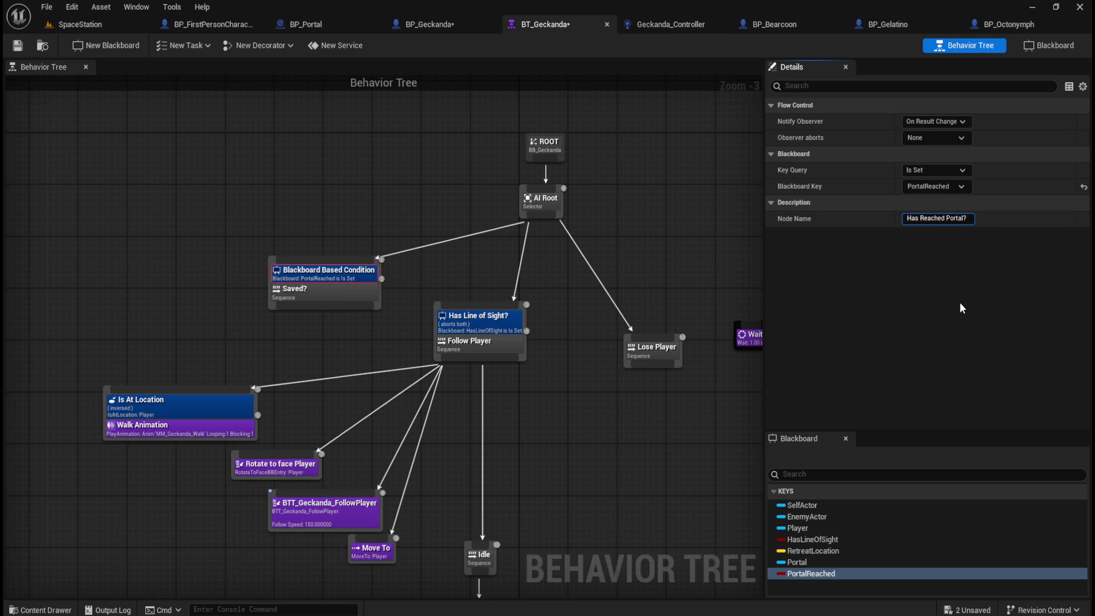
key(Return)
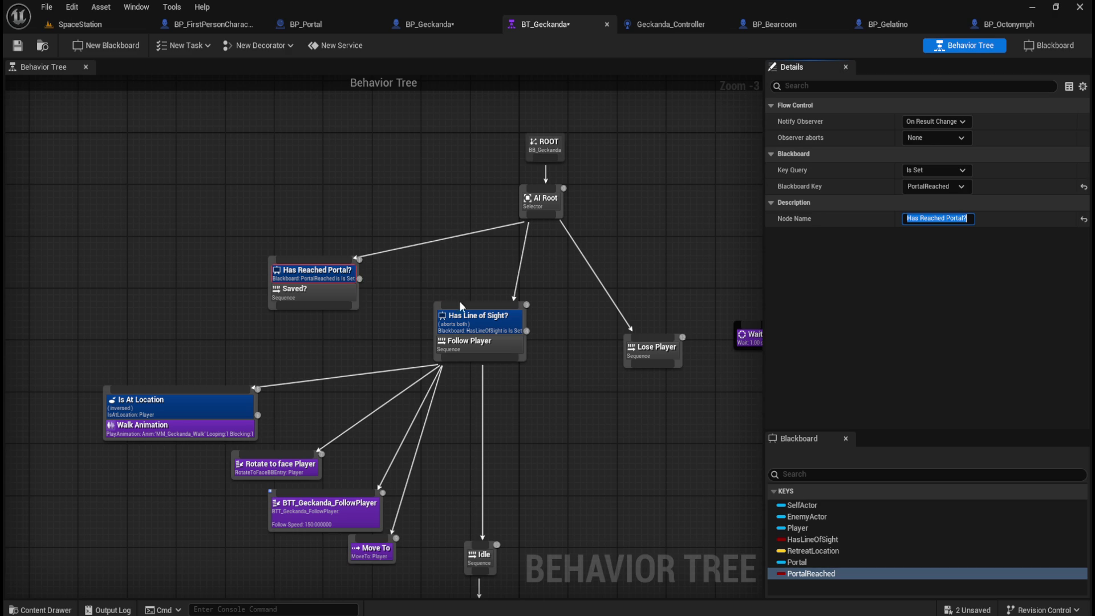
click(471, 323)
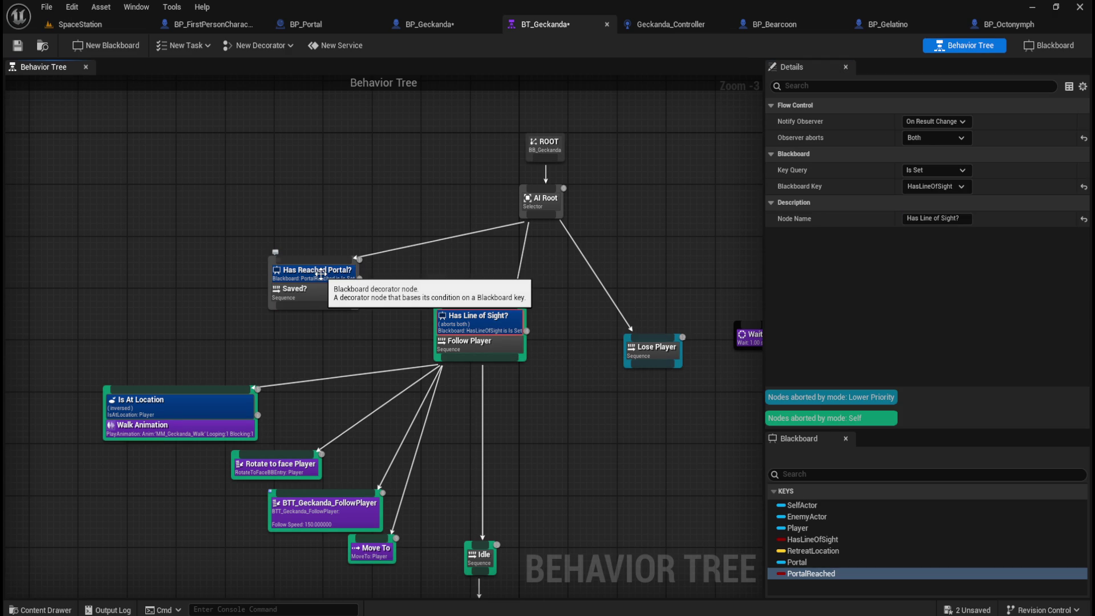
click(320, 274)
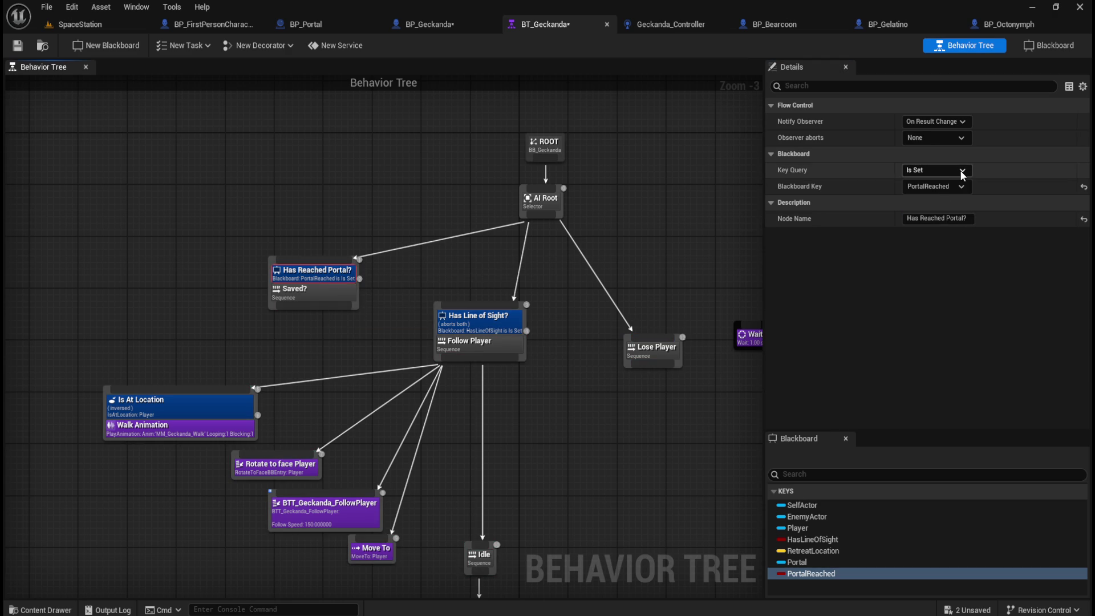
click(938, 139)
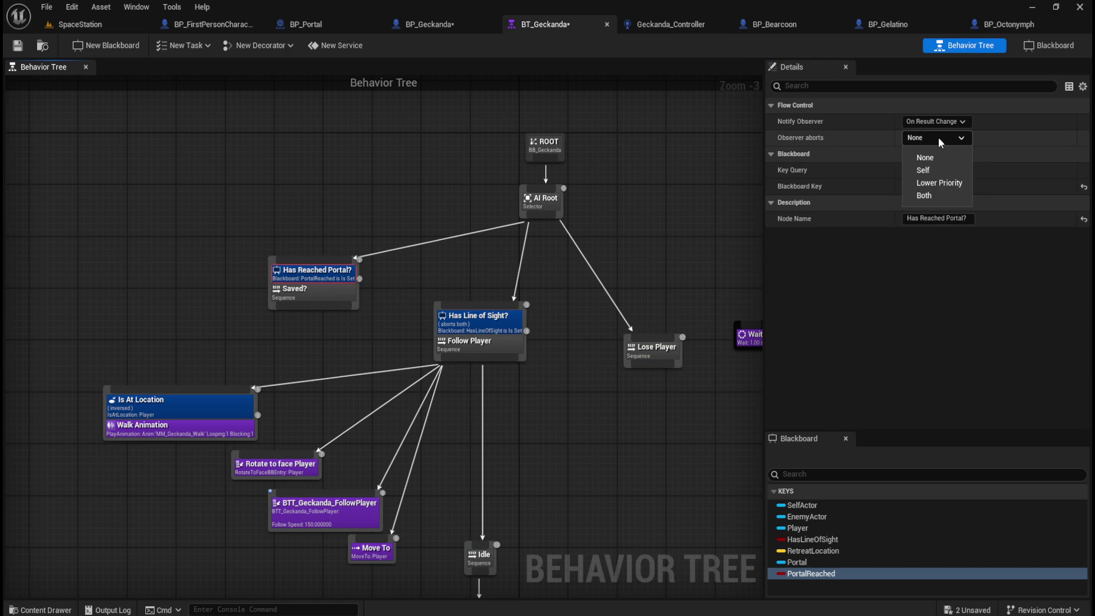
click(924, 195)
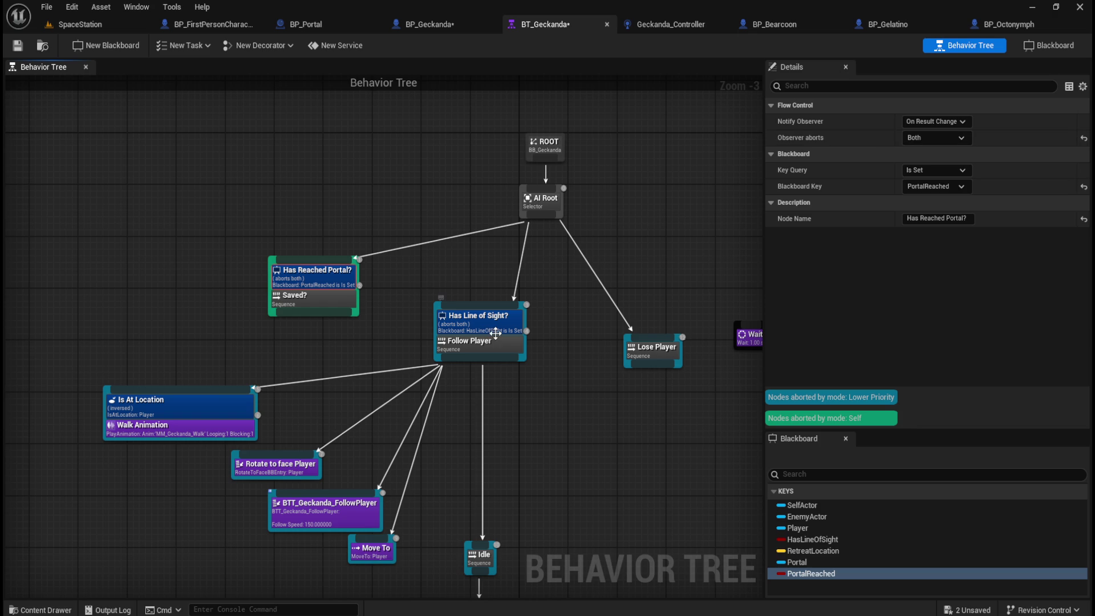
click(497, 326)
click(315, 283)
click(469, 323)
drag(308, 215, 432, 192)
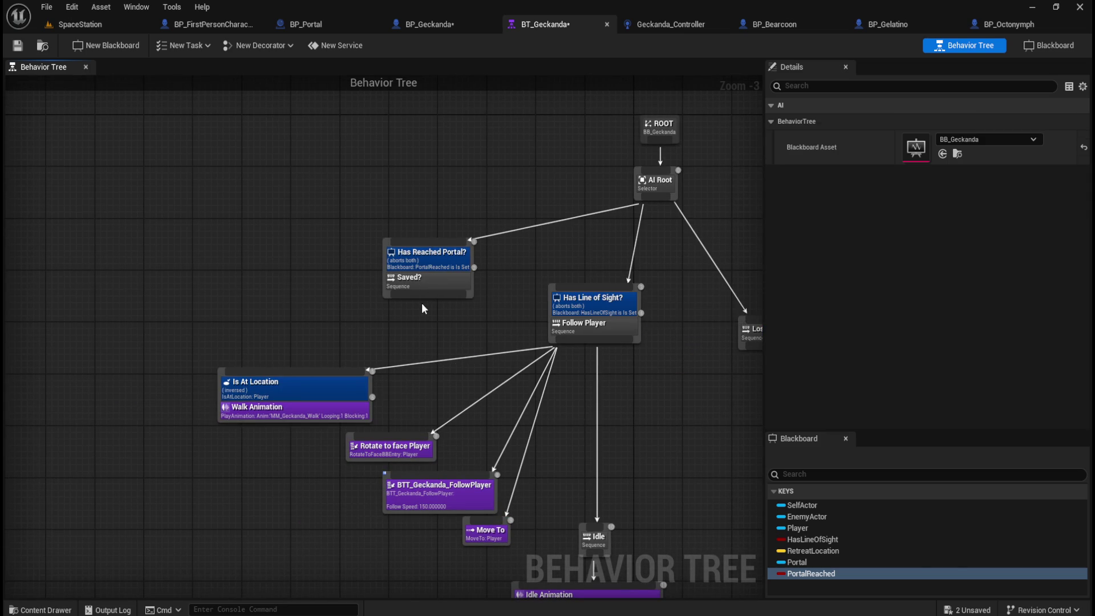
click(426, 287)
Rename the sequence to 'Escape Space Station' and move its branch further left
click(939, 154)
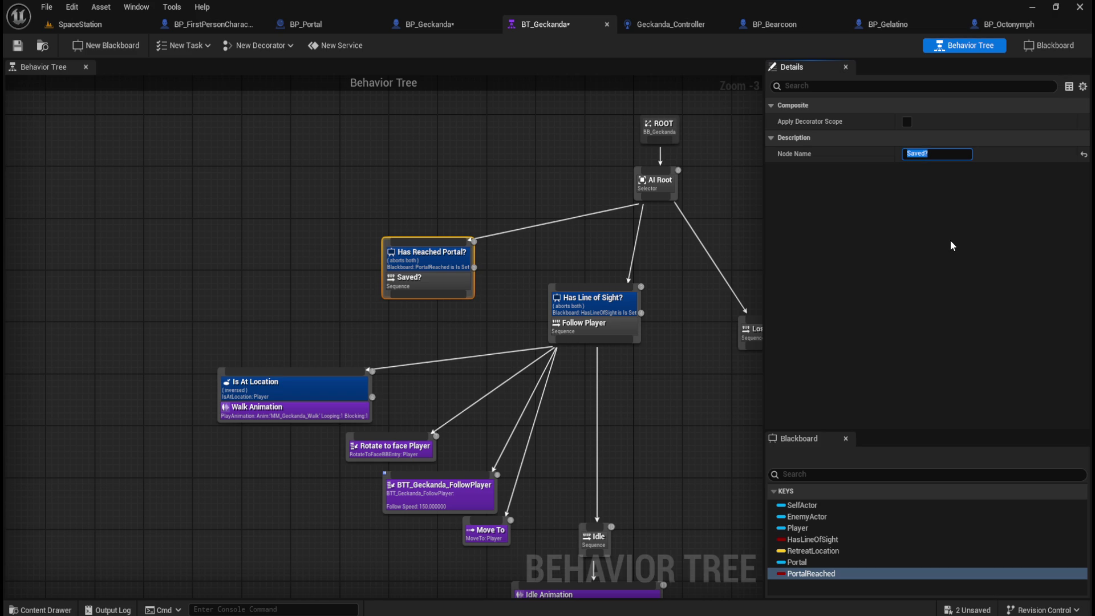
text(Escape S)
text(pace Station)
key(Return)
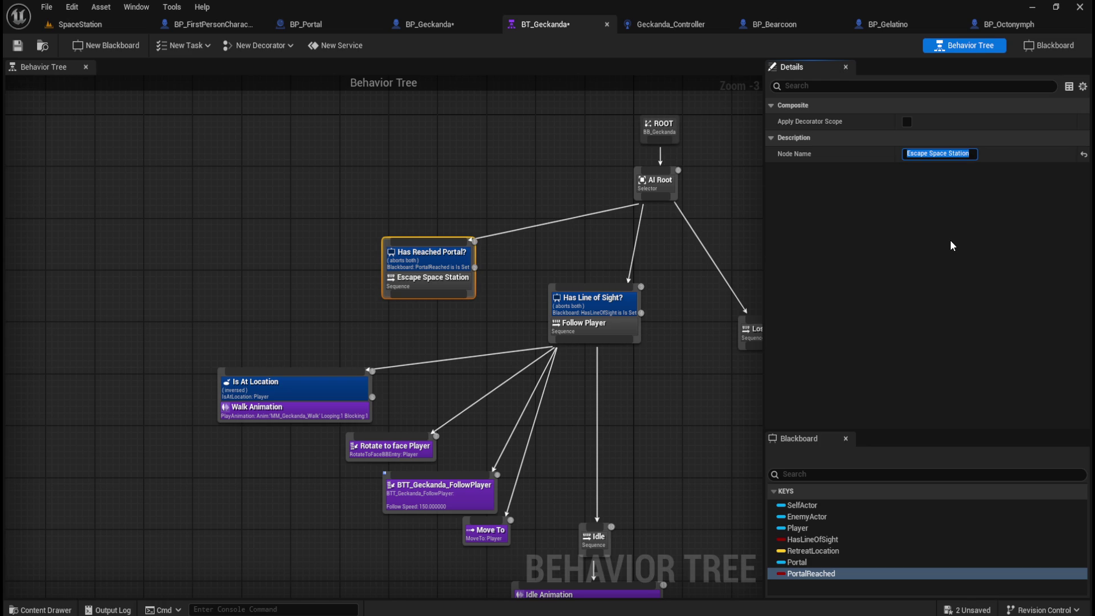
mouse_move(446, 284)
mouse_down()
mouse_move(336, 265)
mouse_move(154, 286)
mouse_up()
mouse_move(340, 301)
mouse_down()
mouse_move(455, 296)
mouse_move(404, 302)
mouse_move(429, 310)
mouse_move(401, 299)
mouse_move(408, 263)
mouse_up()
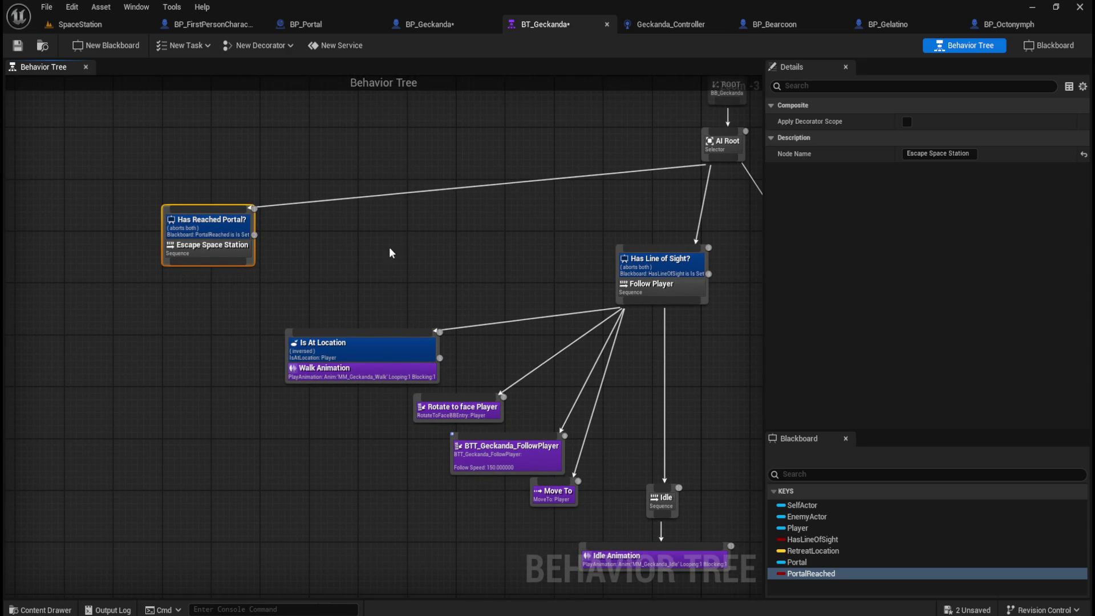
click(220, 226)
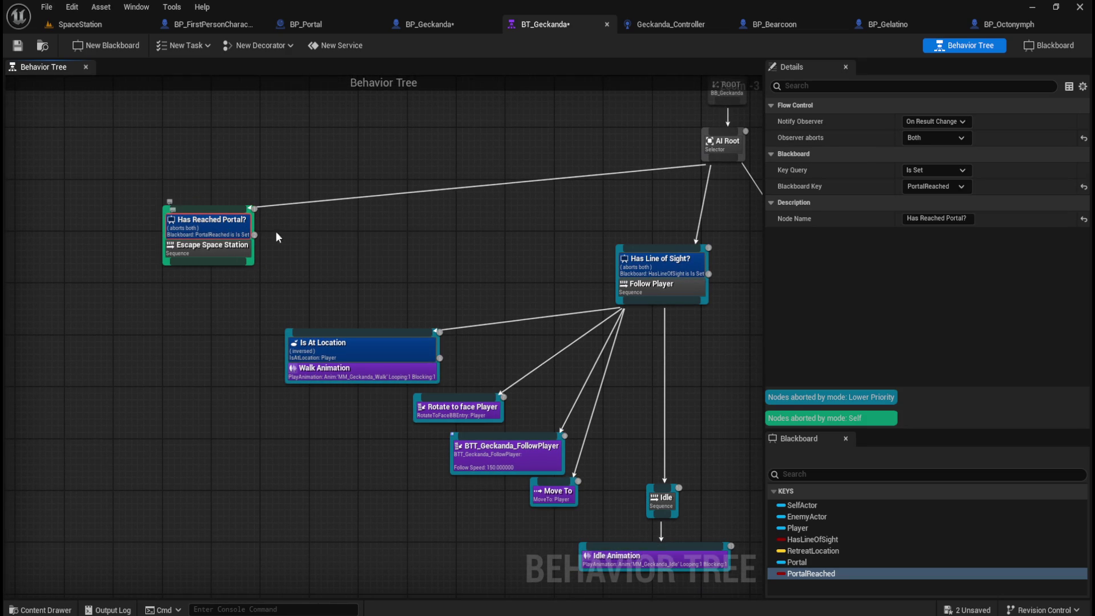
click(356, 245)
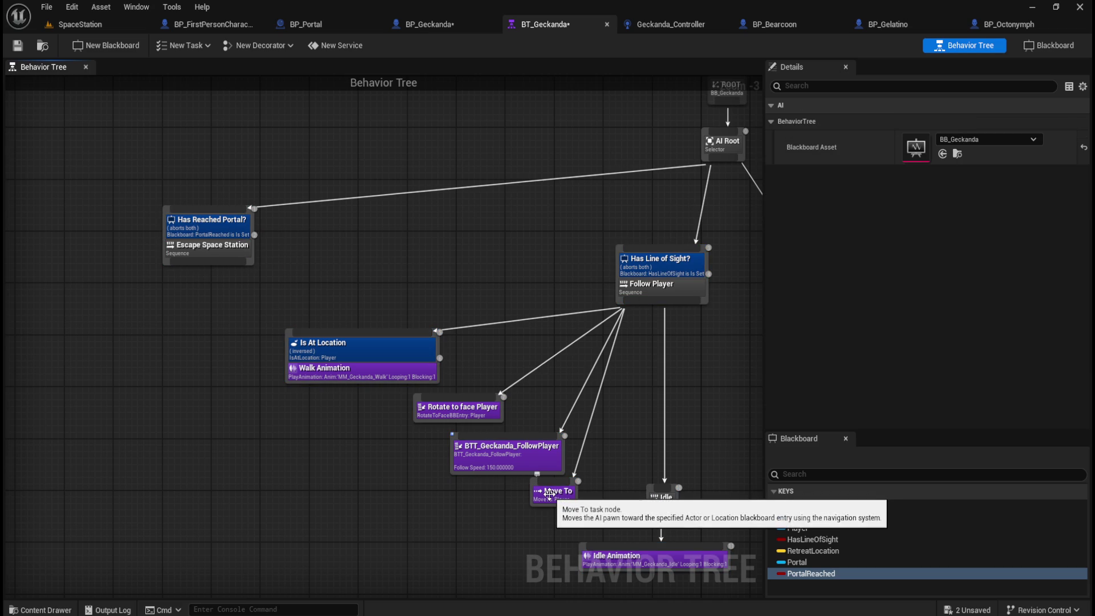
Add a Move To task under Escape Space Station from a 'move to' search
drag(209, 263, 189, 295)
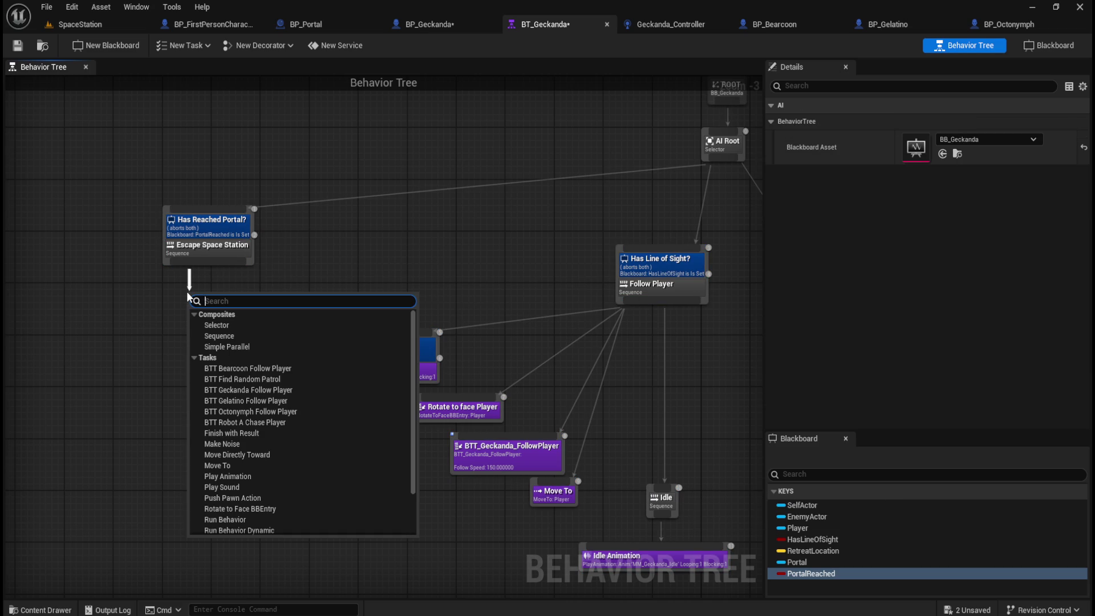
text(move to)
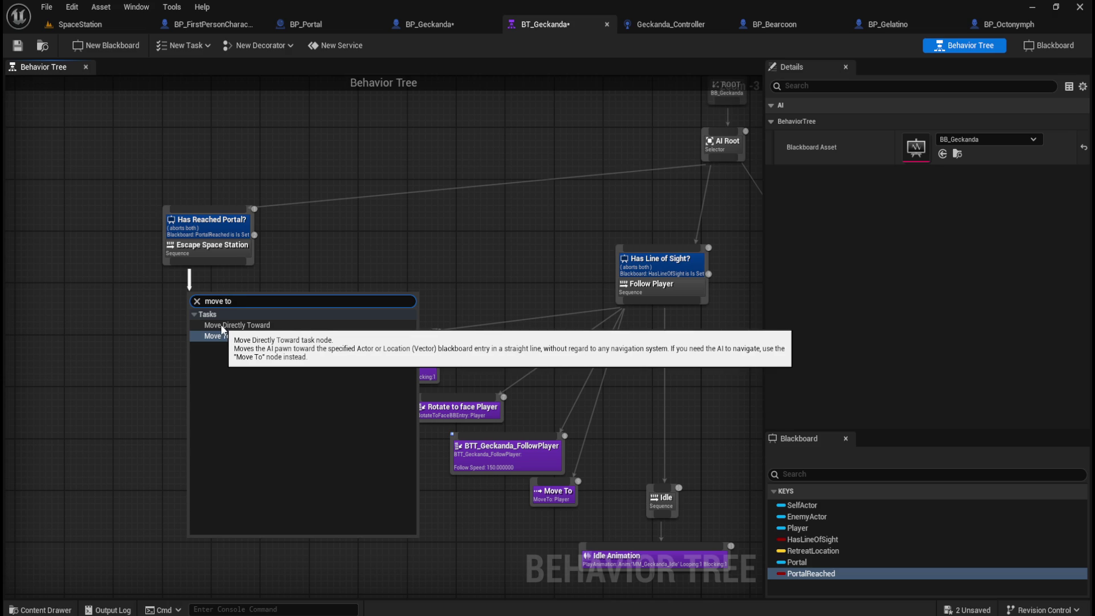
click(225, 336)
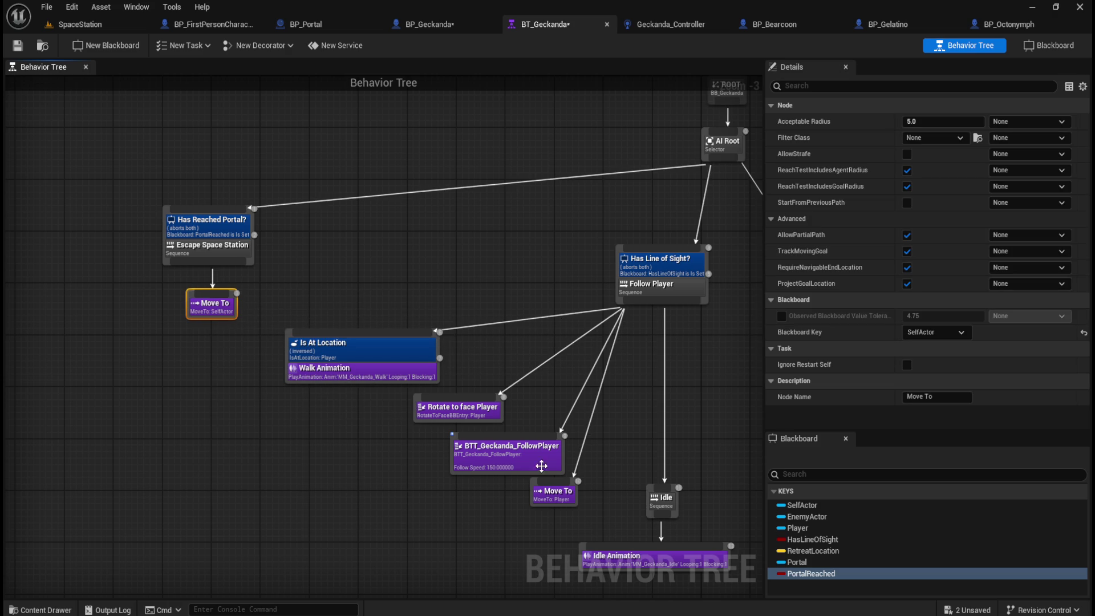
Set the new Move To task's Blackboard Key to Portal and align it under its sequence
click(558, 503)
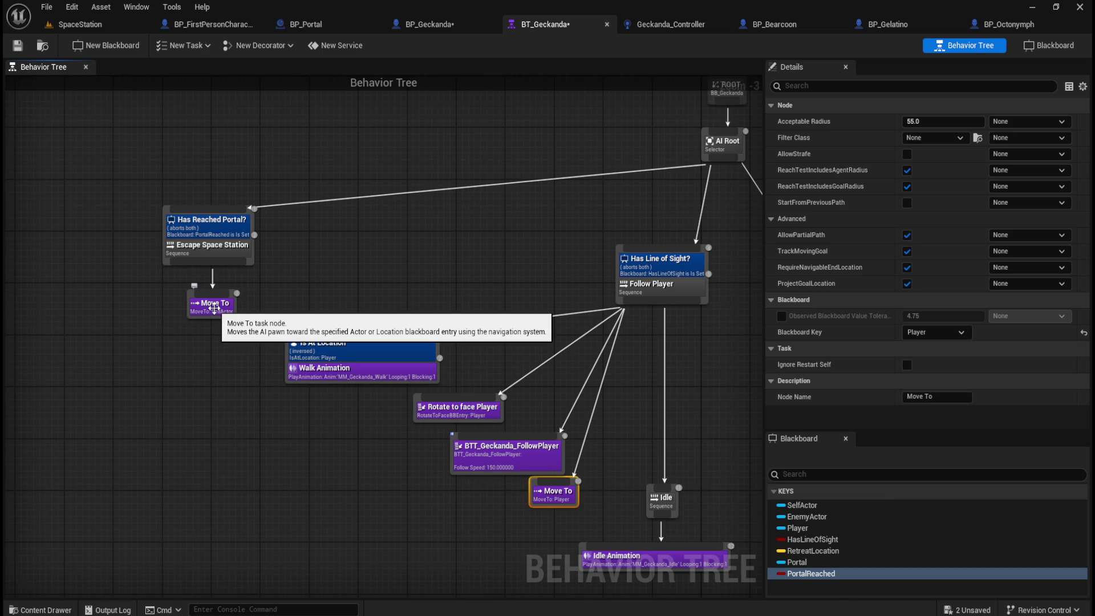
click(214, 308)
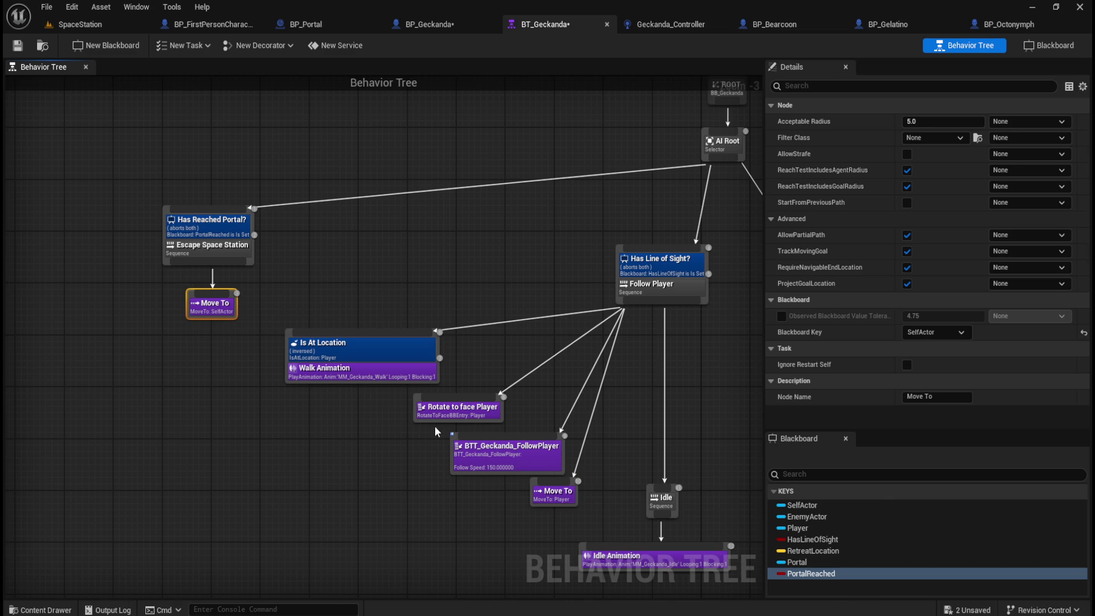
click(550, 495)
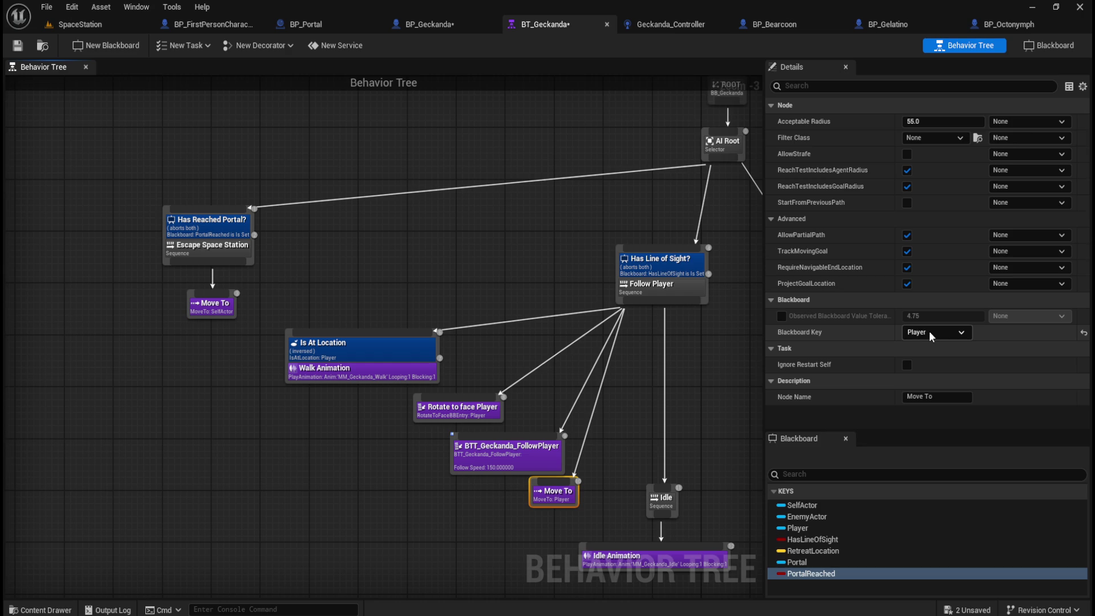
click(218, 307)
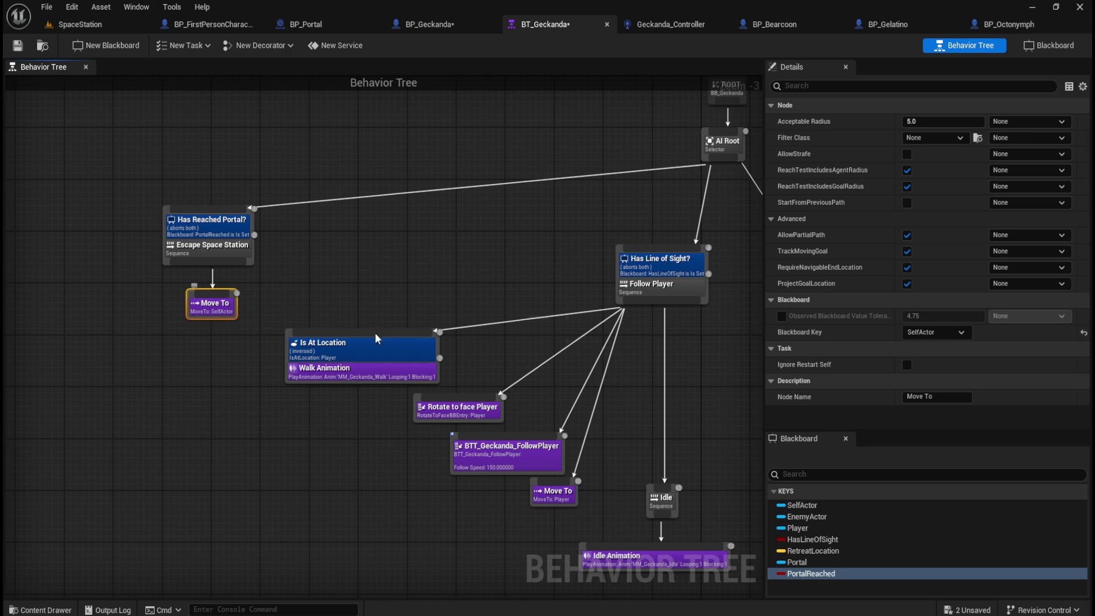
click(951, 333)
click(921, 404)
click(320, 265)
drag(211, 310, 205, 311)
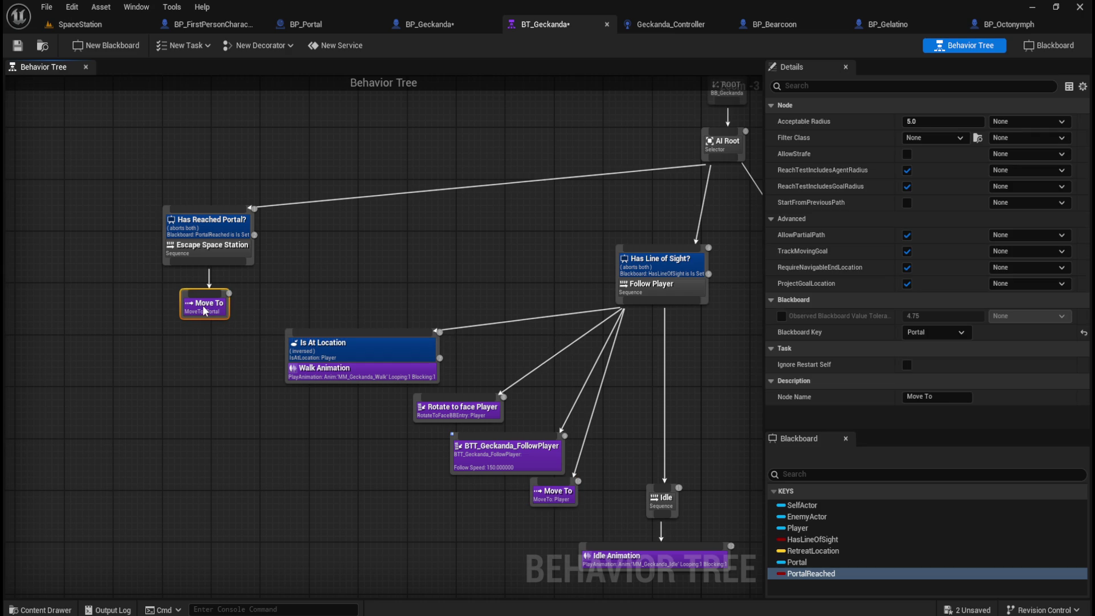
click(335, 272)
drag(423, 276, 372, 299)
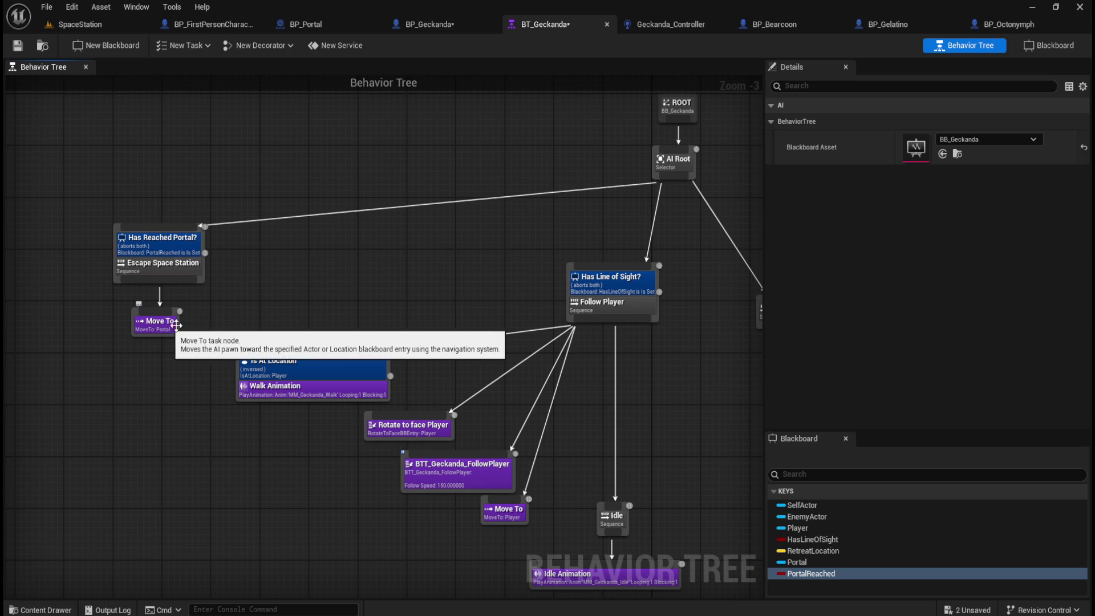
Save BT_Geckanda and all modified assets with File > Save All, then select the portal branch
click(17, 45)
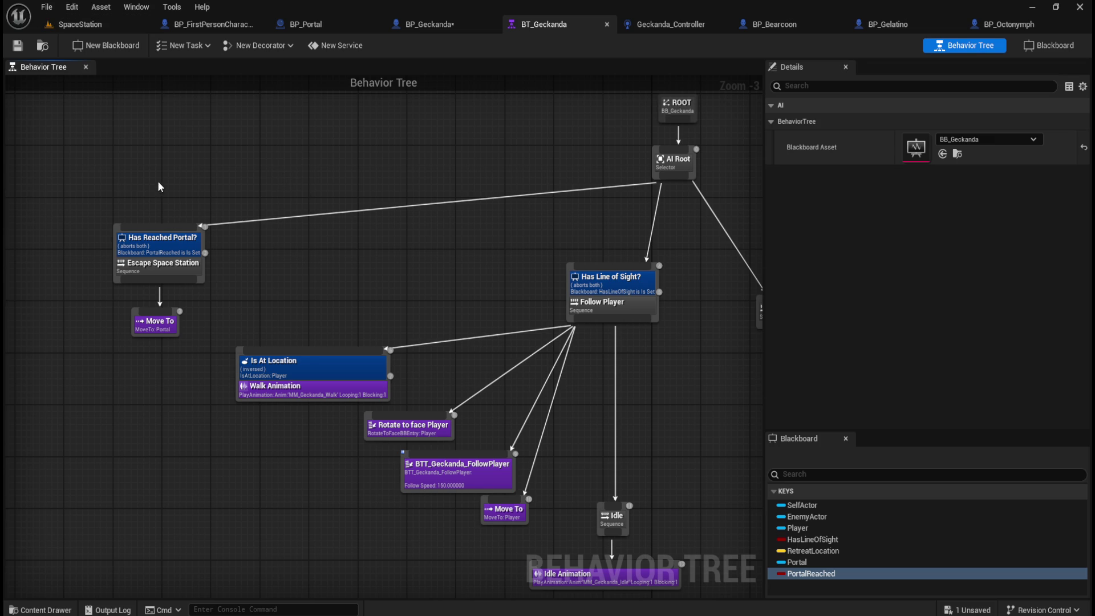
scroll(211, 216, down, 1)
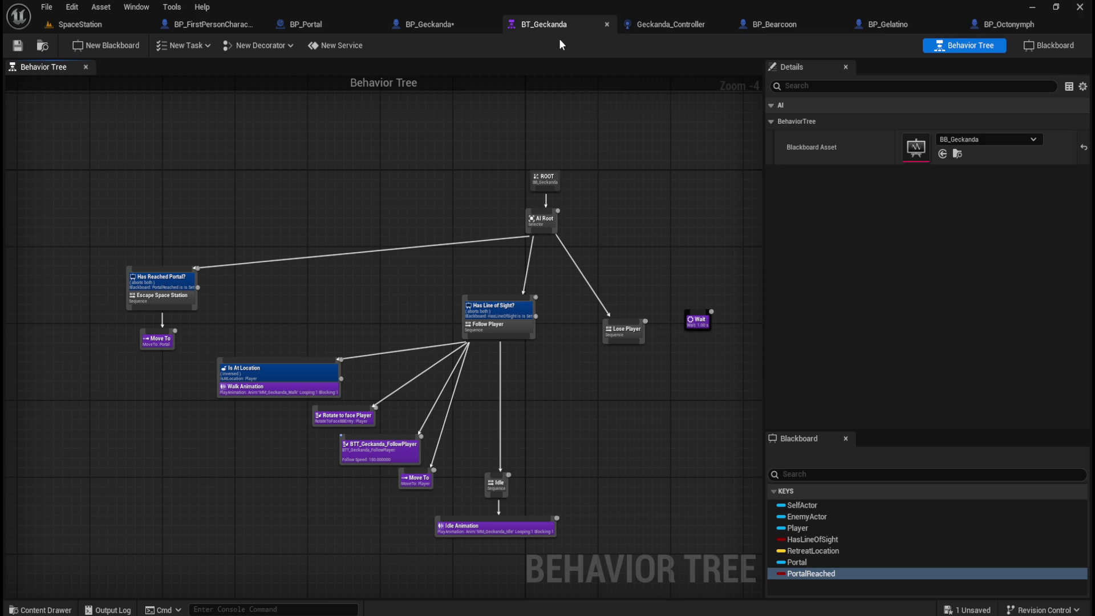
click(47, 7)
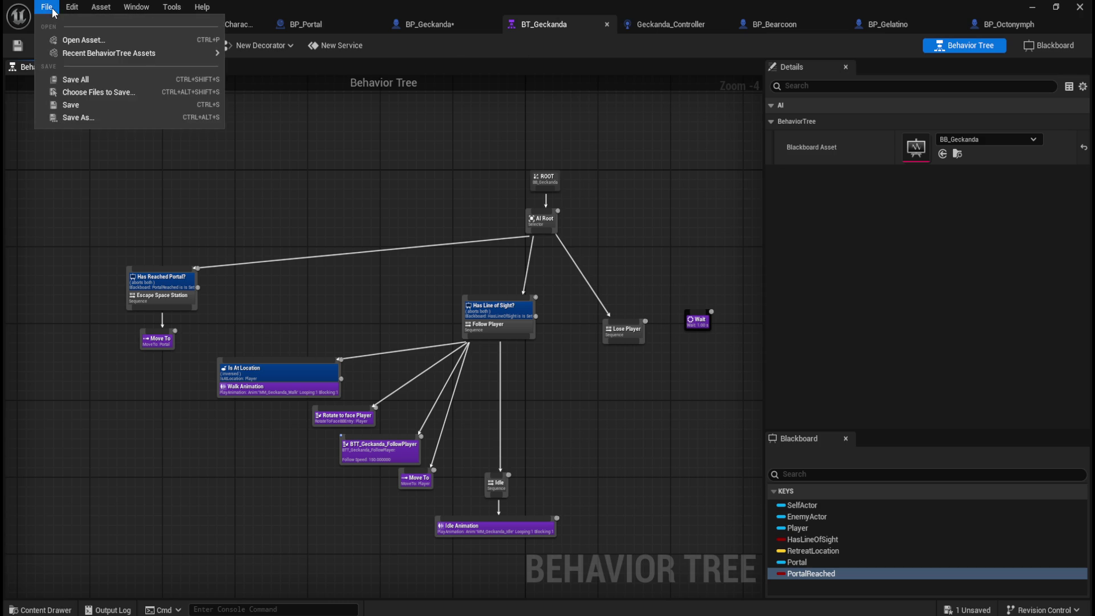
click(63, 78)
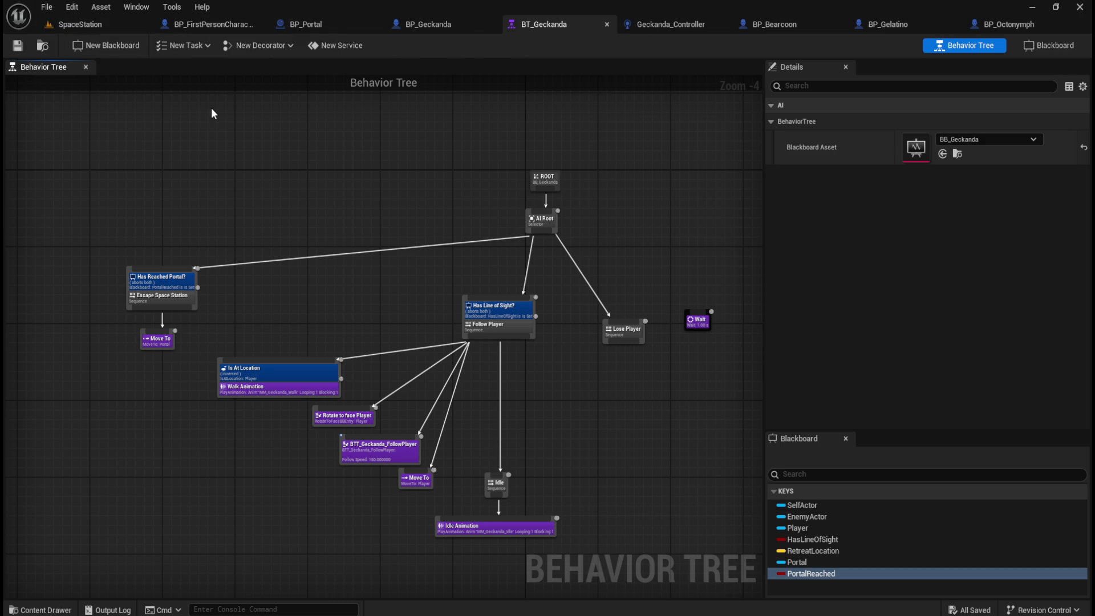
mouse_move(86, 128)
mouse_down()
mouse_move(391, 314)
mouse_move(710, 527)
mouse_move(720, 545)
mouse_up()
drag(65, 215, 205, 358)
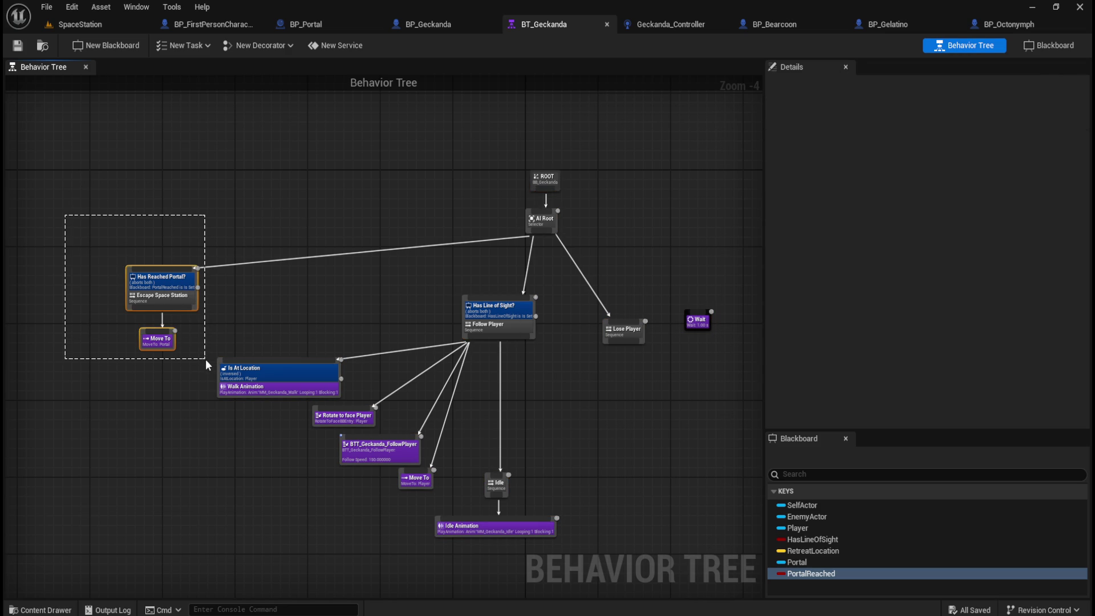
drag(205, 358, 205, 358)
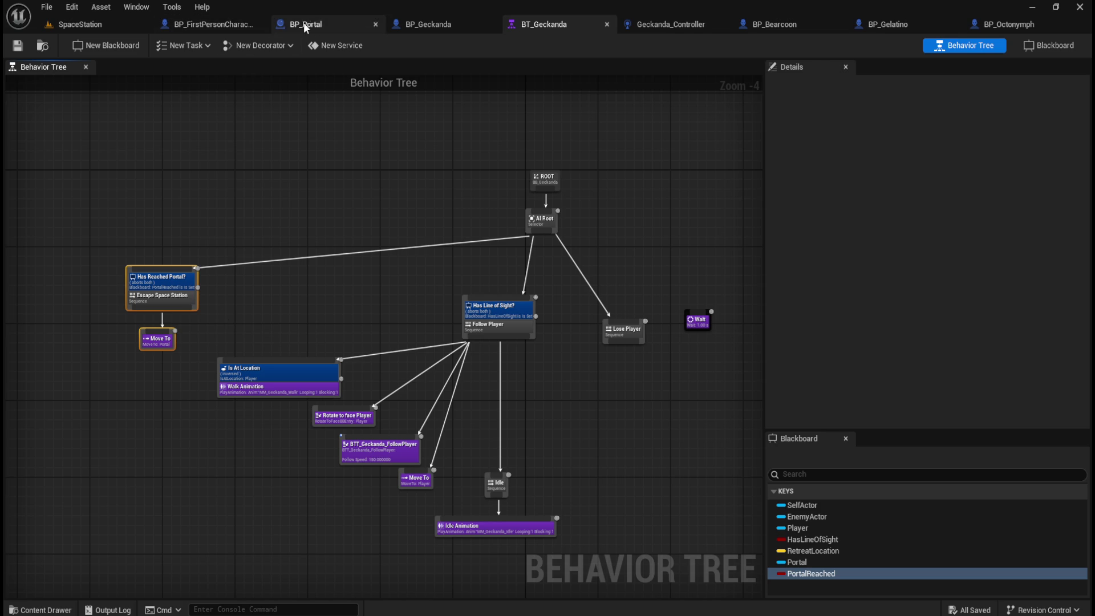
Review BP_Portal, BP_Geckanda's overlap logic and Geckanda_Controller's PortalTriggered nodes, then return to BT_Geckanda
click(304, 22)
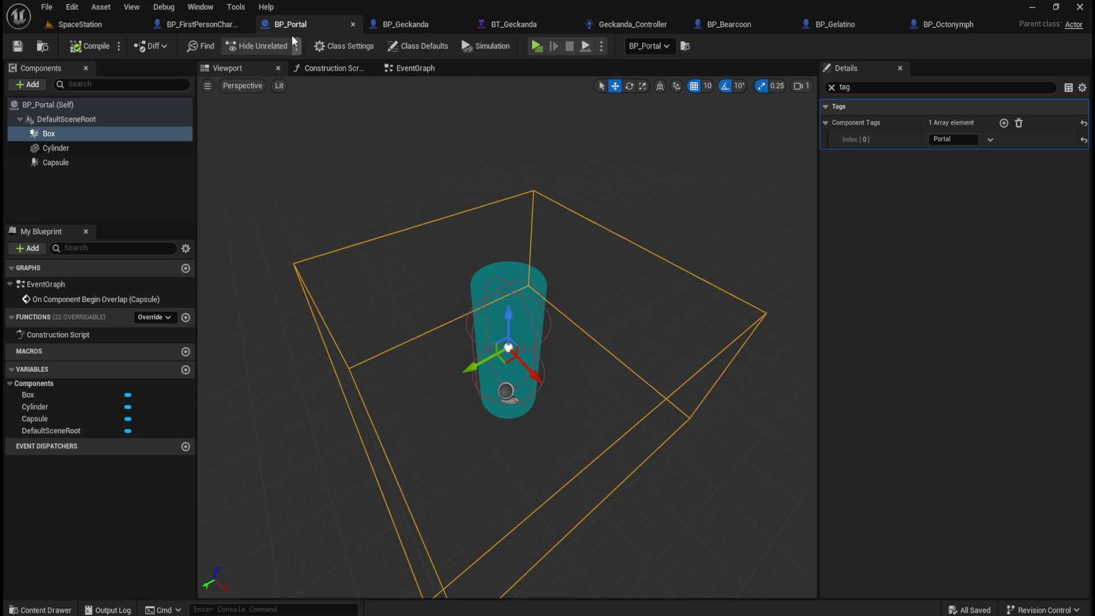
click(402, 24)
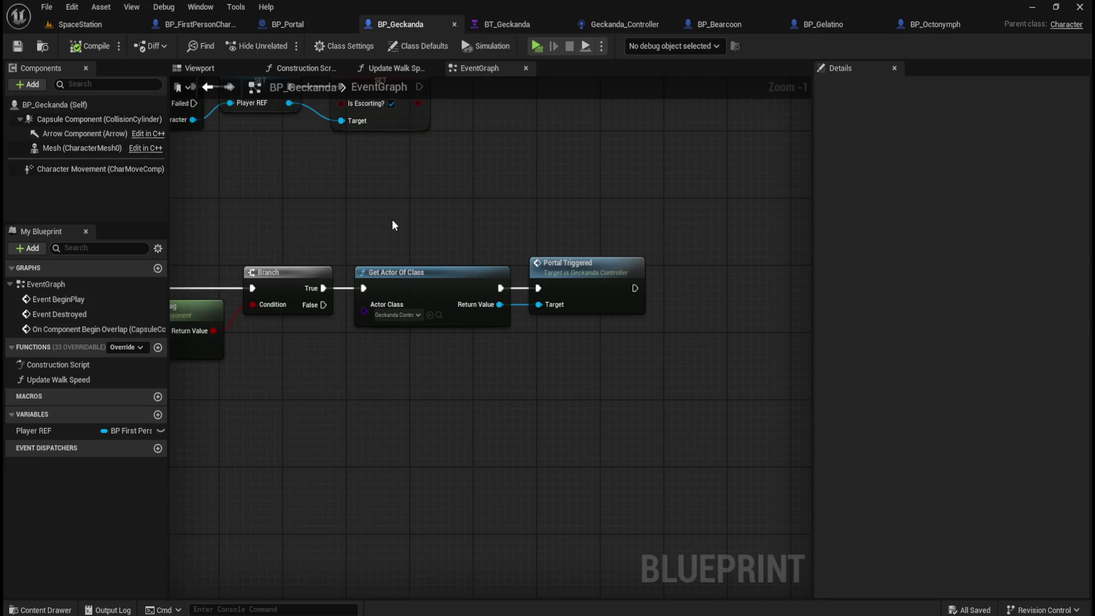
scroll(394, 224, down, 2)
mouse_move(295, 212)
mouse_down()
mouse_move(459, 283)
mouse_move(758, 348)
mouse_move(751, 368)
mouse_move(799, 371)
mouse_move(775, 376)
mouse_move(765, 365)
mouse_up()
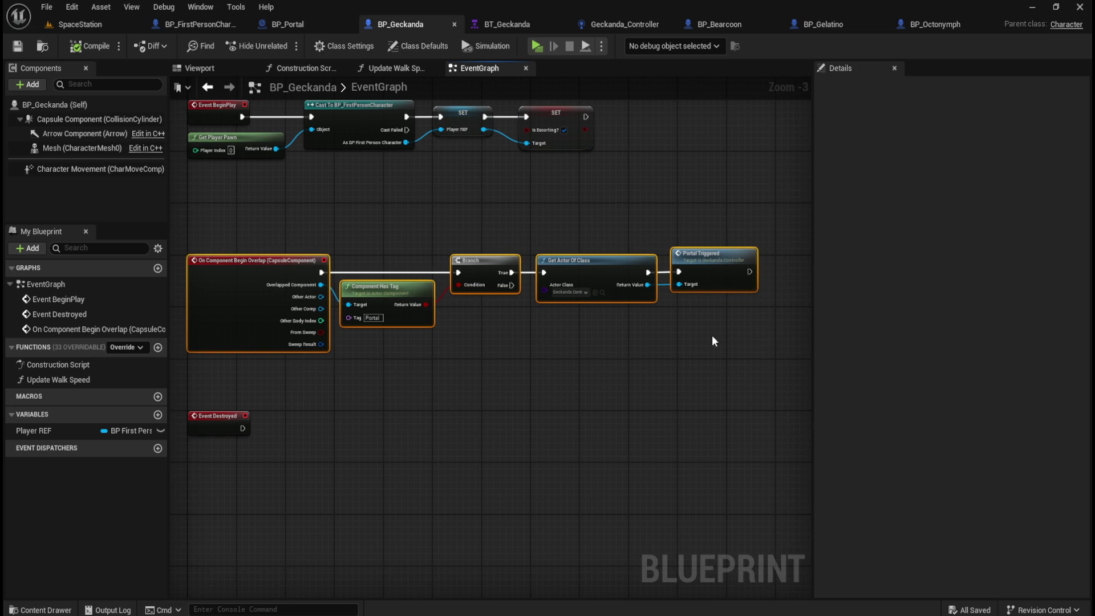
click(620, 23)
mouse_move(329, 313)
mouse_down()
mouse_move(545, 419)
mouse_move(722, 474)
mouse_move(713, 472)
mouse_up()
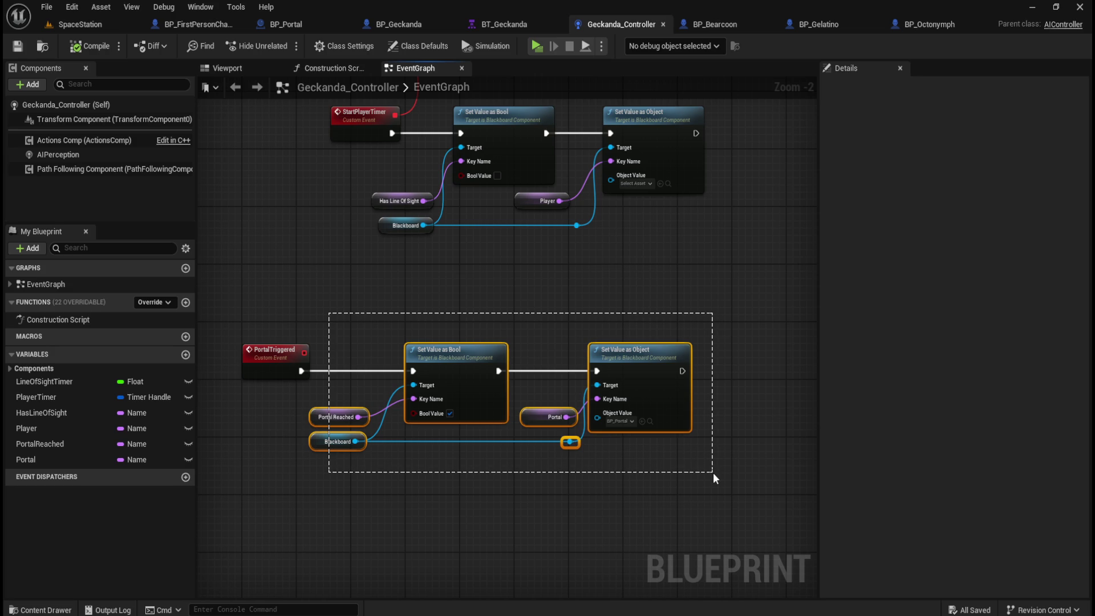
drag(713, 472, 709, 476)
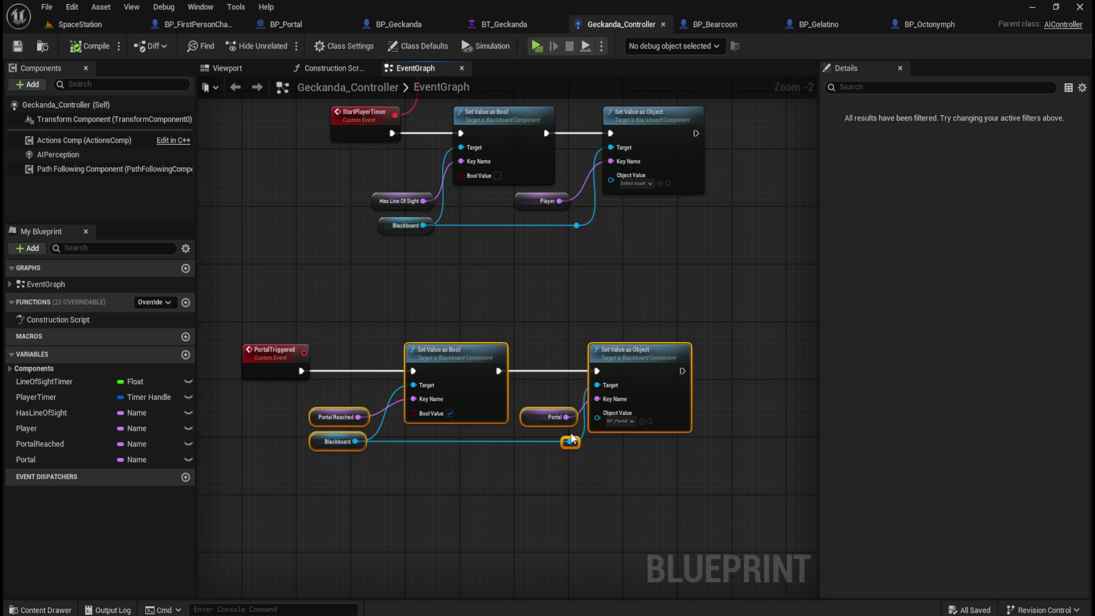
click(557, 393)
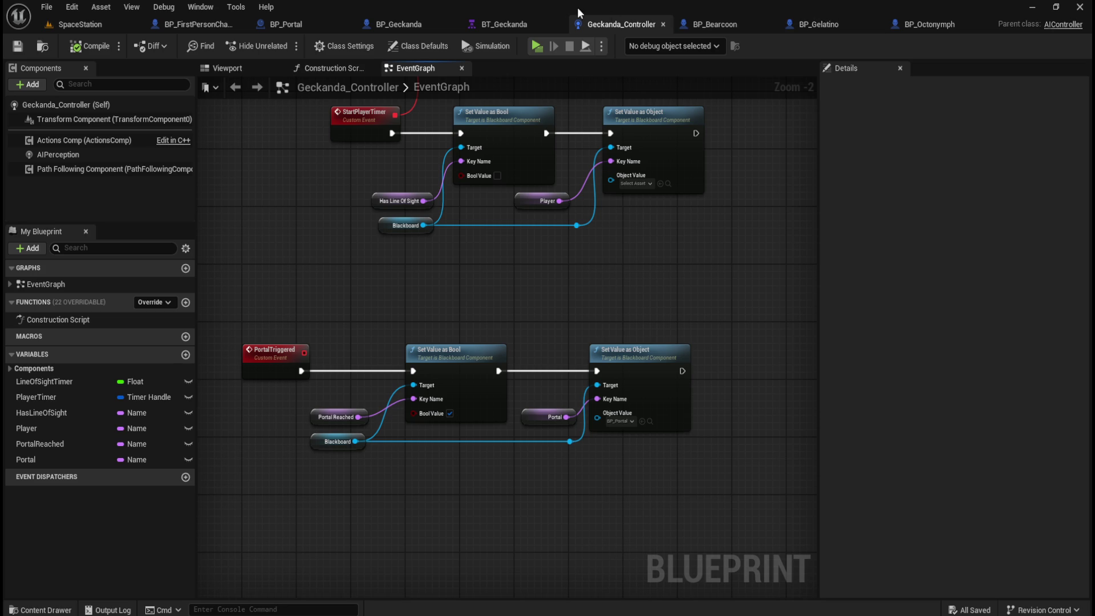
click(502, 23)
Add a Rotate to face BB entry task to Escape Space Station, placed left of Move To
drag(362, 307, 450, 252)
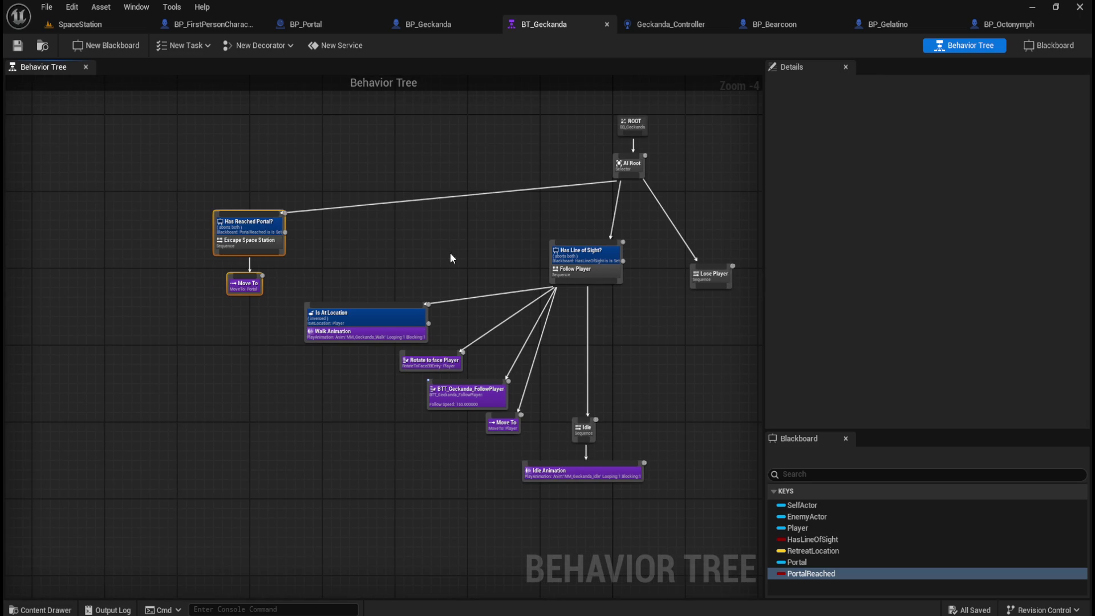
click(437, 365)
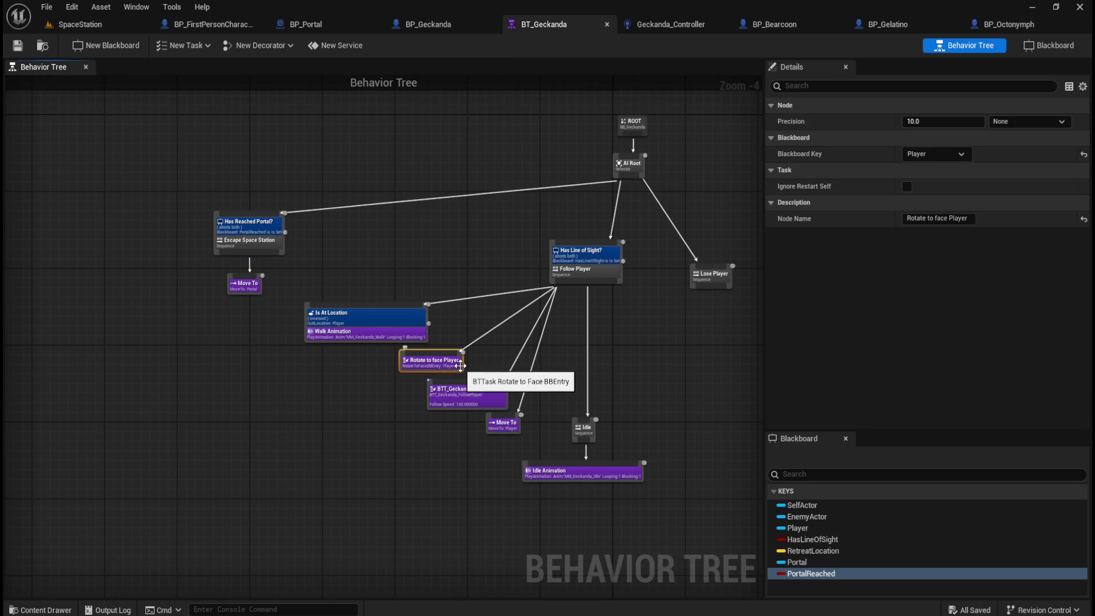
drag(322, 266, 399, 292)
click(510, 271)
right_click(434, 295)
drag(298, 281, 274, 306)
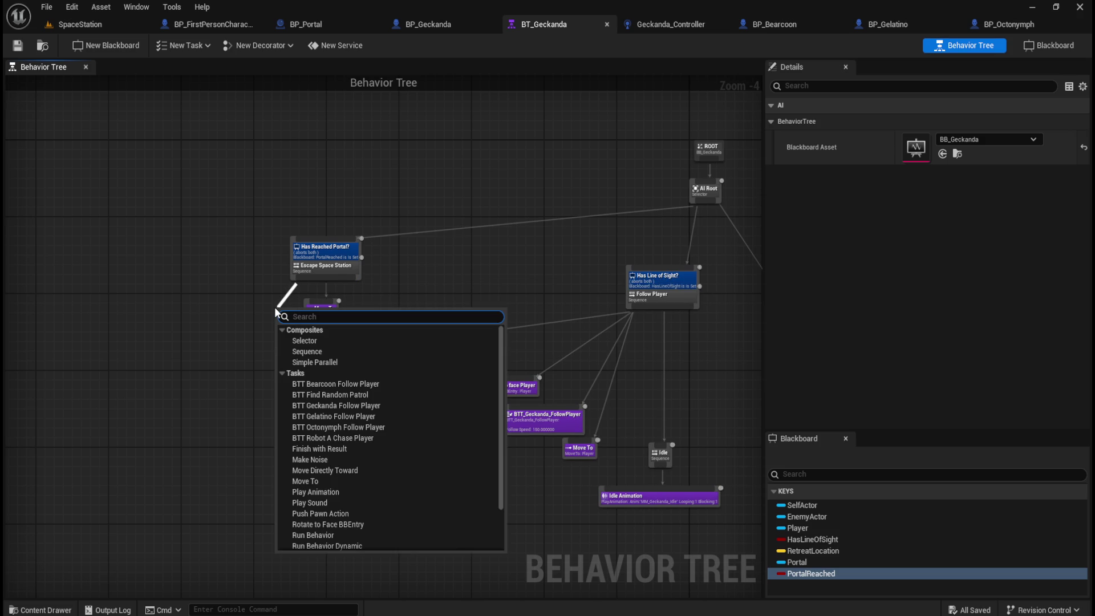
click(354, 525)
drag(295, 313, 245, 308)
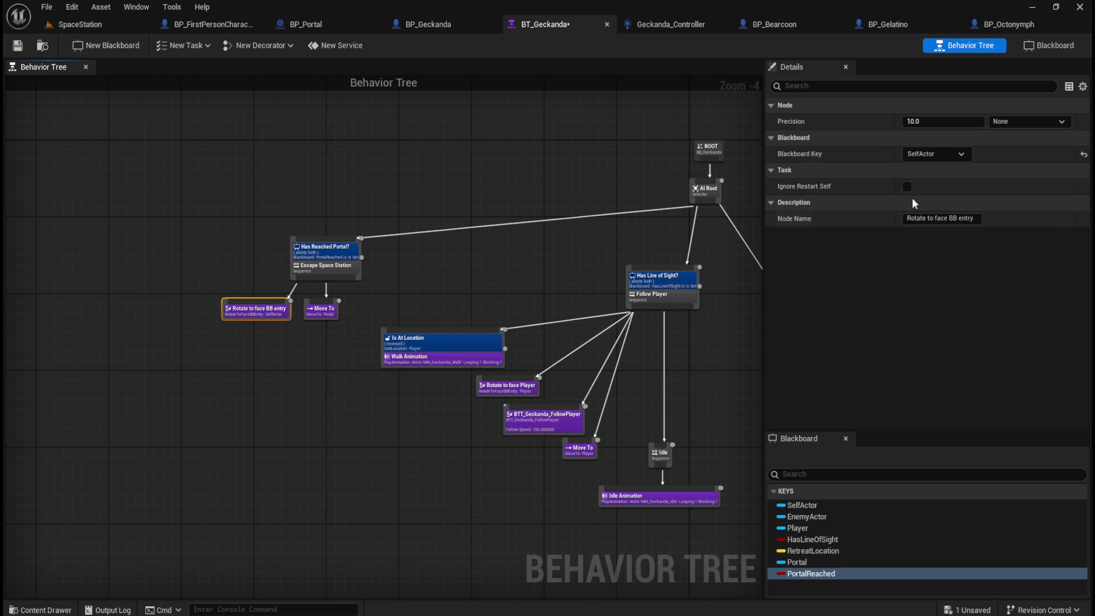
Set the new rotate task's Blackboard Key to Portal
click(519, 393)
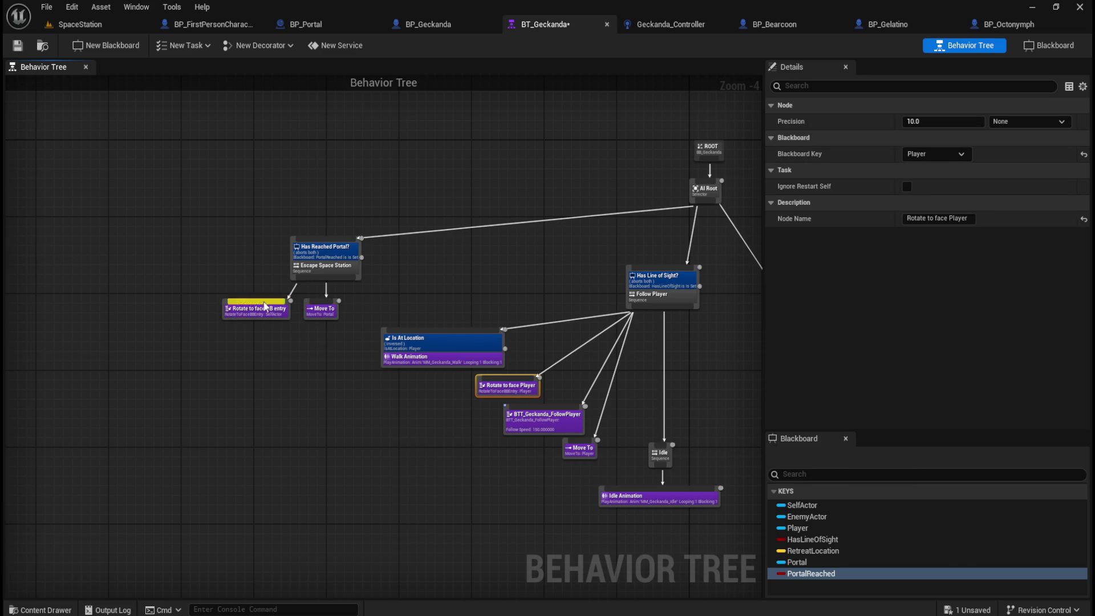
click(246, 311)
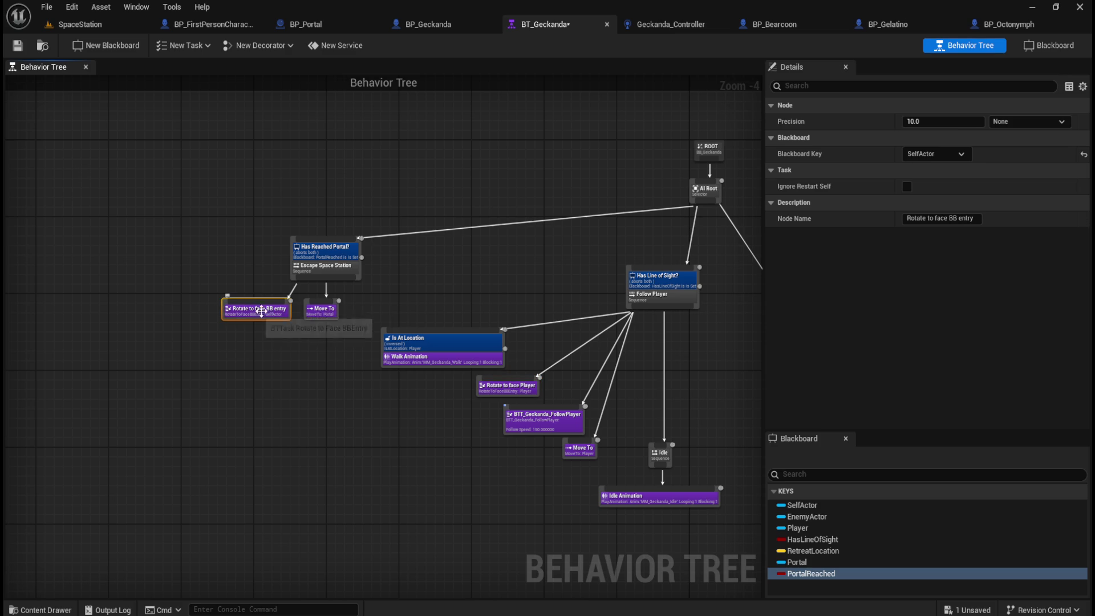
click(936, 154)
click(928, 223)
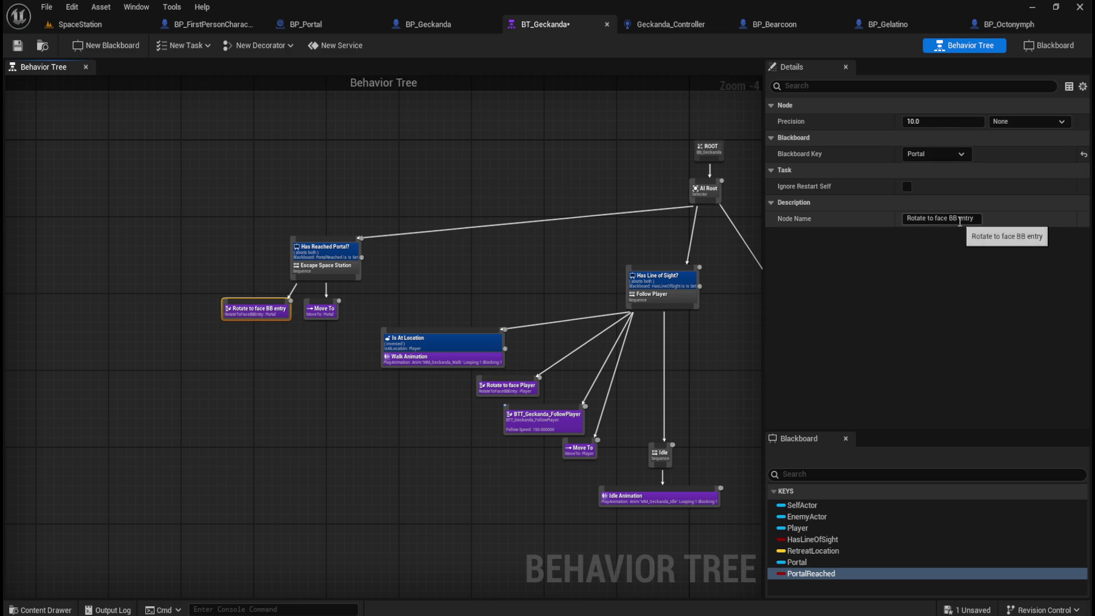
Rename the task node to 'Rotate to face Portal'
click(951, 219)
drag(949, 219, 1014, 240)
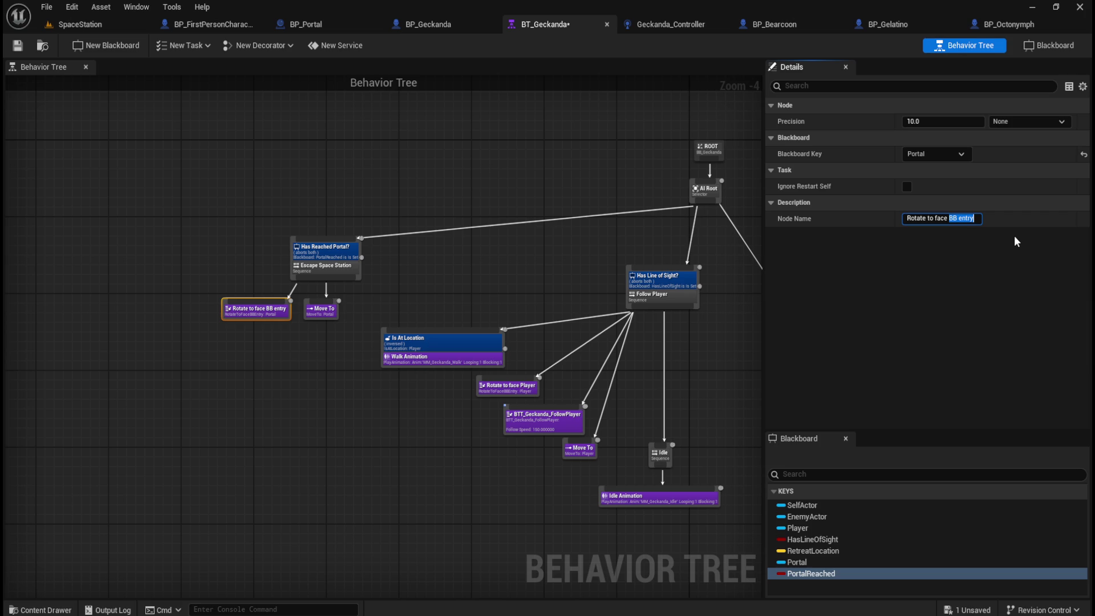
click(374, 442)
scroll(376, 441, up, 2)
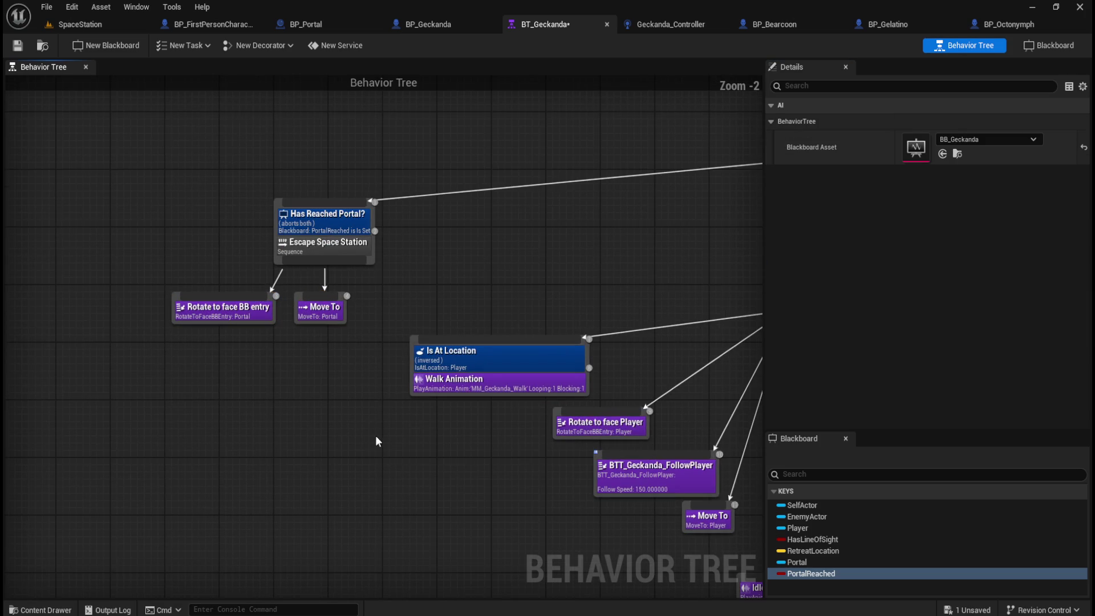
click(239, 314)
click(945, 218)
drag(948, 218, 1046, 245)
text(Portal)
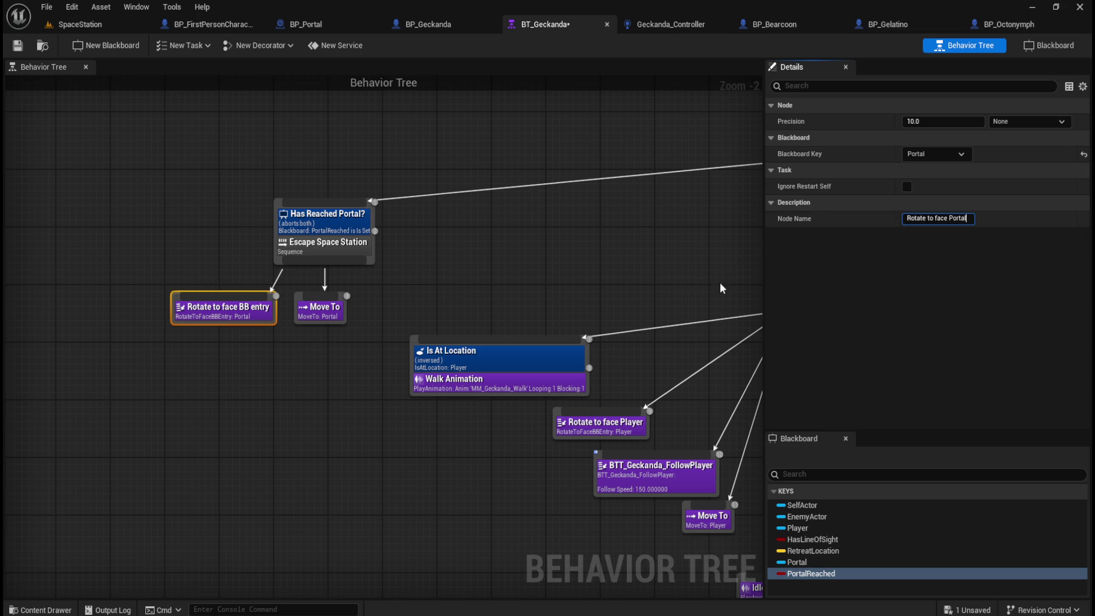
click(298, 374)
Shift the escape sequence's two tasks right and Save All
mouse_move(213, 279)
mouse_down()
mouse_move(317, 313)
mouse_move(360, 312)
mouse_move(350, 312)
mouse_up()
click(327, 393)
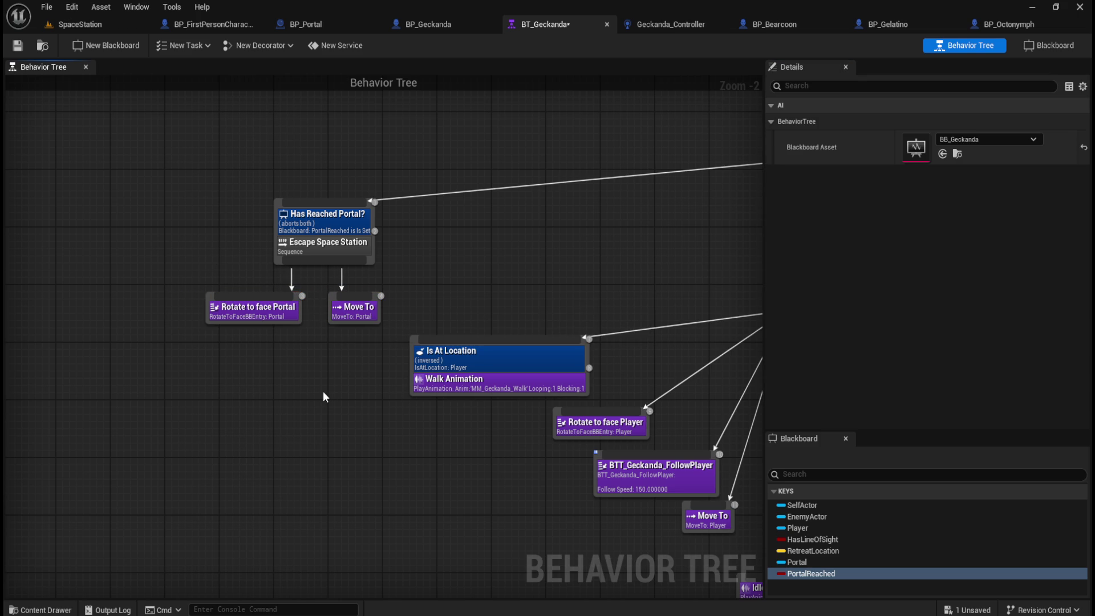
drag(323, 391, 243, 408)
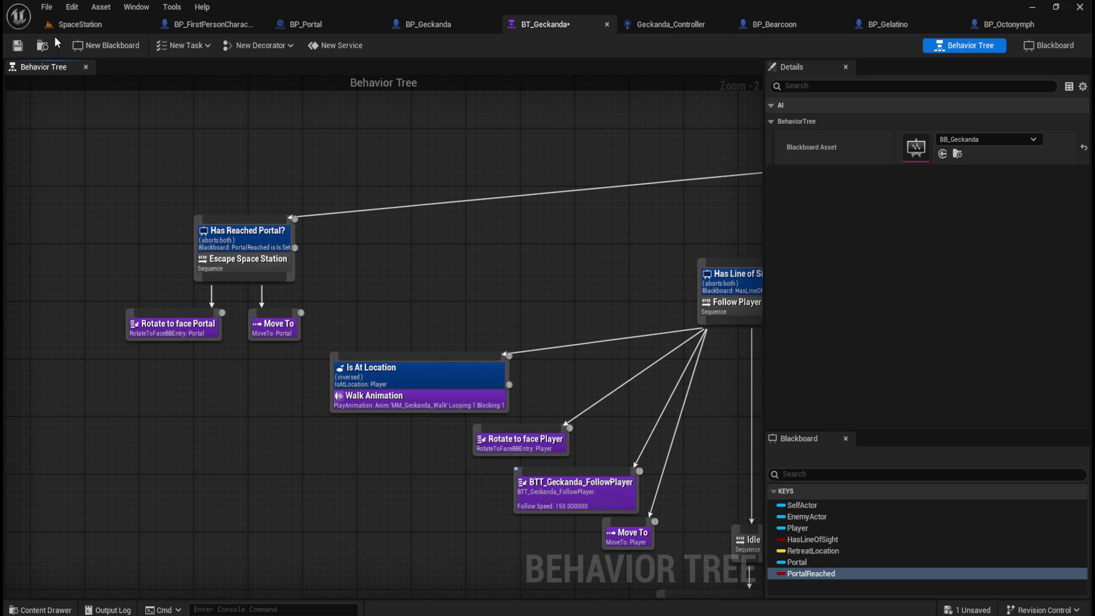
click(47, 7)
click(68, 78)
scroll(264, 98, down, 1)
drag(480, 220, 401, 238)
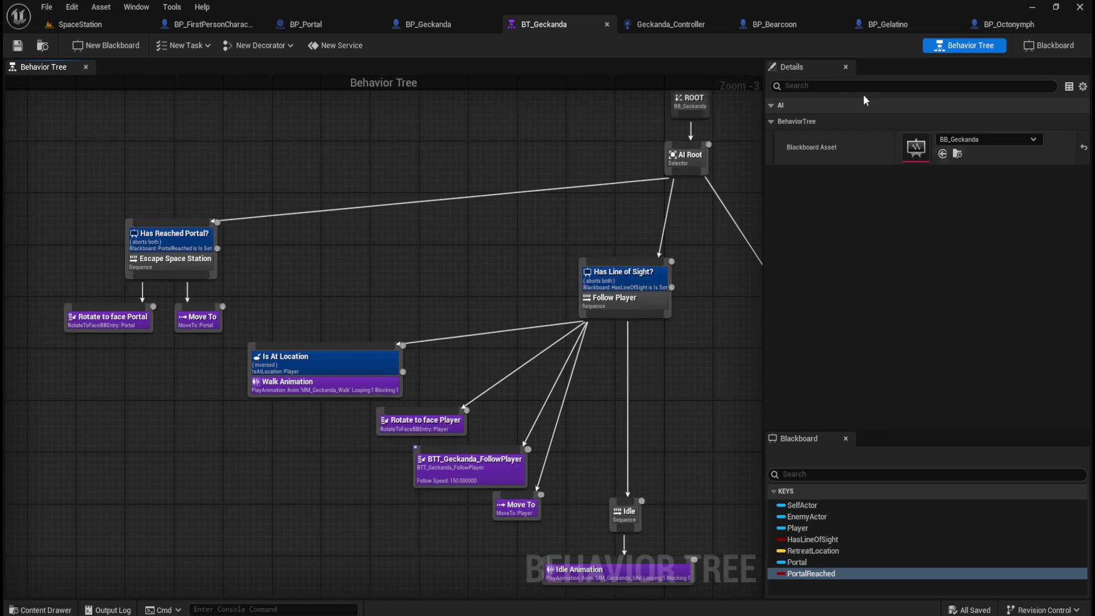
Float the BT_Geckanda tree in its own window and zoom out to show more nodes
middle_click(552, 24)
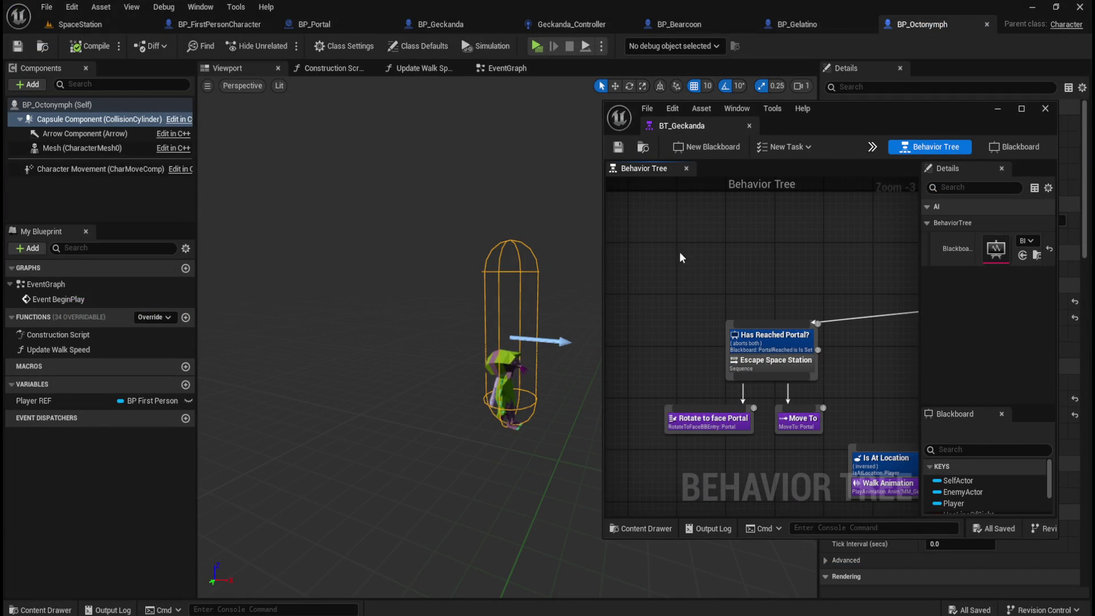
scroll(695, 289, down, 1)
scroll(696, 289, down, 1)
drag(848, 354, 749, 330)
scroll(749, 330, down, 2)
drag(765, 323, 771, 338)
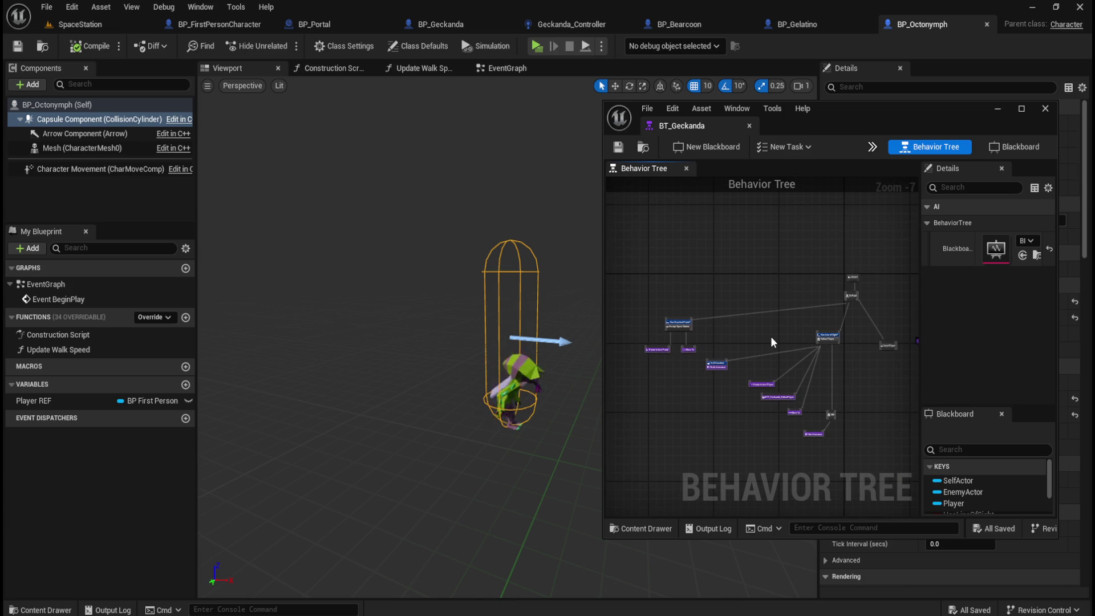
scroll(773, 338, up, 1)
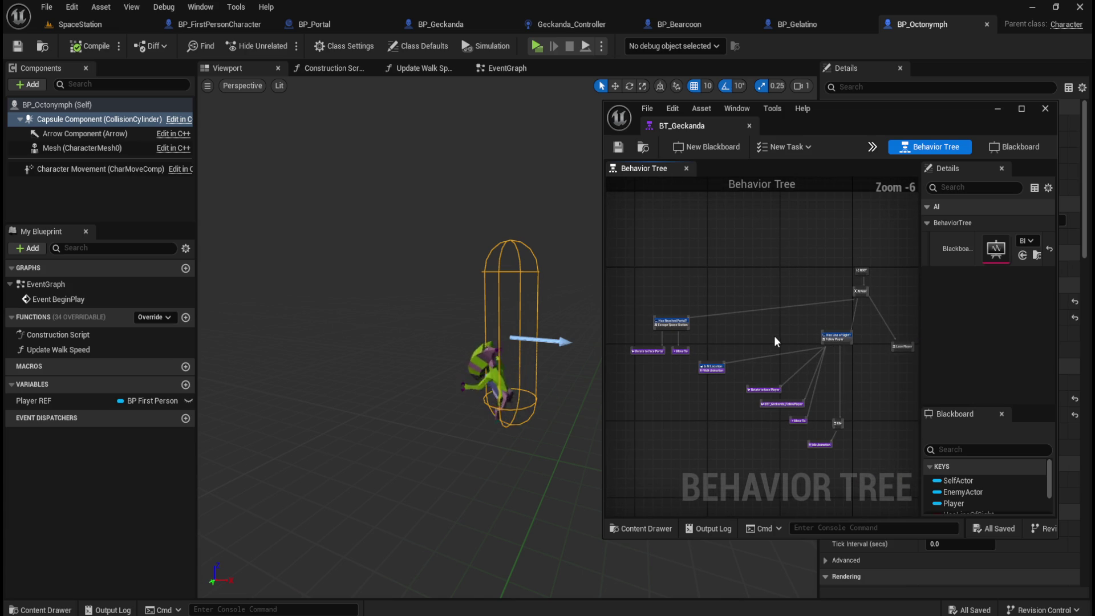
Switch back to the SpaceStation level editor and start Play-in-Editor
click(83, 25)
click(17, 45)
click(287, 47)
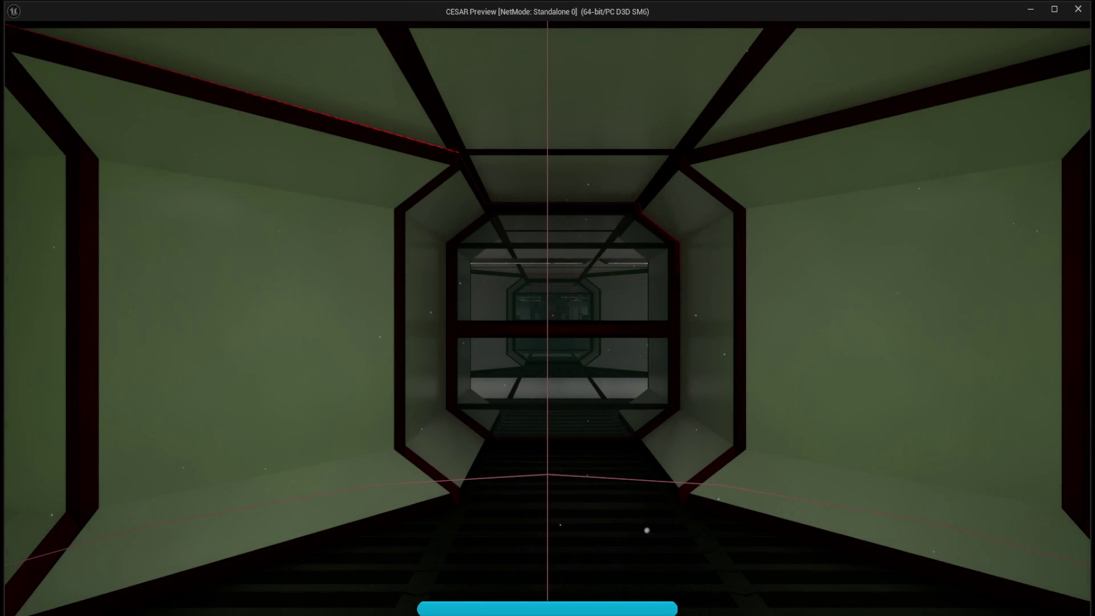
Shrink the play preview window so it sits beside the behaviour tree
drag(1011, 3, 1014, 201)
drag(1087, 219, 576, 274)
drag(442, 193, 465, 173)
Walk to the barrels, rescue the creature, look around the next room, then stop play
key(w)
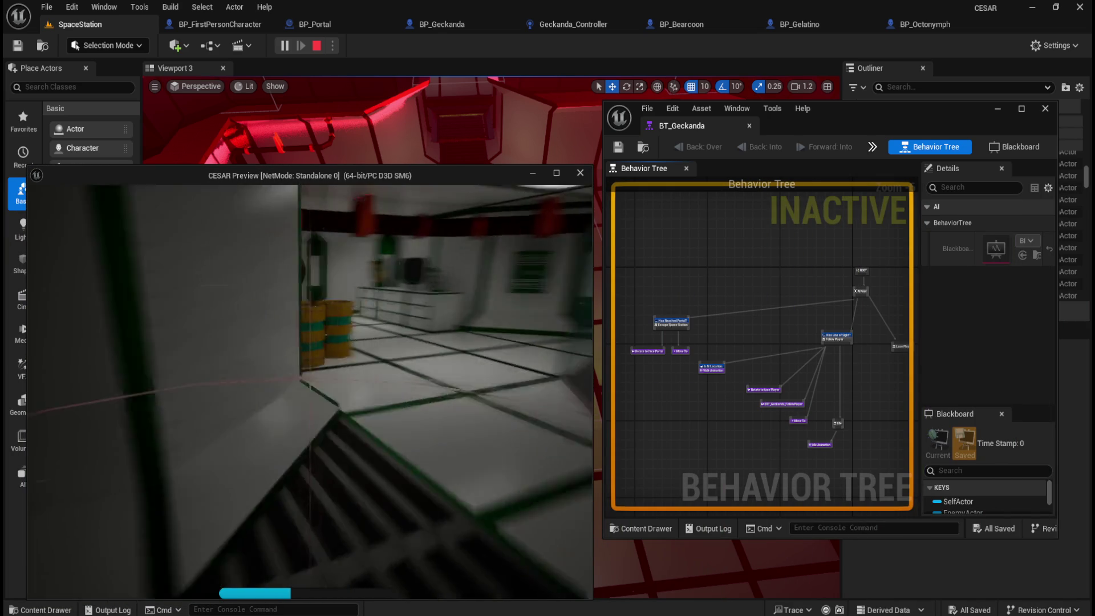
key(w)
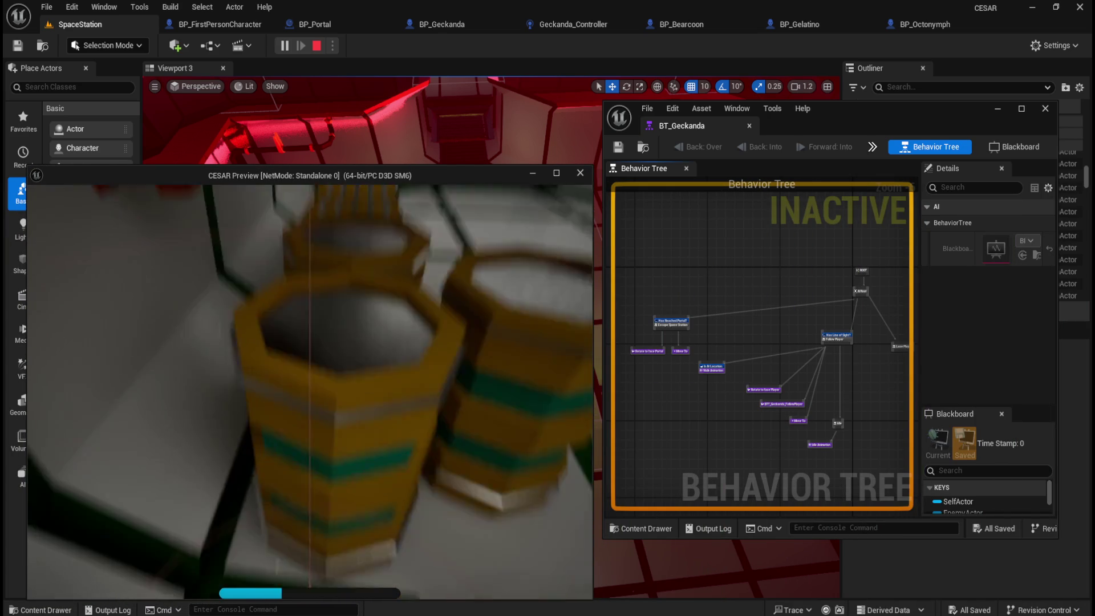
key(s)
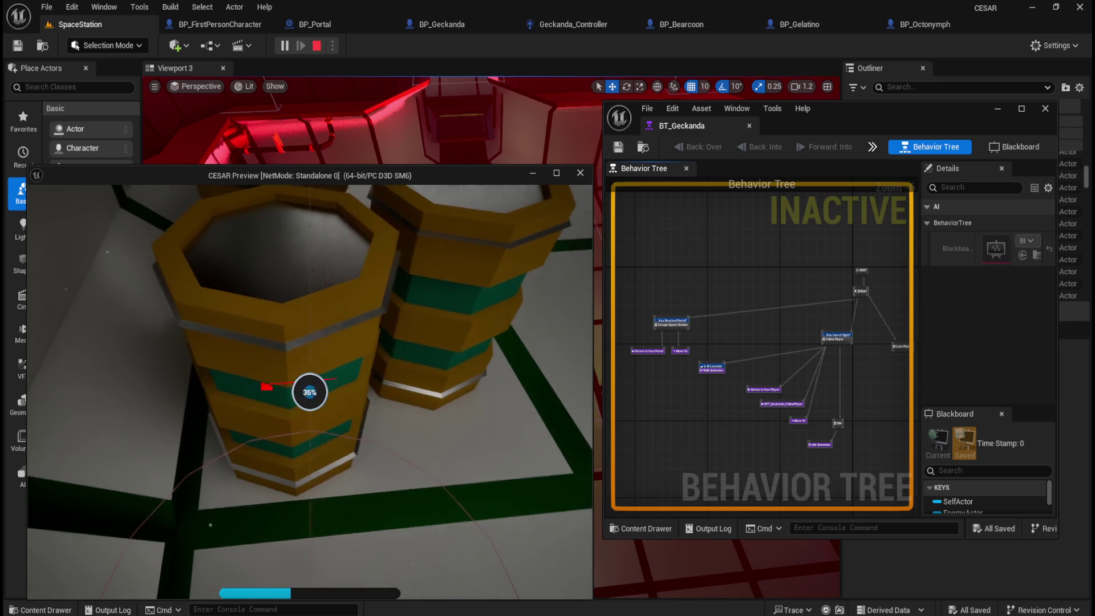
key(w)
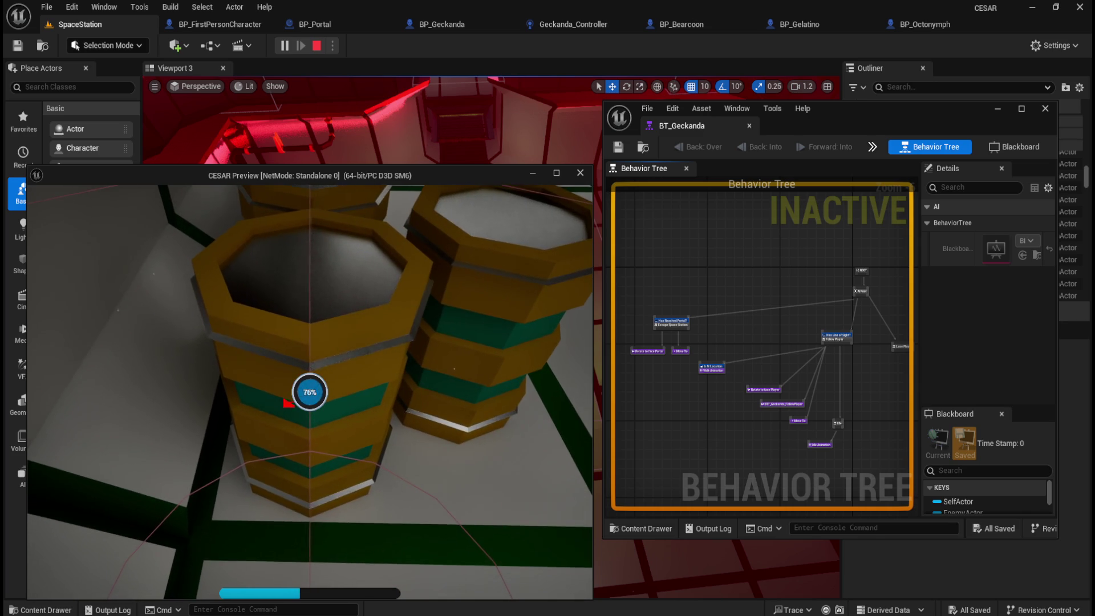
key(w)
key(s)
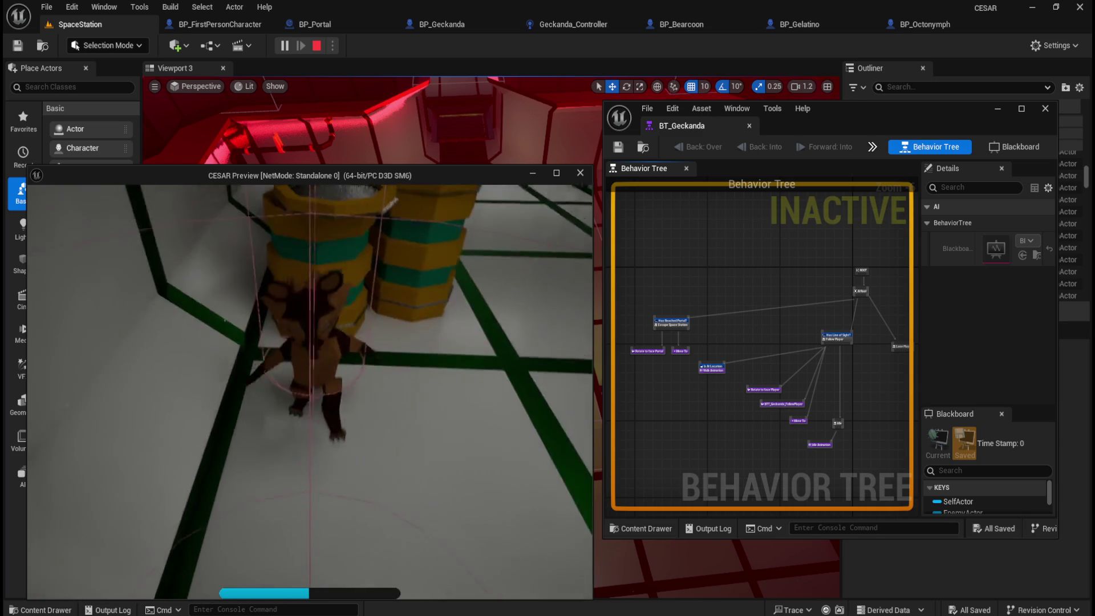
key(w)
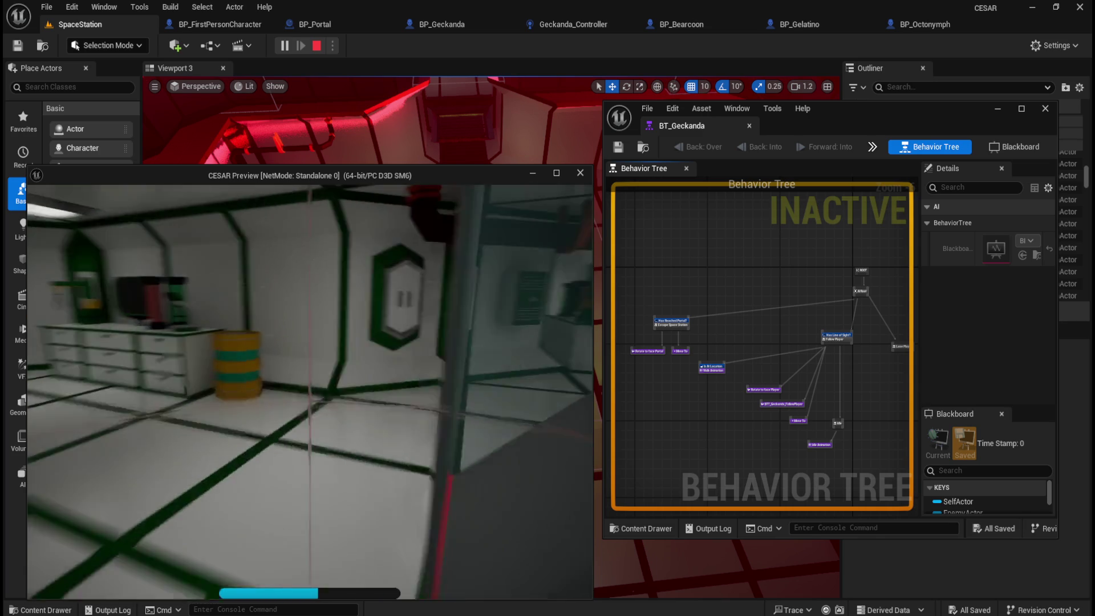
key(w)
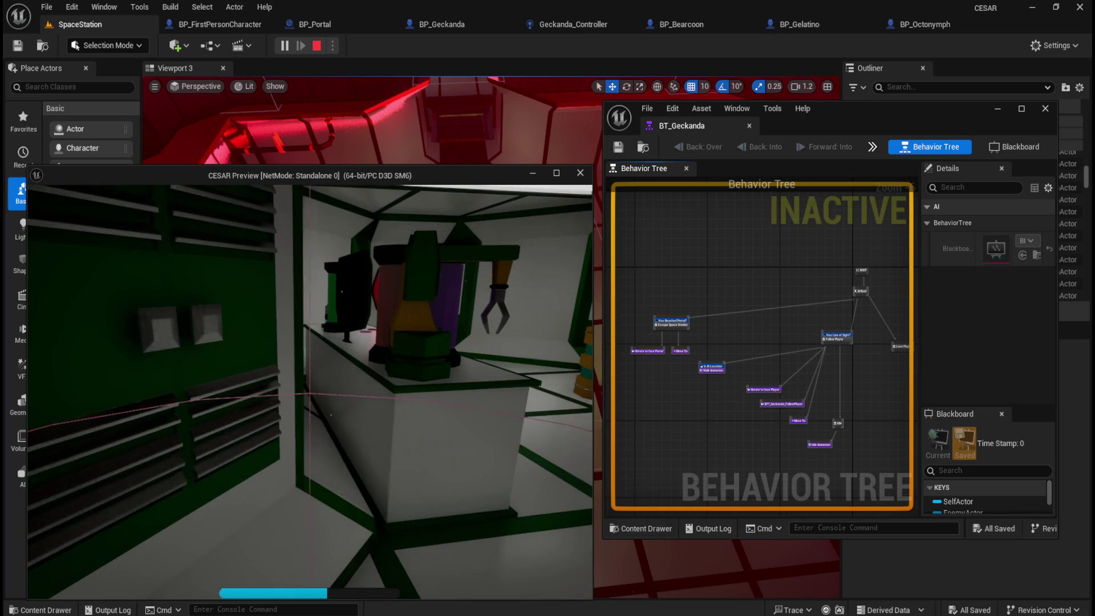
key(s)
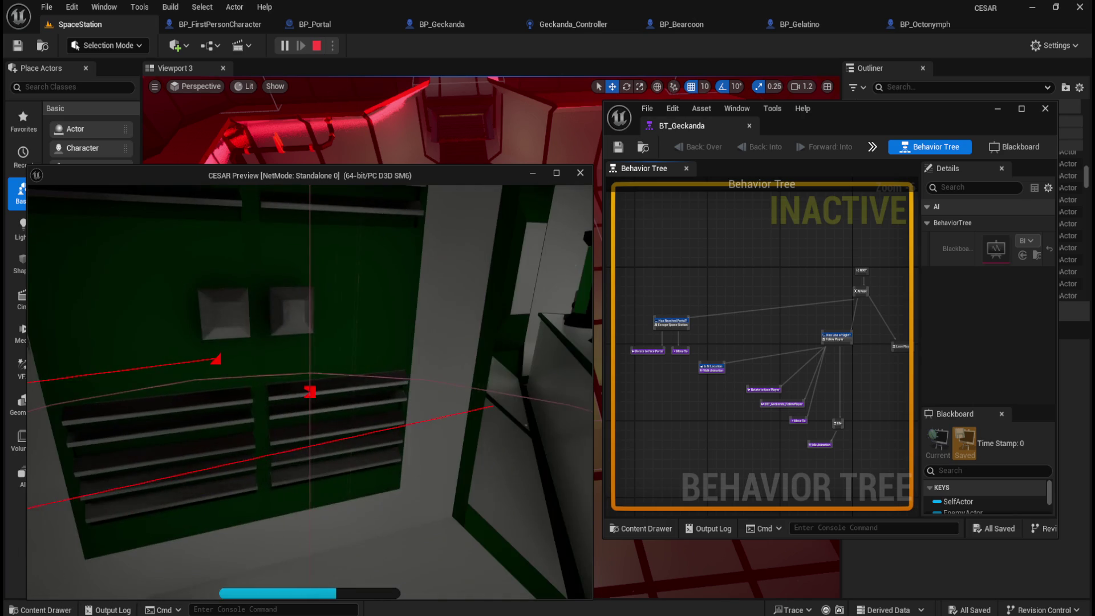
key(s)
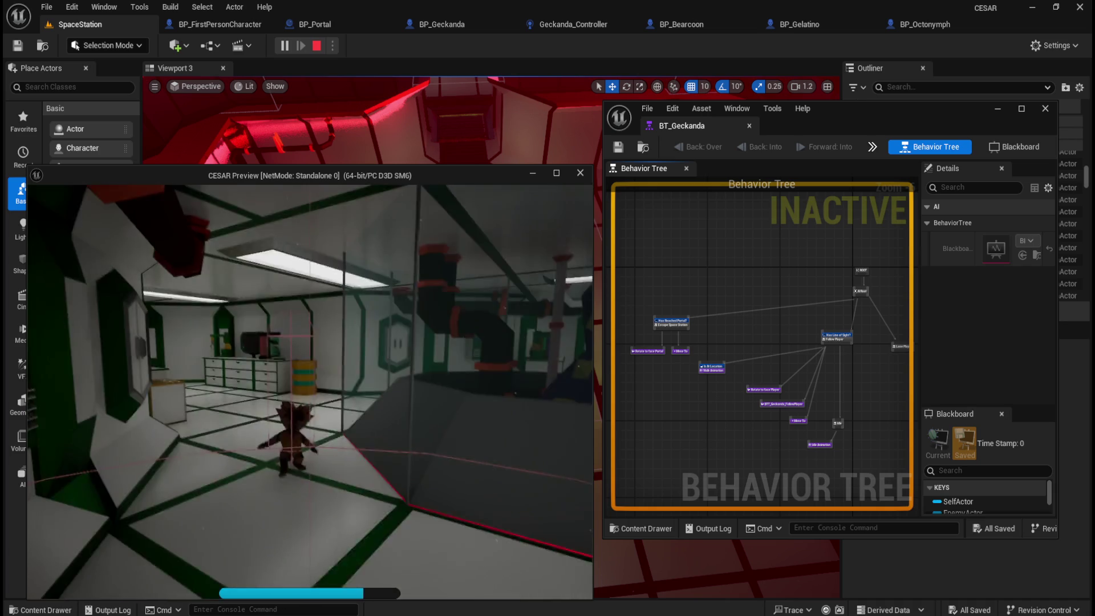
key(Escape)
Replay the level, begin another barrel rescue, then stop the session
click(282, 45)
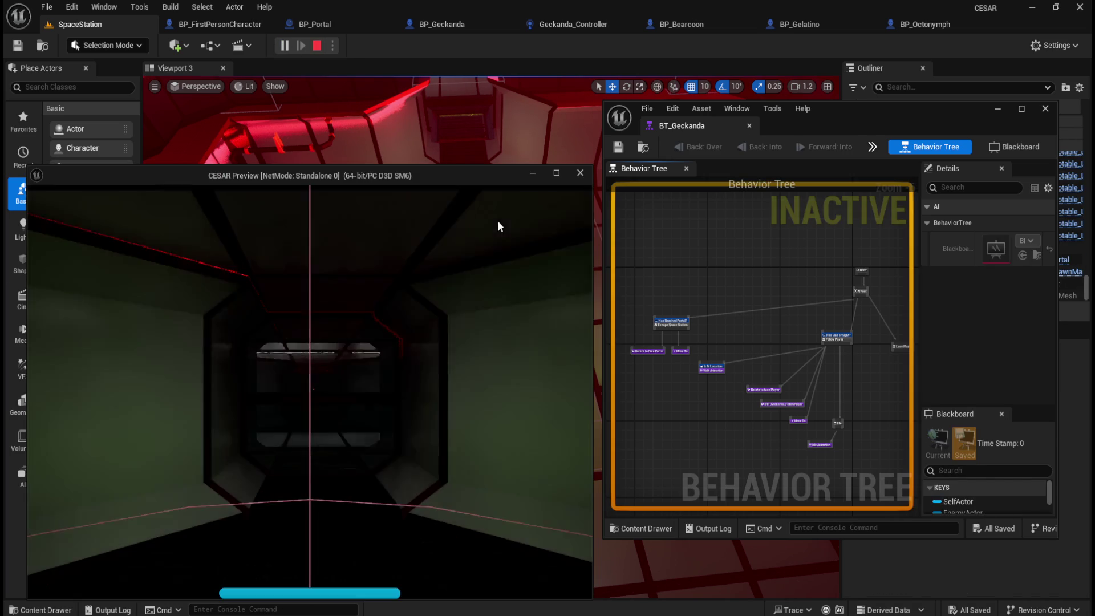
key(shift+w)
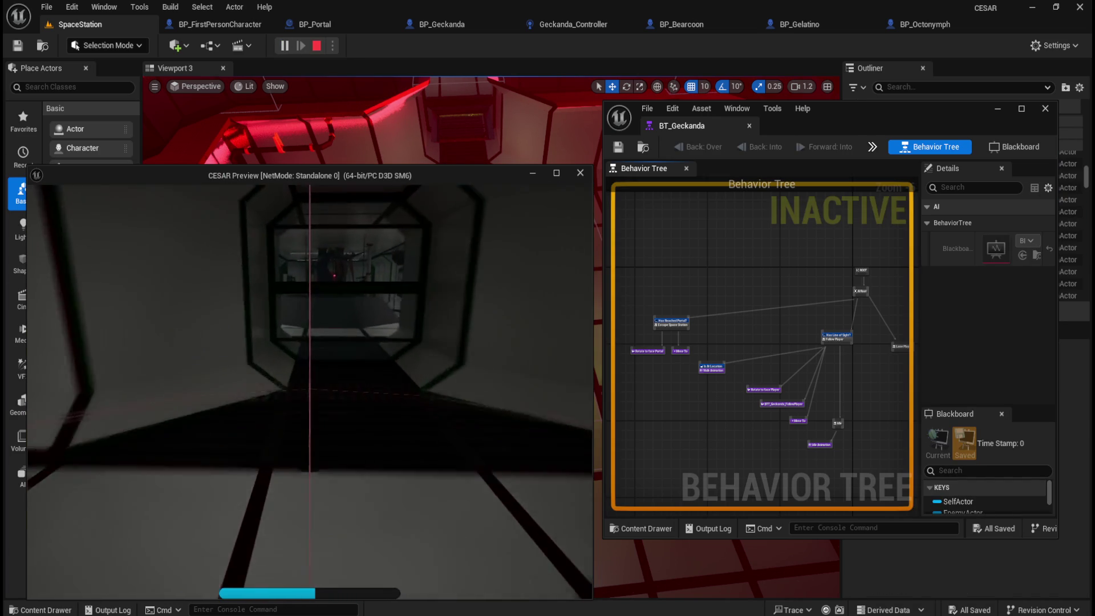
key(w)
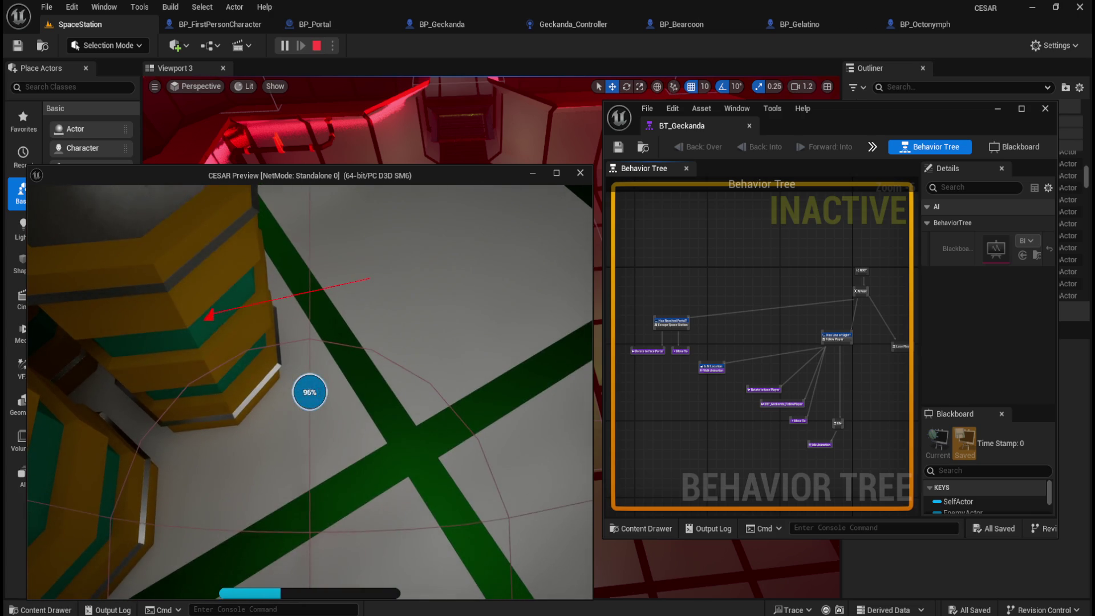
key(Escape)
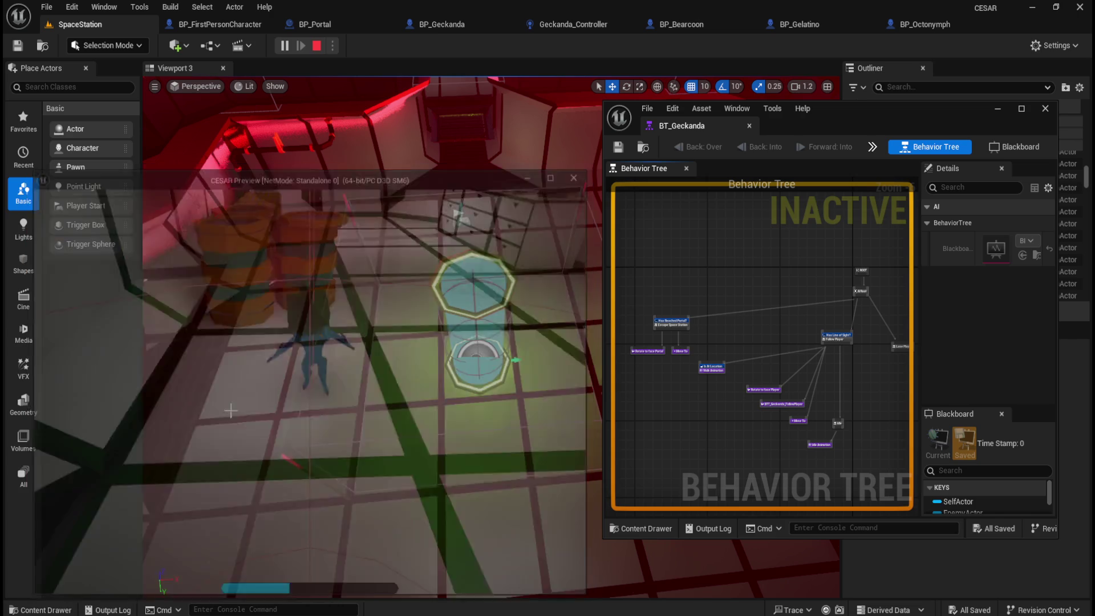
Start play, walk to the barrels and hold the rescue interaction, then stop
click(288, 49)
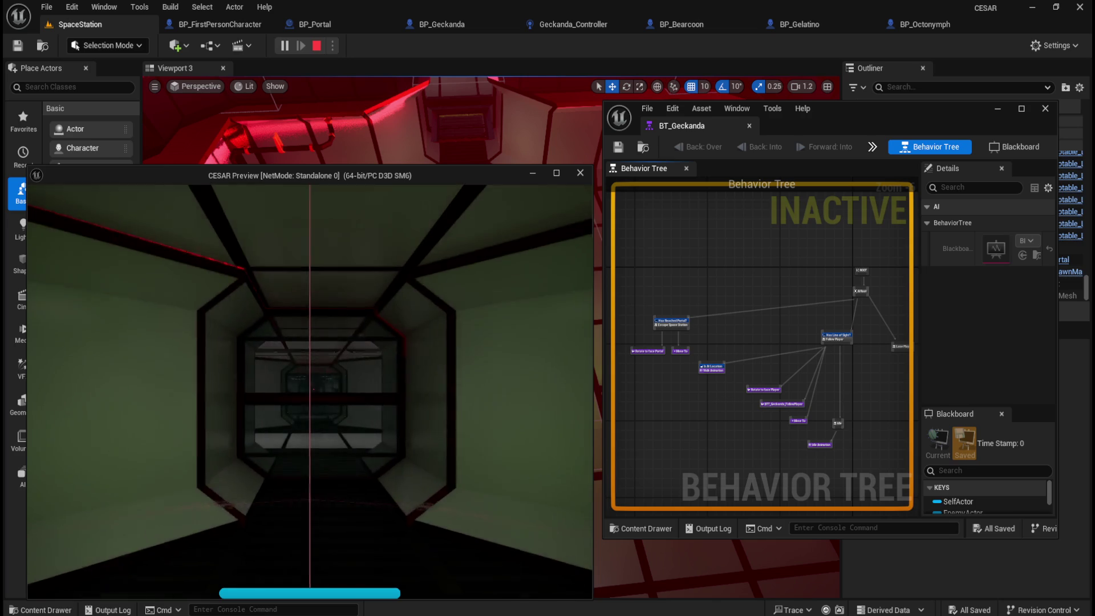
key(w)
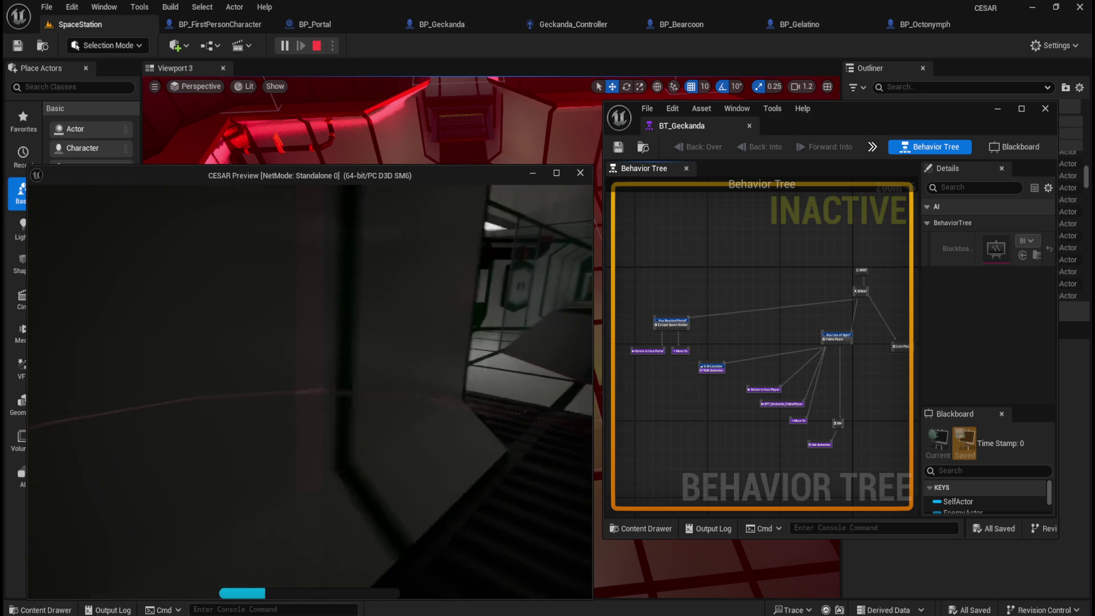
key(w)
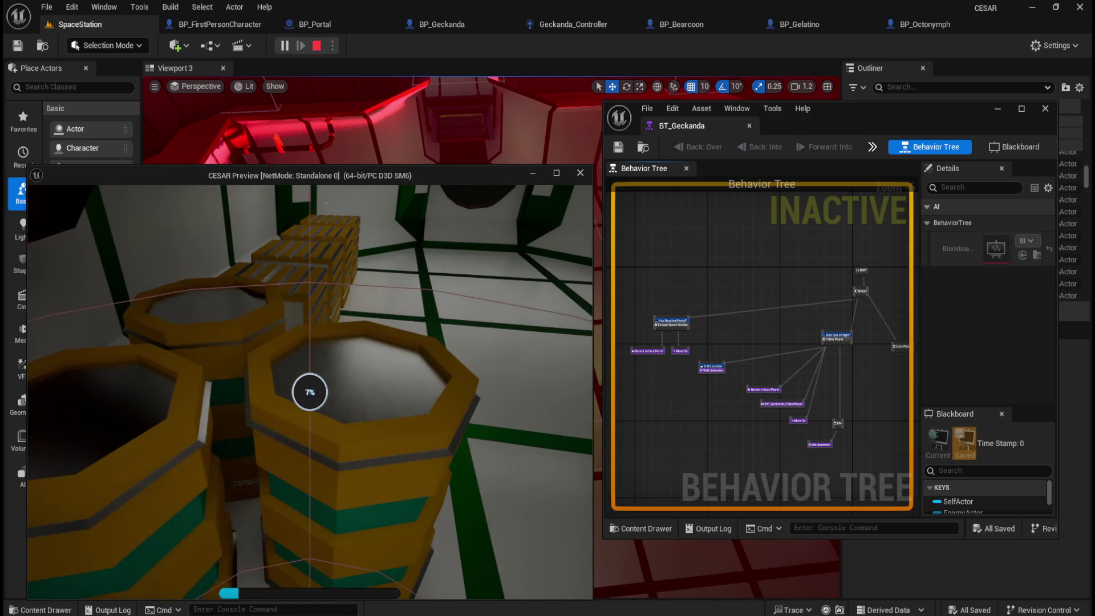
key(w)
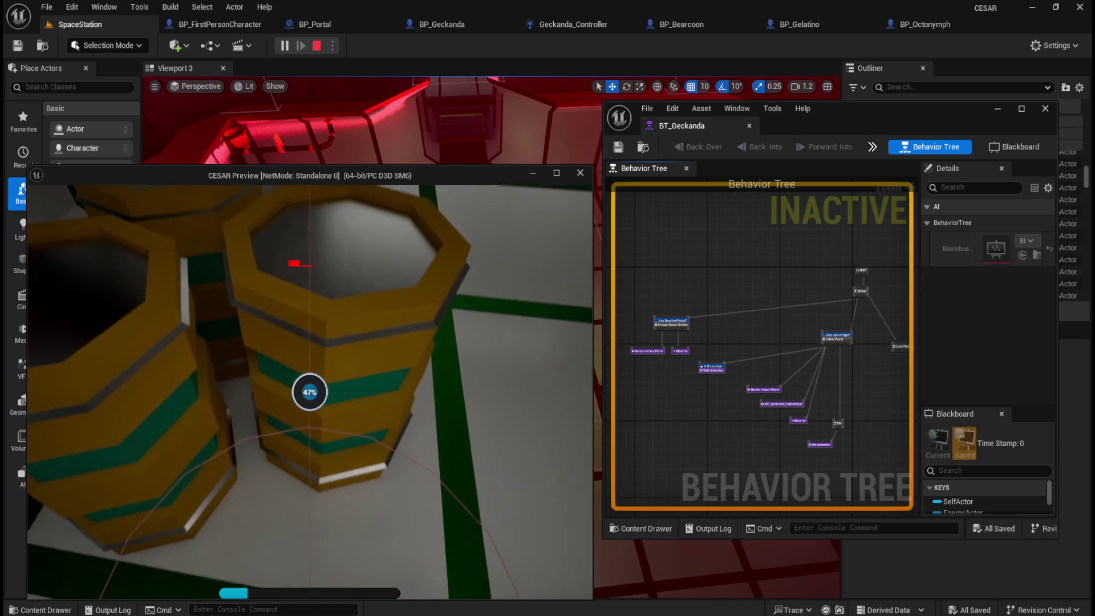
key(w)
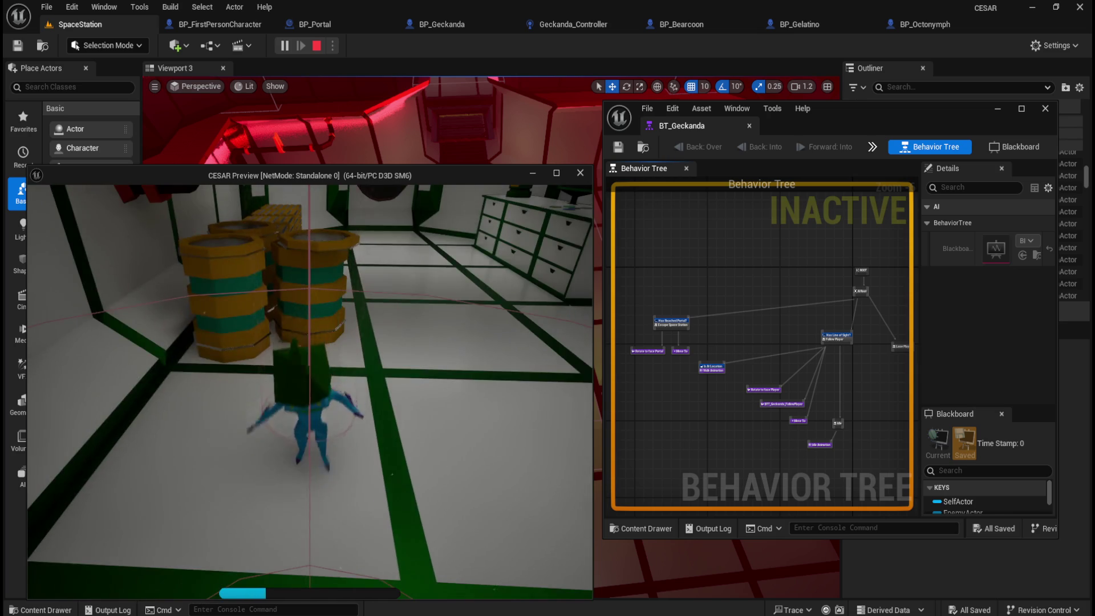
key(Escape)
Replay with Alt+P to free the creature with E, then run two more quick play sessions
key(alt+p)
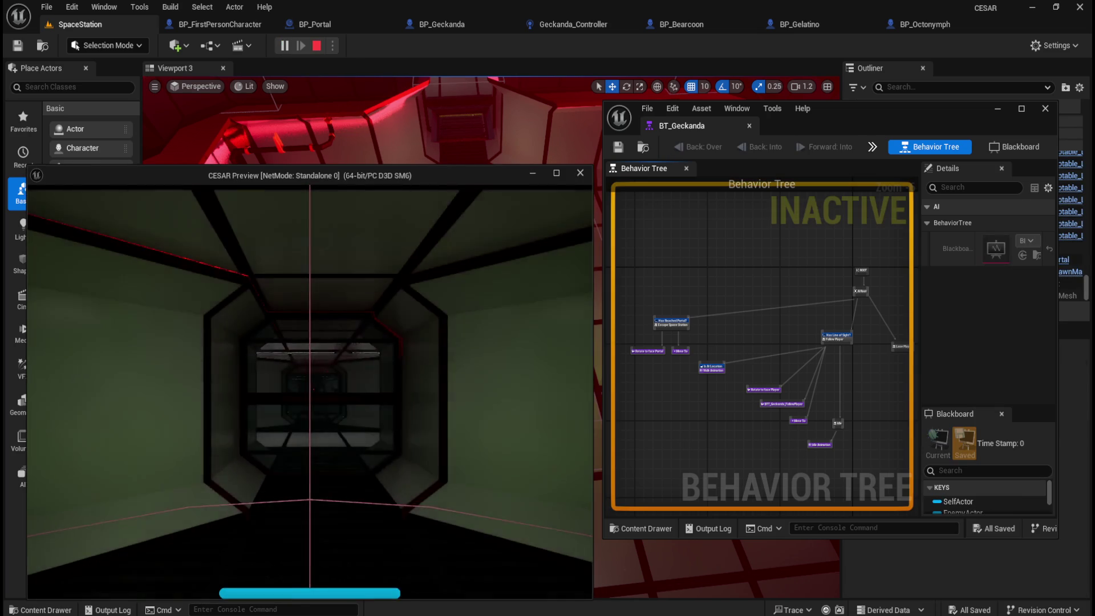
key(w)
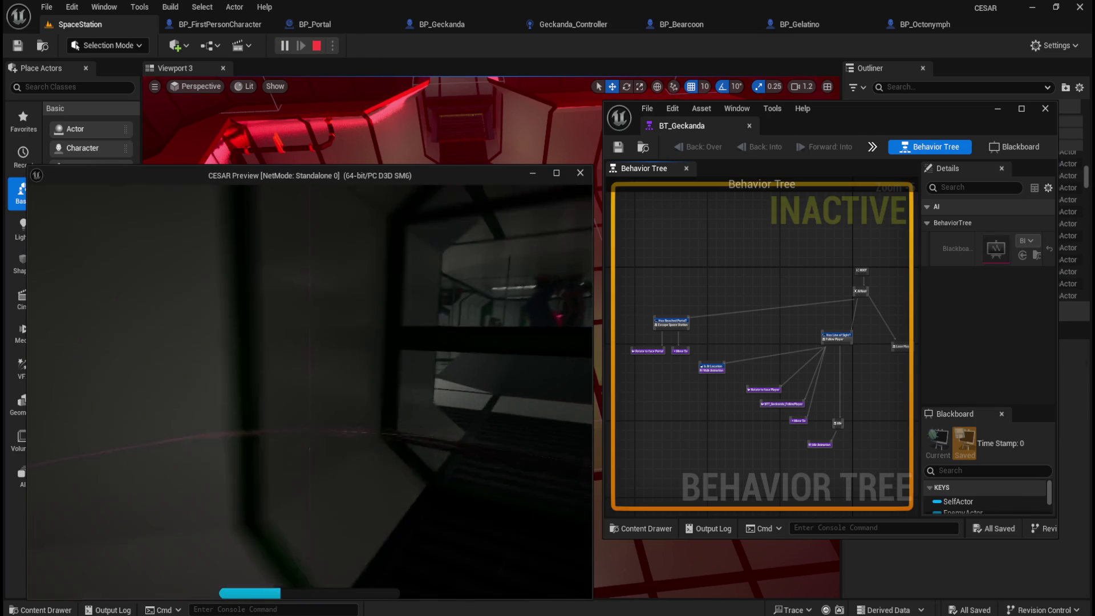
key(e)
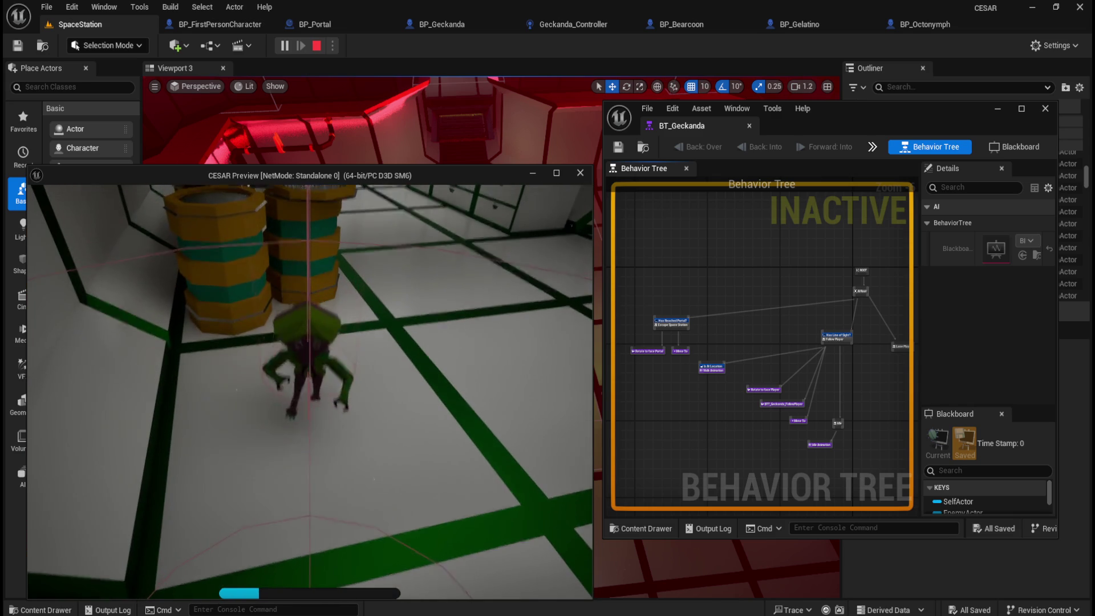
key(Escape)
click(284, 45)
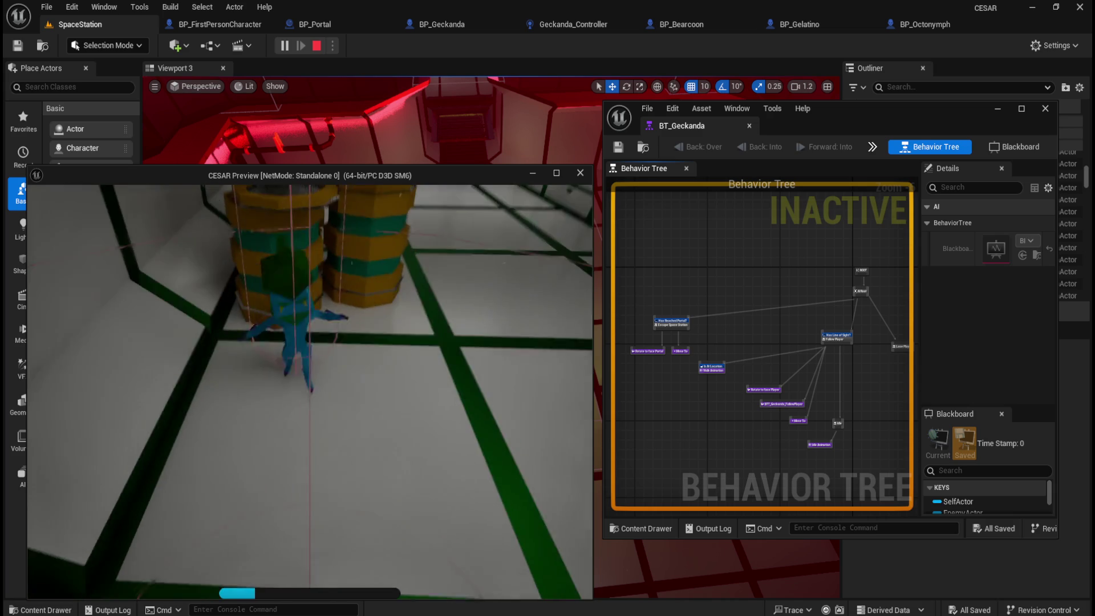
key(Escape)
click(287, 49)
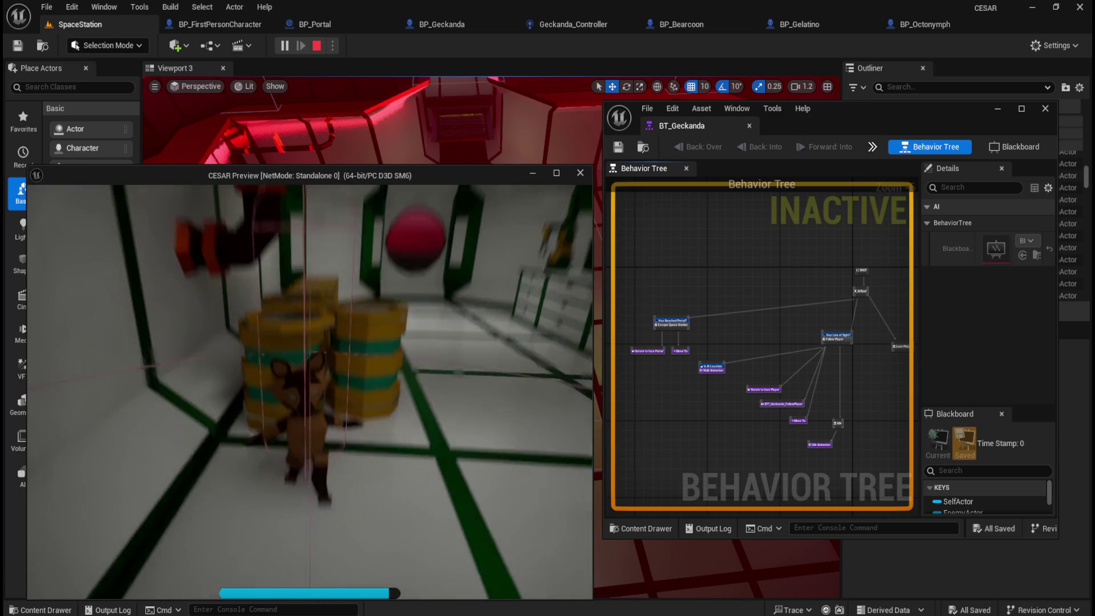
key(Escape)
Play once more, rescue the creature at the barrels with E, and end the session
click(283, 45)
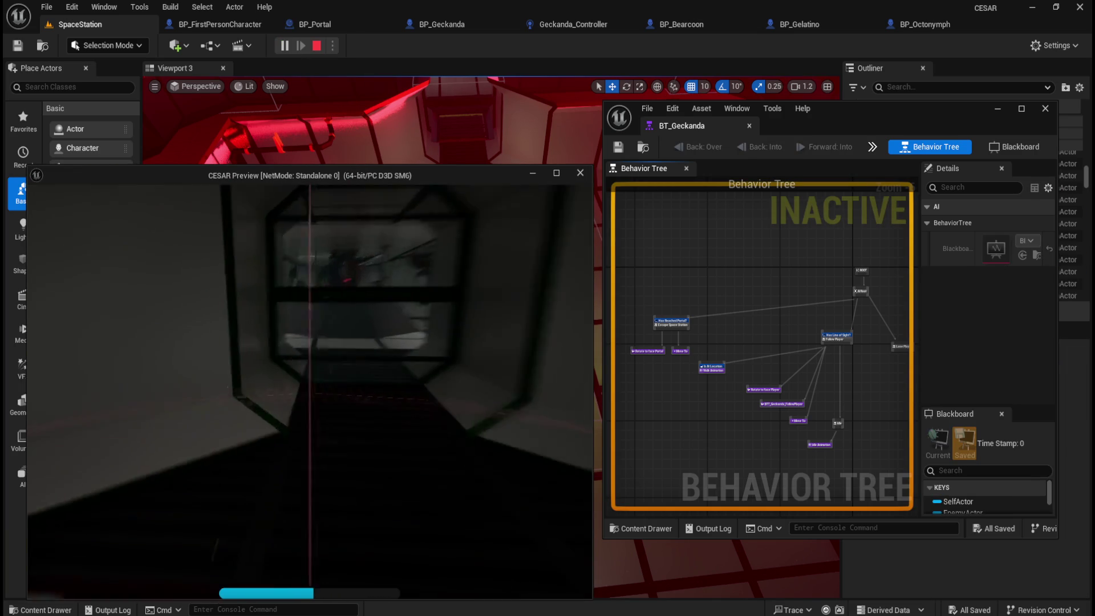
key(w)
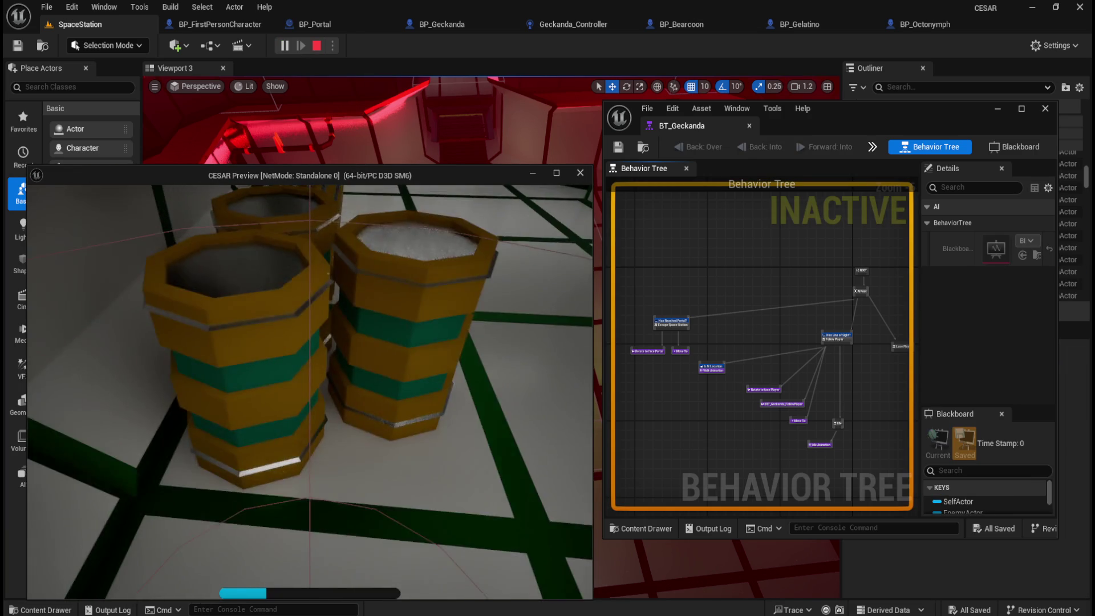
key(e)
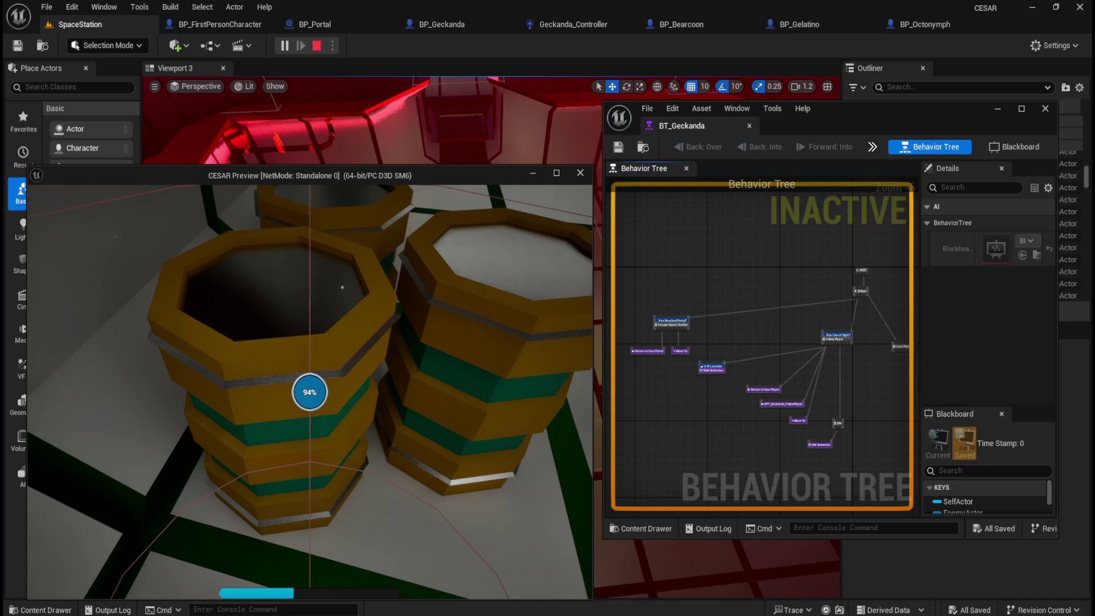
key(Escape)
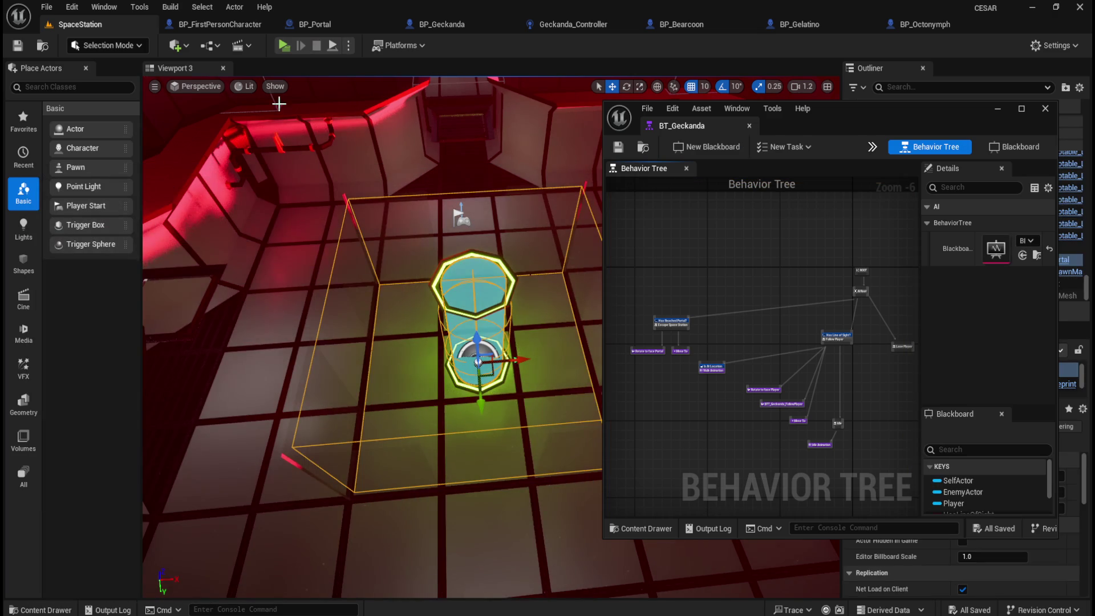
Play, walk to the stacked barrels, release the creature, then stop
click(284, 45)
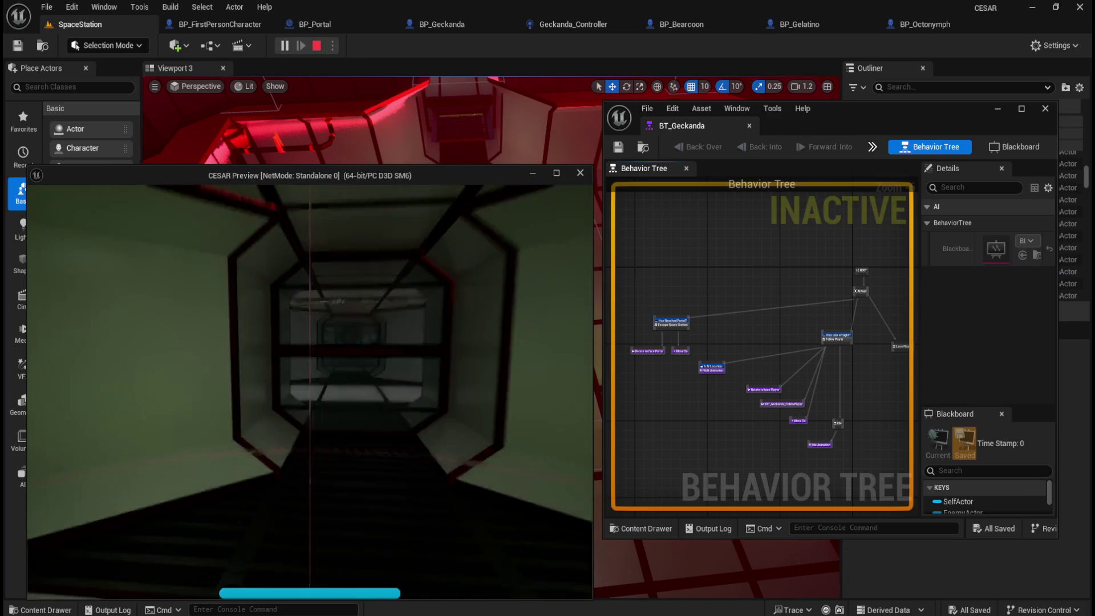
key(w)
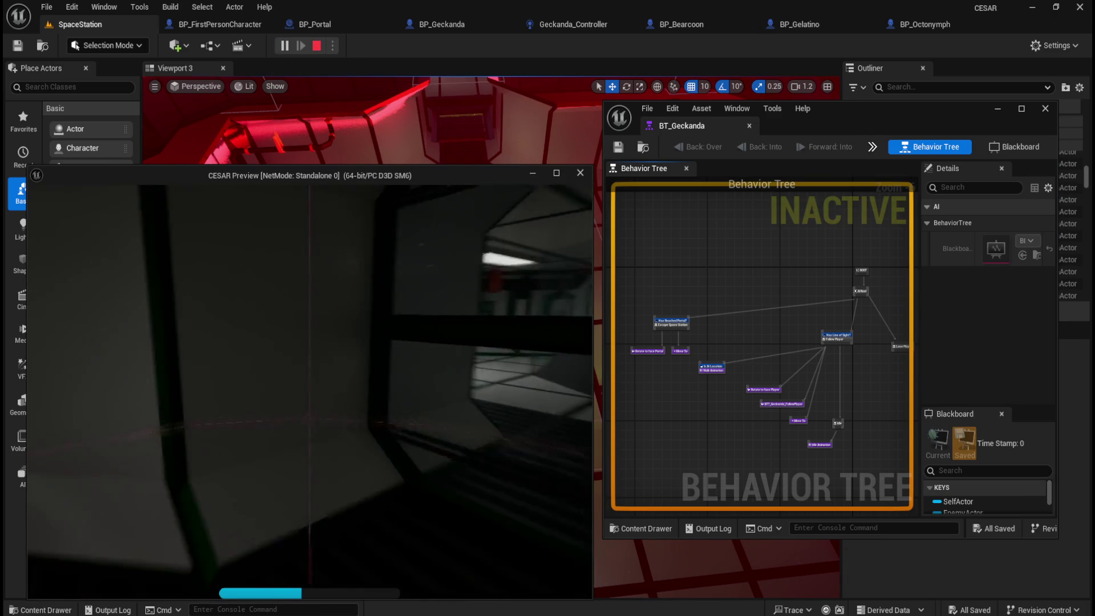
key(w)
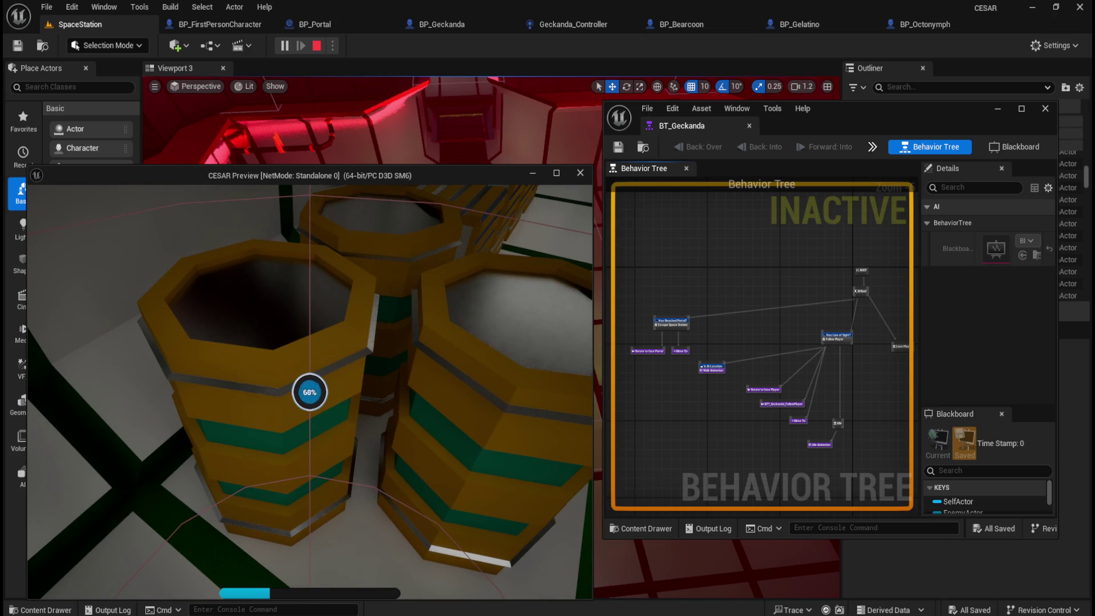
key(s)
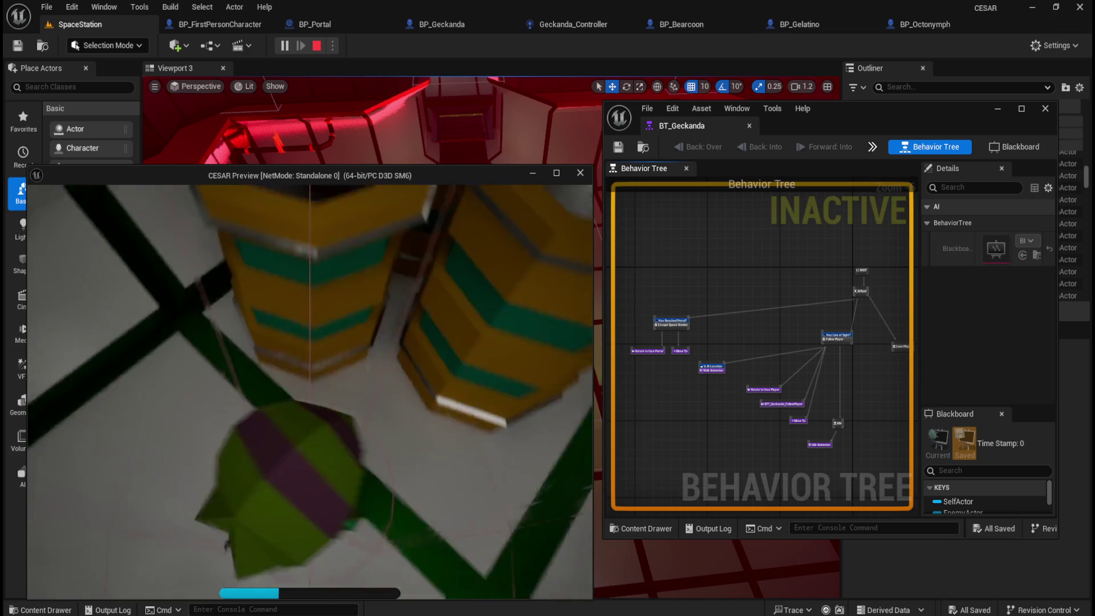
key(Escape)
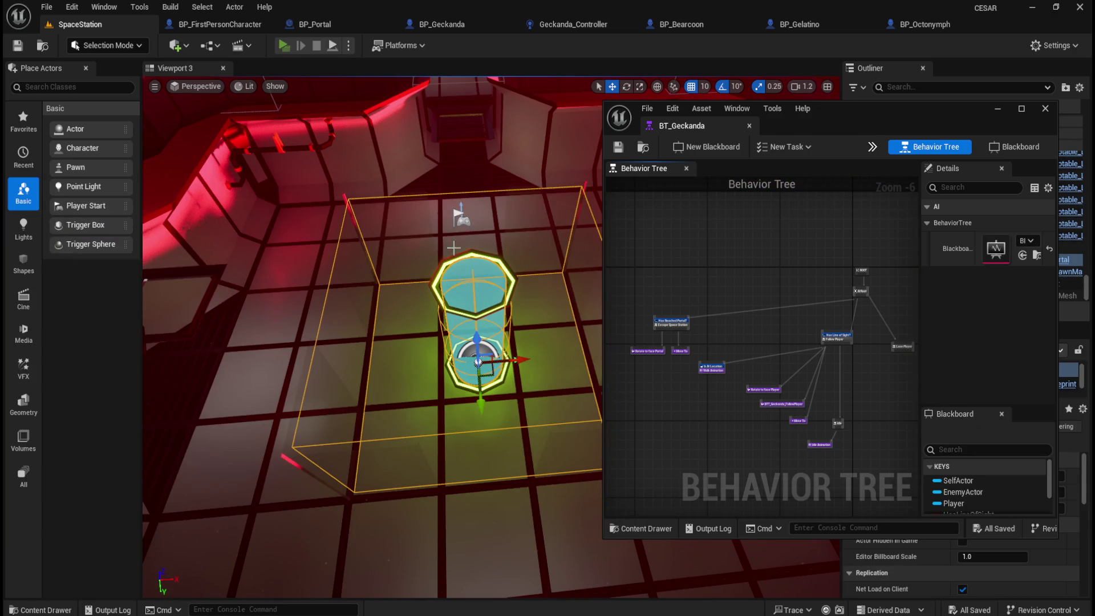
Replay with Alt+P, sprint to the barrels, rescue with E, and stop
key(alt+p)
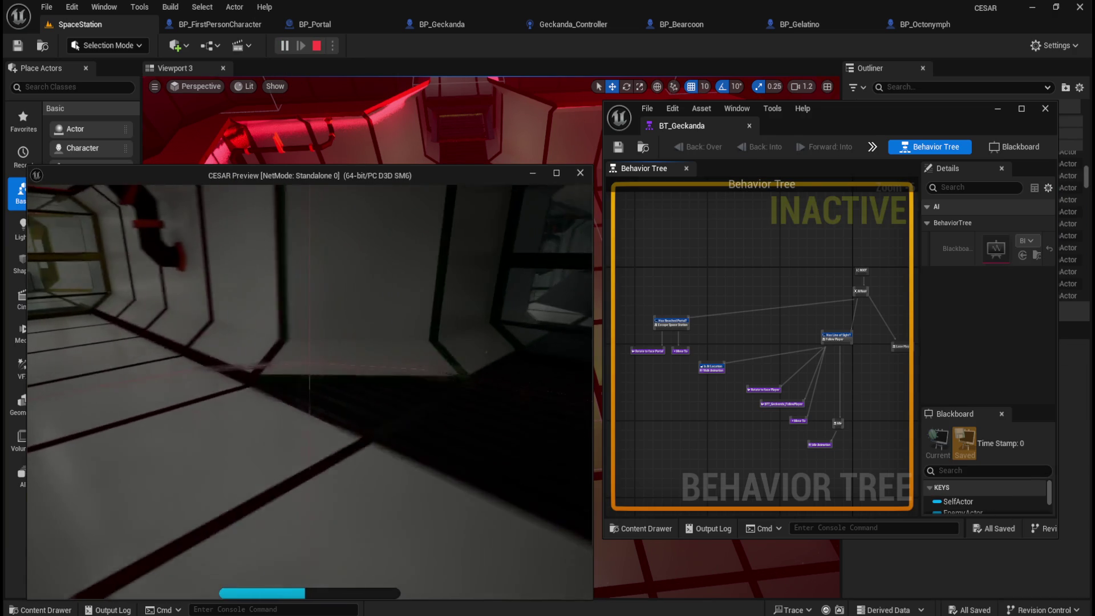
key(shift+w)
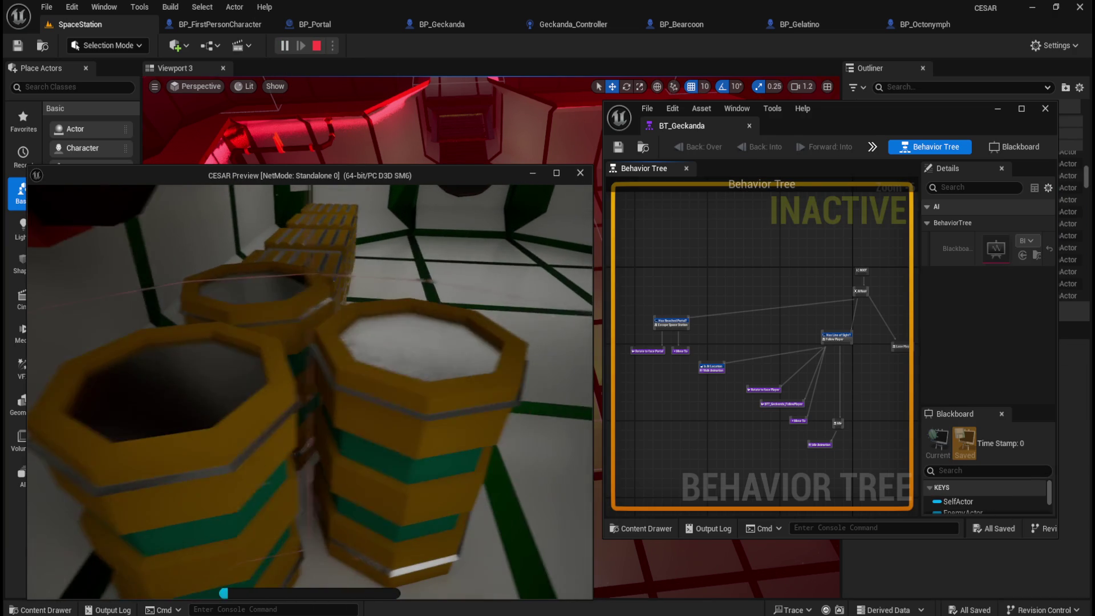
key(e)
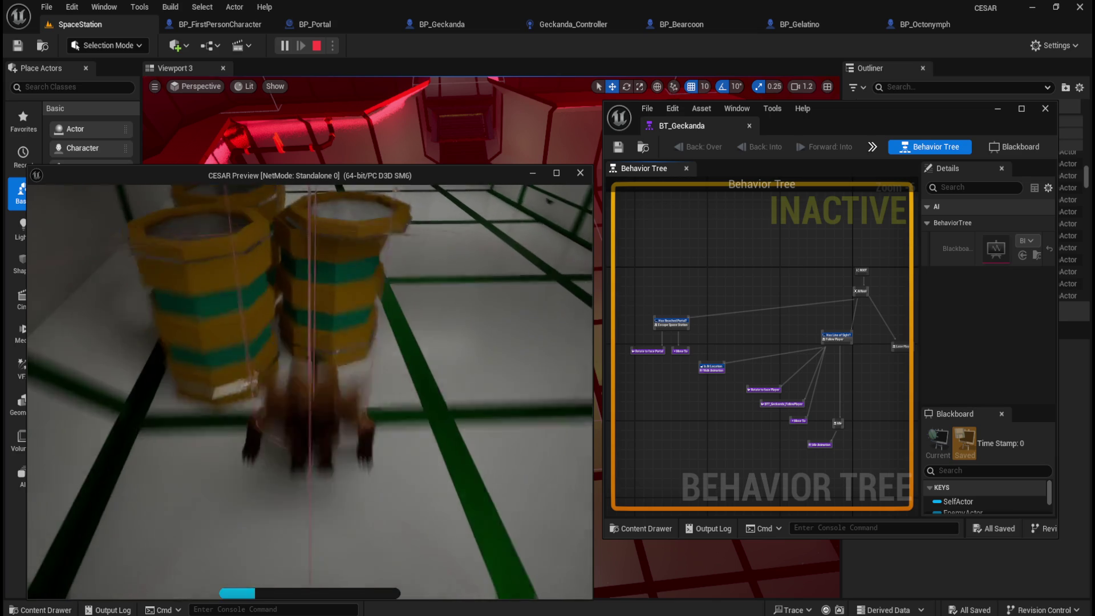
key(Escape)
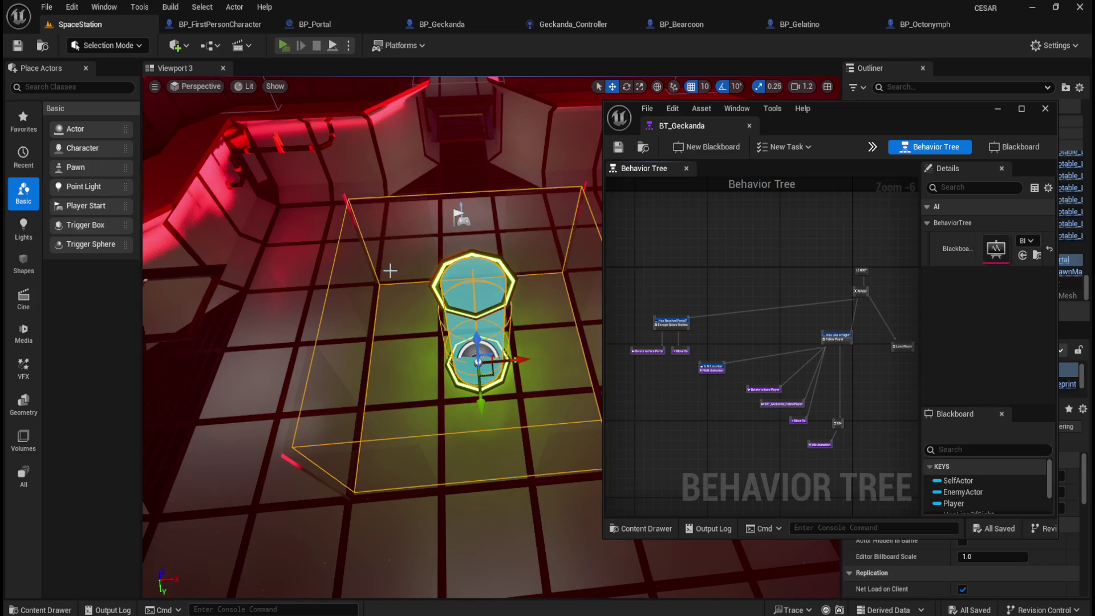
Repeat the barrel rescue in a new session, stop, and start a fresh play session
click(283, 45)
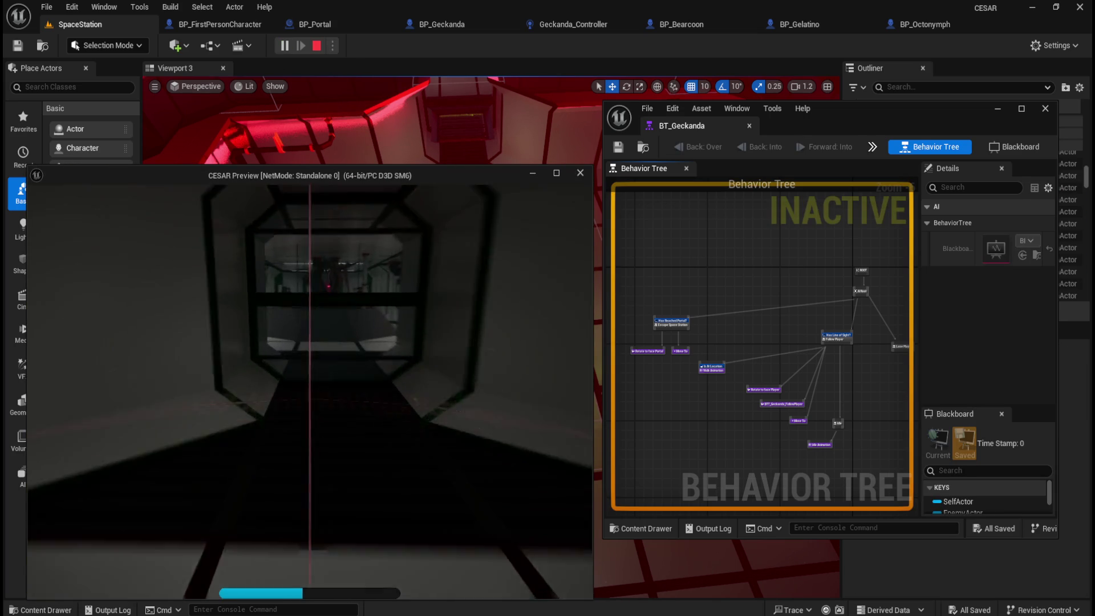
key(w)
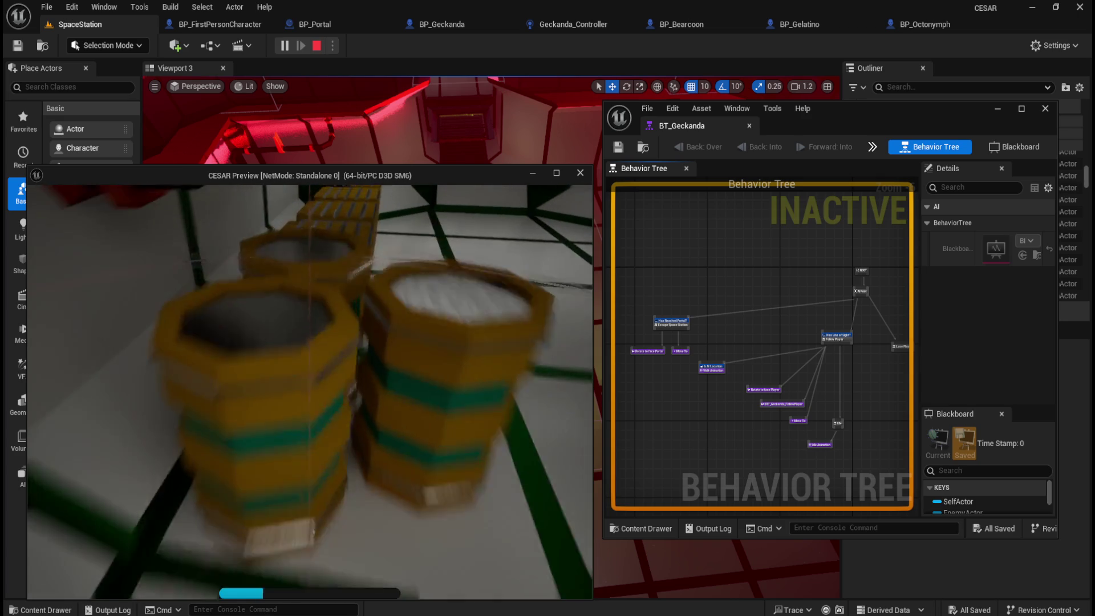
key(e)
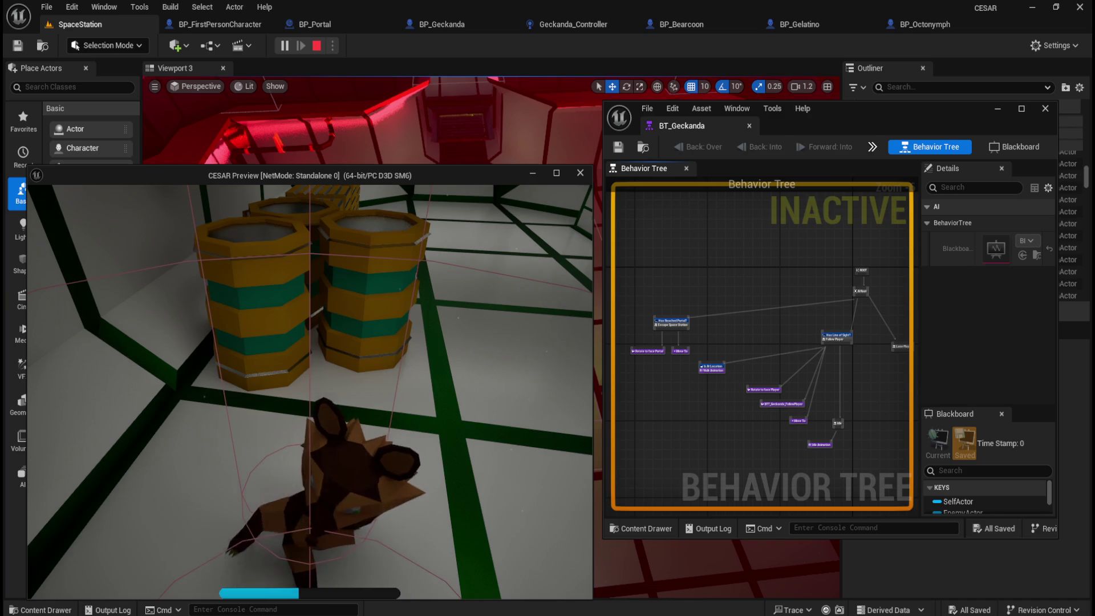
key(Escape)
click(284, 45)
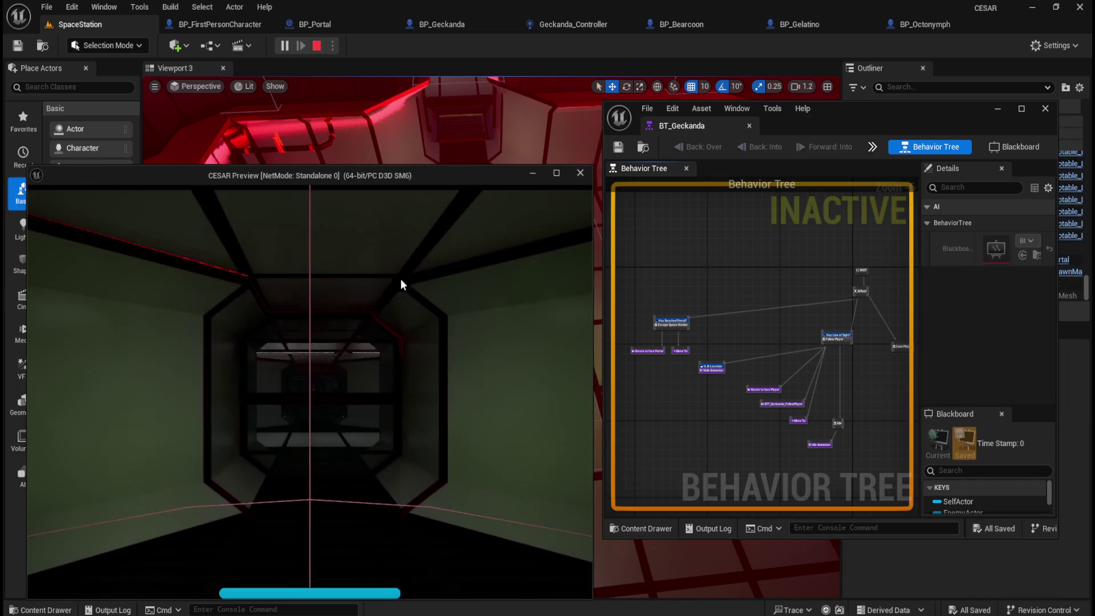
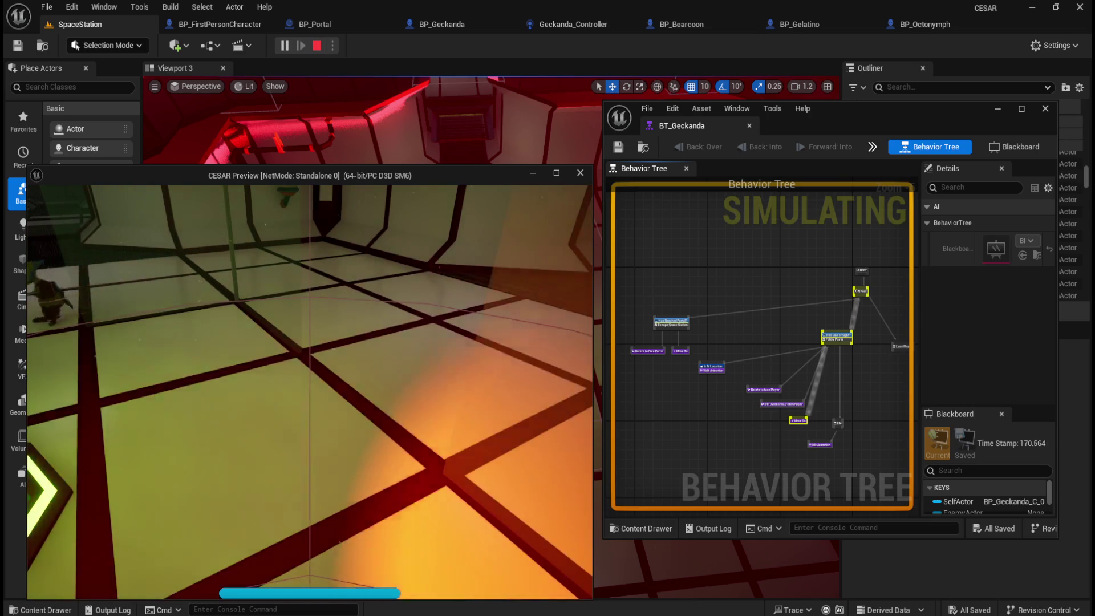
Leave the game, frame BP_Geckanda's capsule overlap event and Portal tag check, then return to SpaceStation
key(alt+Tab)
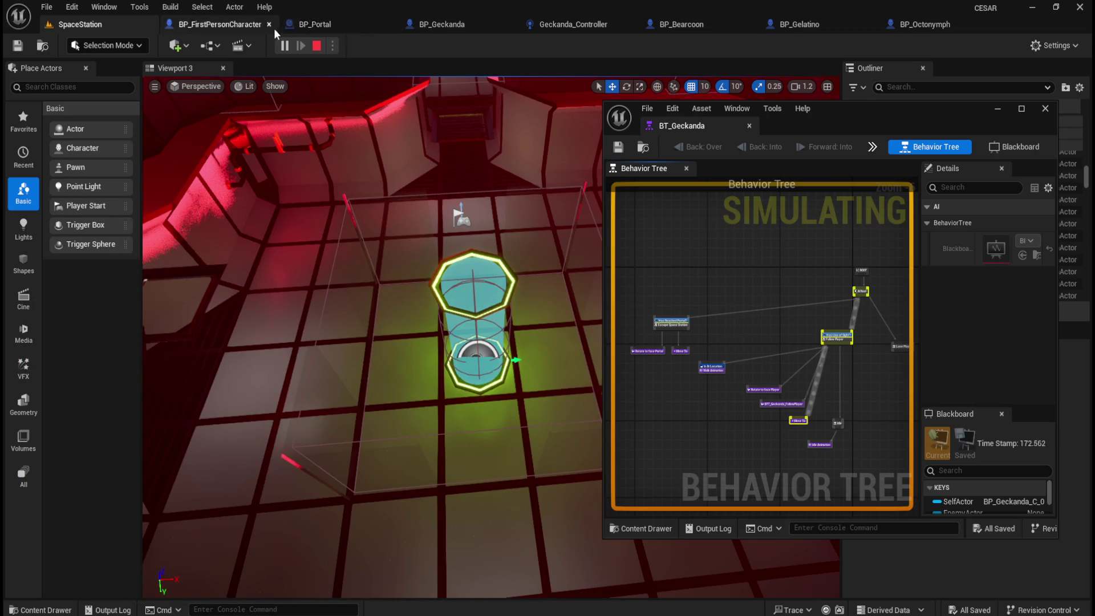
click(451, 23)
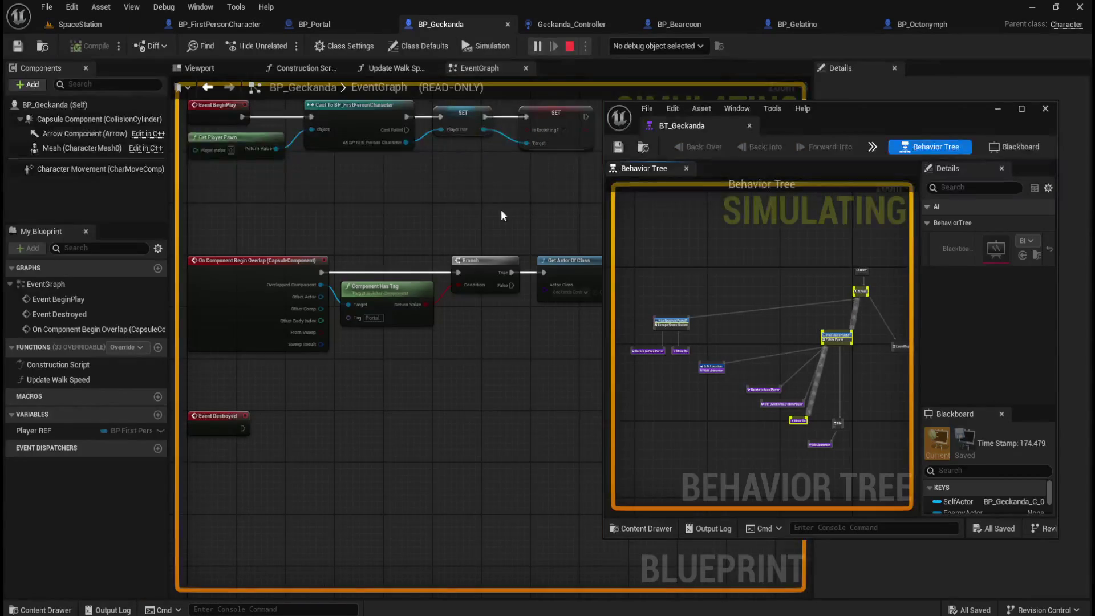
mouse_move(384, 223)
mouse_down()
mouse_move(445, 259)
mouse_move(429, 269)
mouse_up()
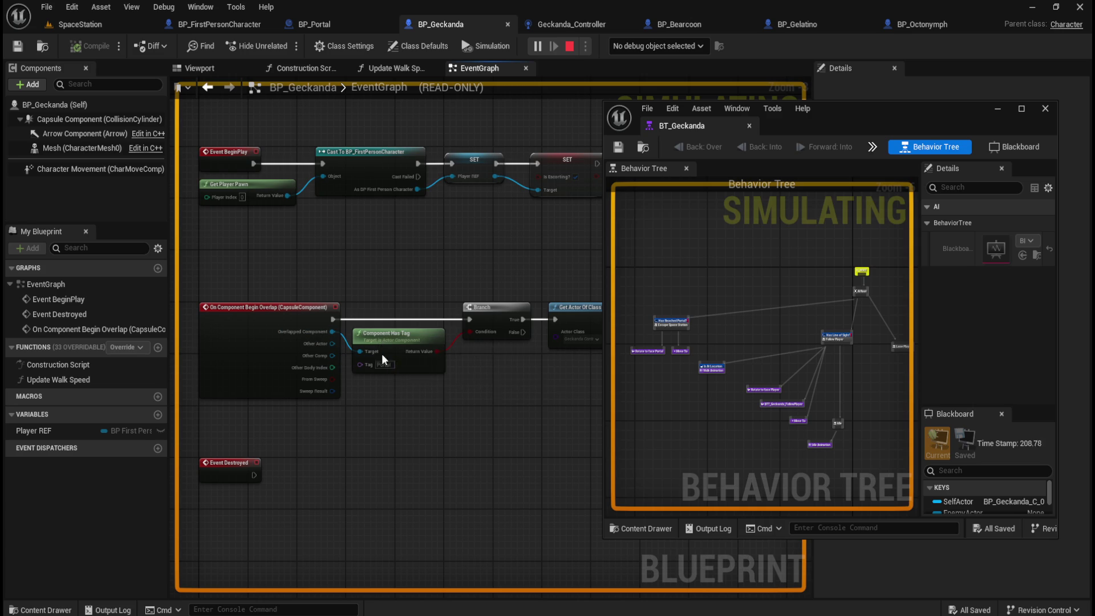
scroll(384, 402, up, 3)
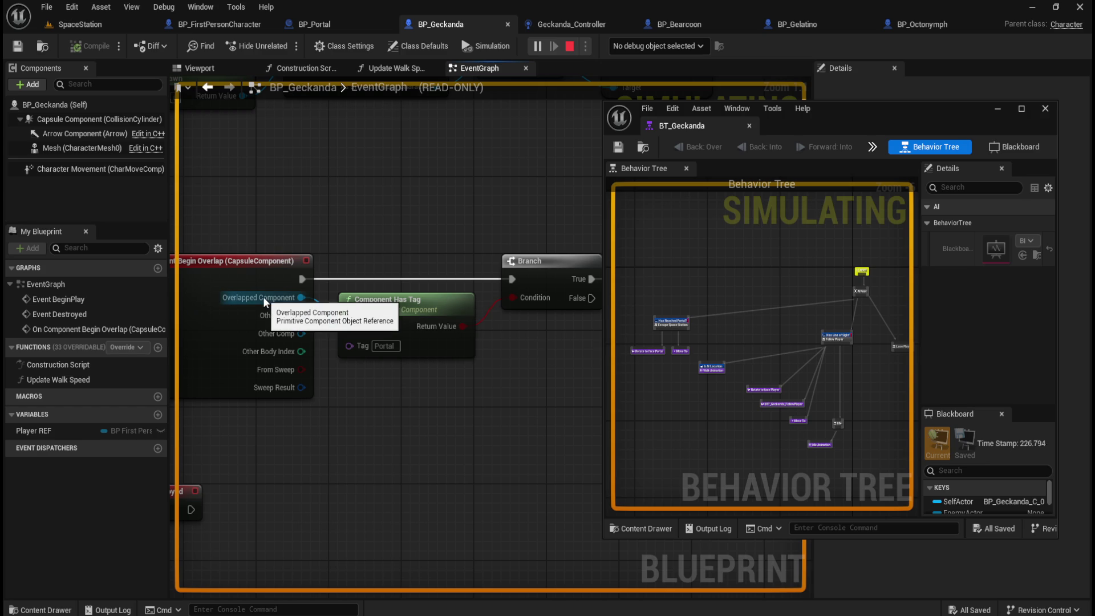
drag(330, 223, 423, 231)
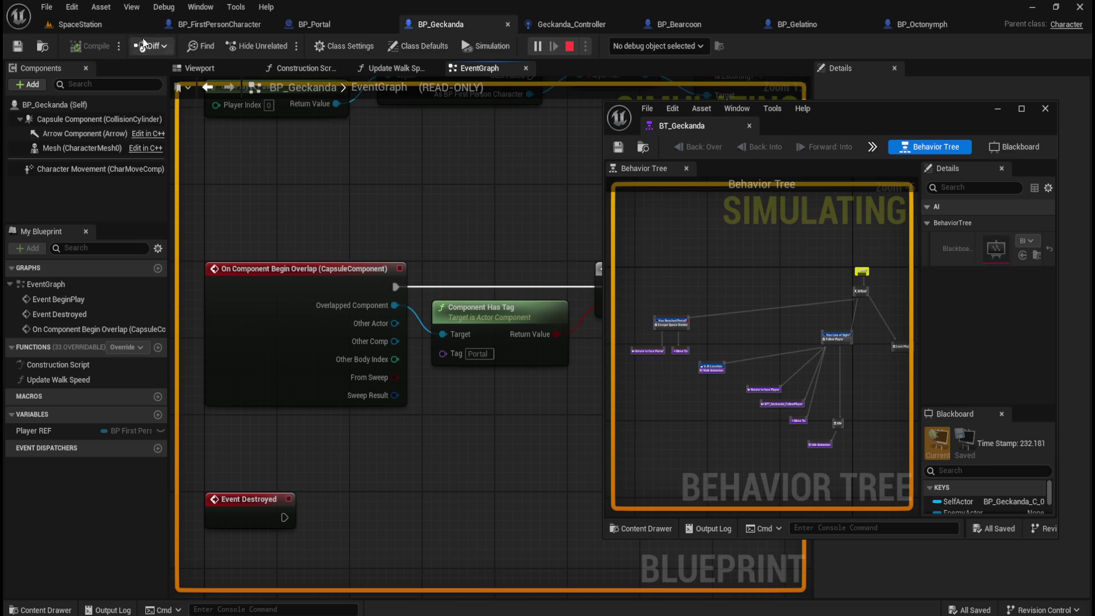
click(98, 29)
Stop the play session and look over BP_Portal before returning to BP_Geckanda
click(318, 47)
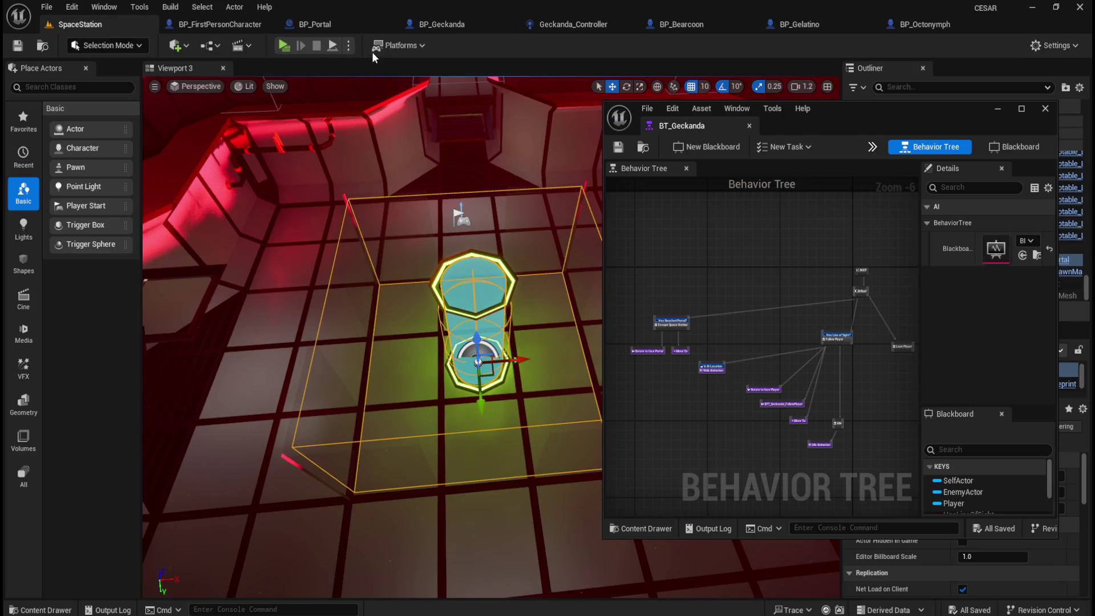
click(223, 21)
click(322, 24)
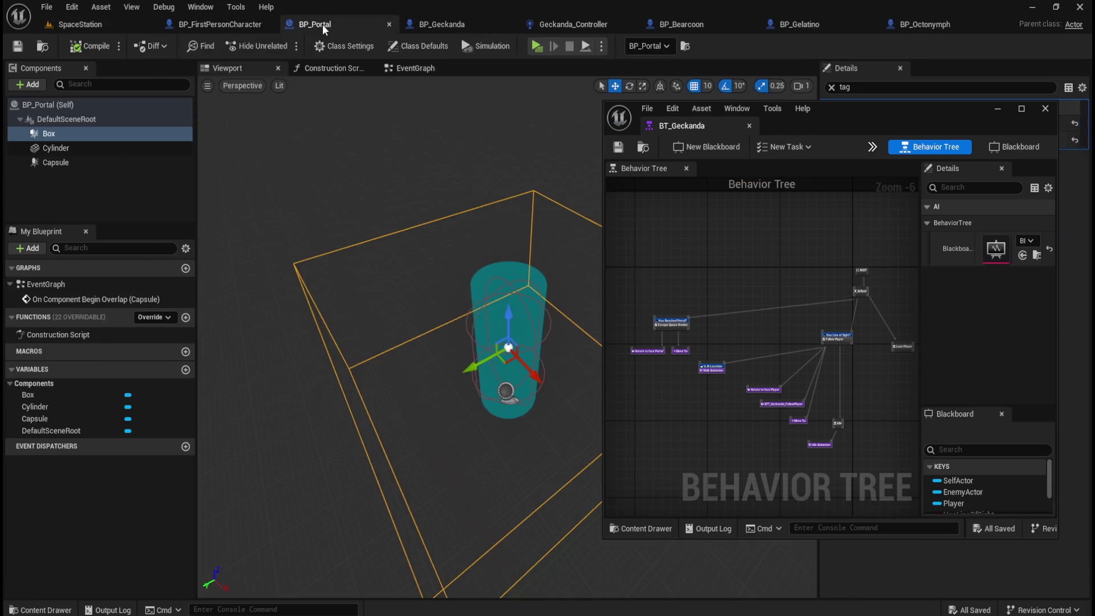
click(447, 23)
click(334, 22)
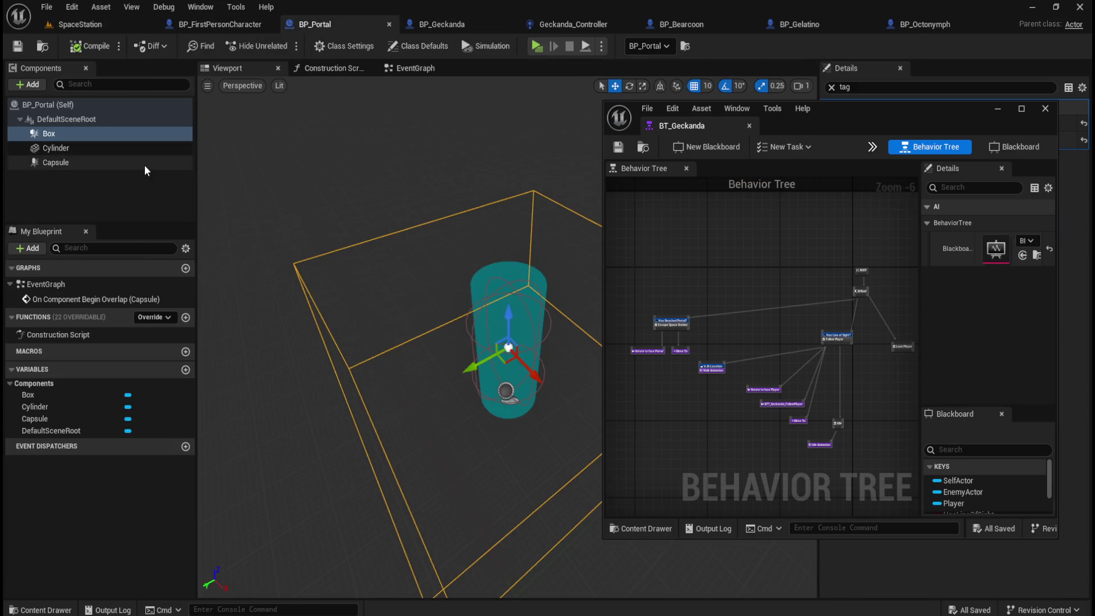
click(465, 21)
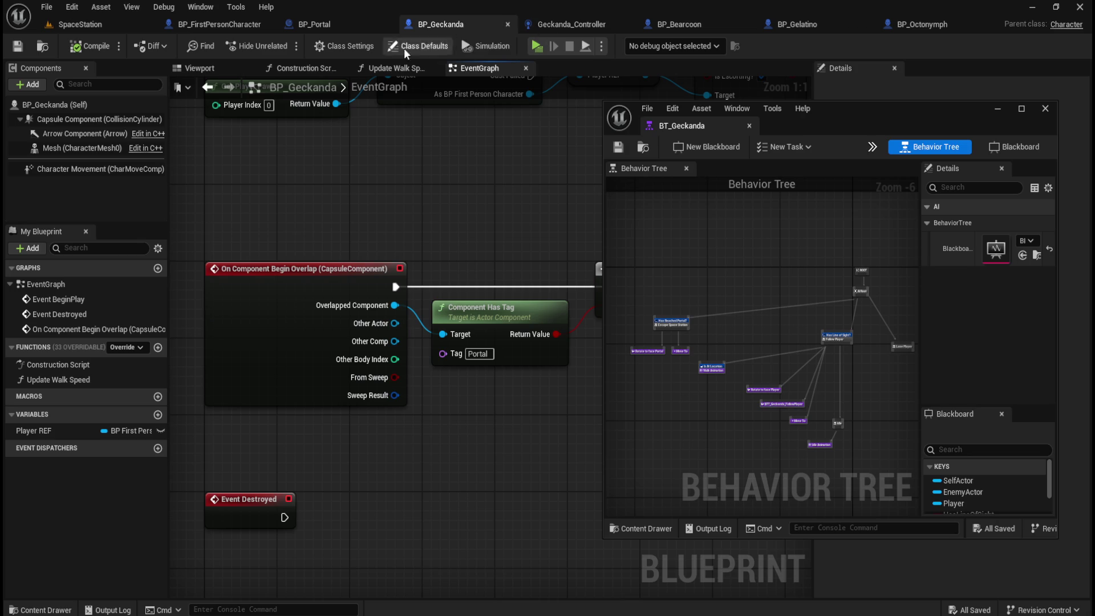
Select BP_Geckanda's Capsule Component and scroll its Details to Collision Responses
click(84, 122)
drag(815, 114, 459, 110)
drag(1083, 268, 1075, 477)
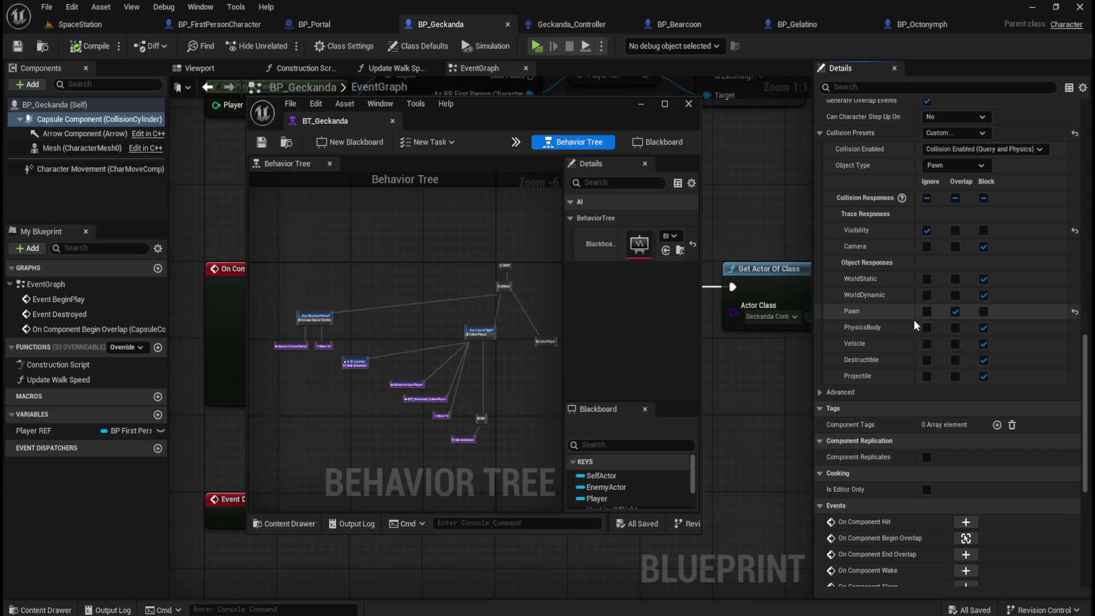
Review the capsule's collision settings, then bring up Geckanda_Controller's PortalTriggered event graph
scroll(901, 360, up, 2)
scroll(898, 354, up, 3)
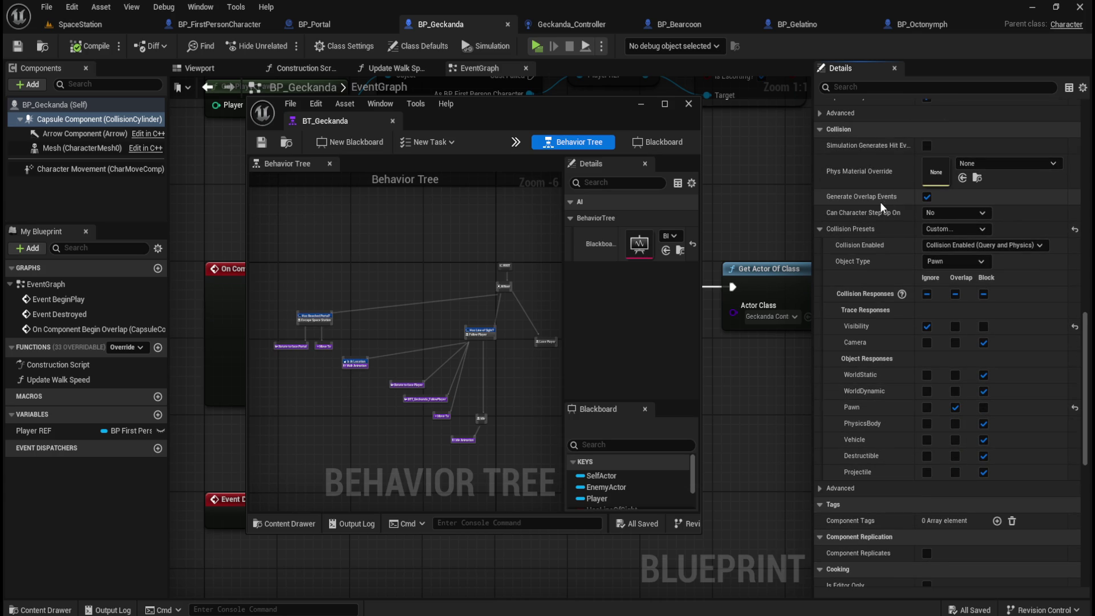
mouse_move(894, 150)
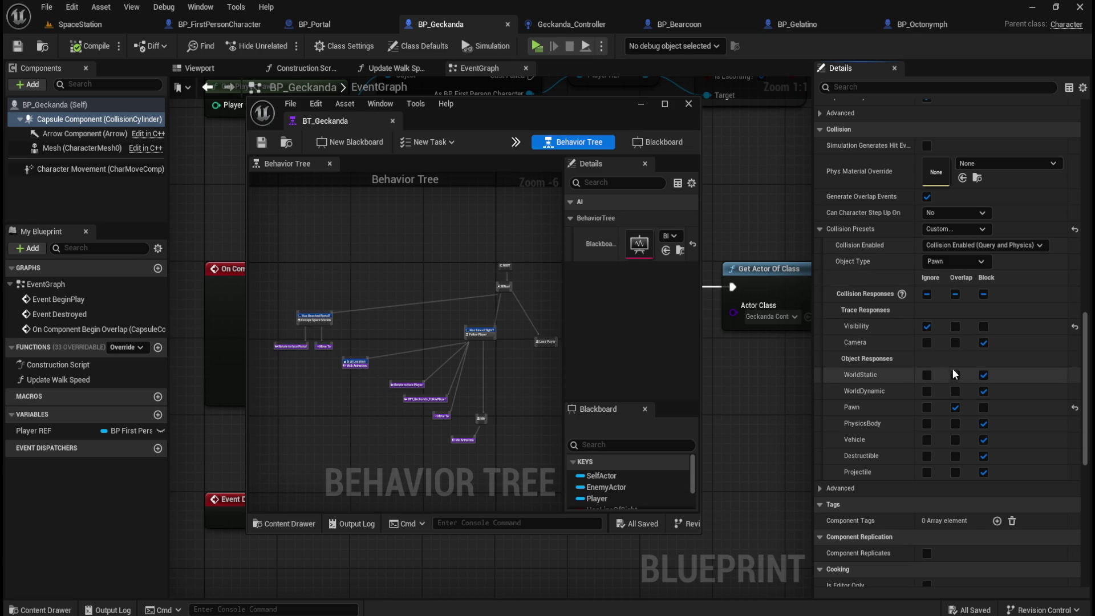
drag(753, 386, 561, 367)
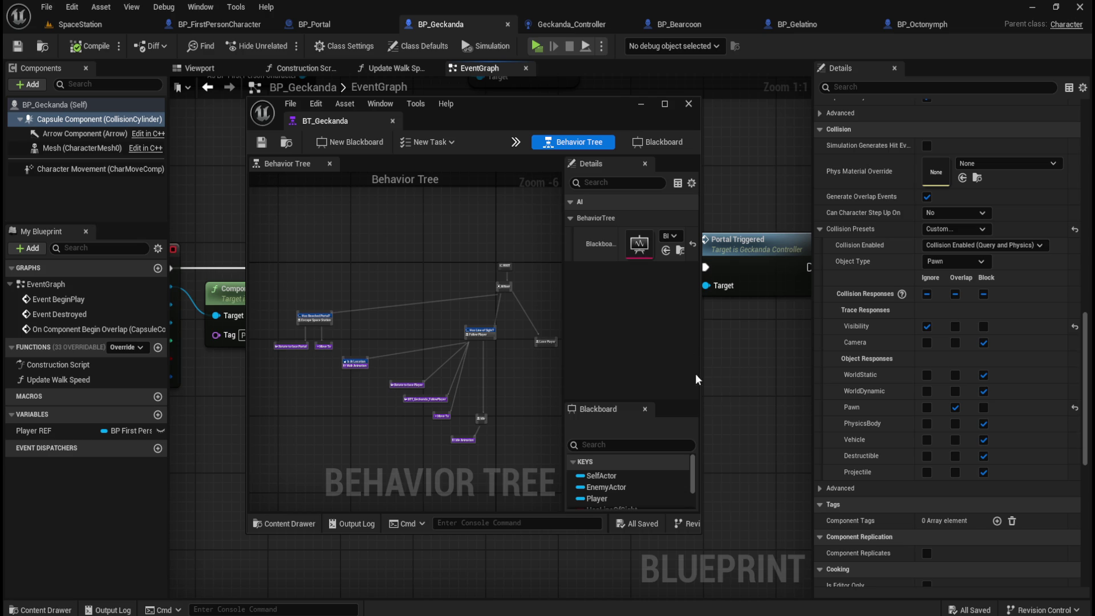
click(578, 25)
mouse_move(582, 101)
mouse_down()
mouse_move(863, 98)
mouse_move(881, 108)
mouse_move(809, 130)
mouse_move(885, 119)
mouse_move(836, 317)
mouse_move(758, 532)
mouse_up()
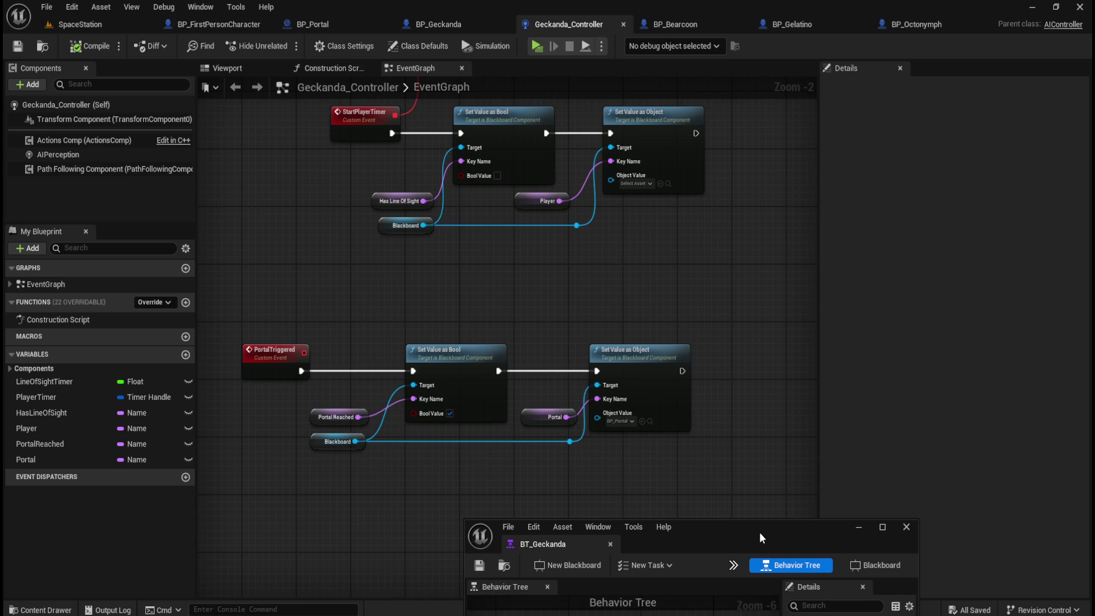
Switch back to BP_Geckanda and pan to the On Component Begin Overlap node and Portal tag check
drag(759, 532, 787, 146)
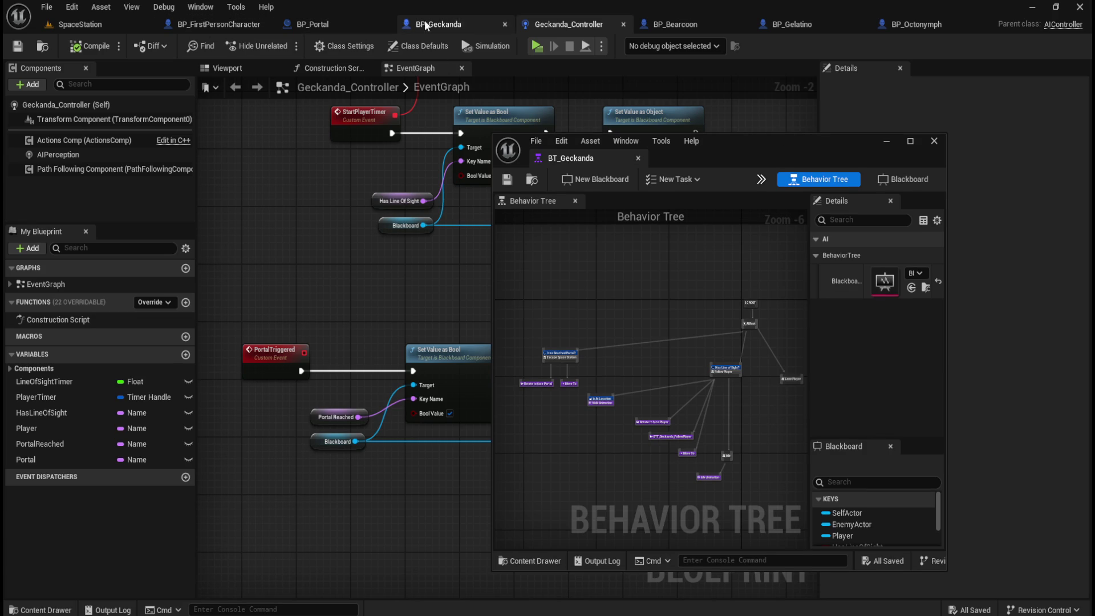
click(461, 22)
mouse_move(741, 144)
mouse_down()
mouse_move(881, 149)
mouse_move(849, 135)
mouse_up()
drag(252, 174, 461, 180)
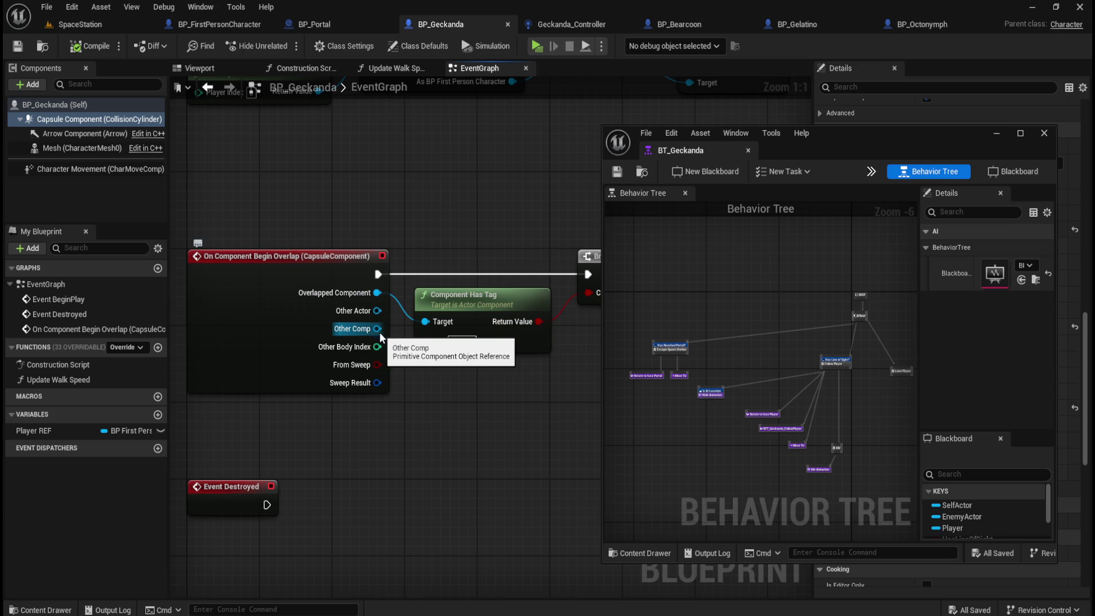
Wire Other Comp into Component Has Tag's Target, then compile and save BP_Geckanda
drag(370, 334, 438, 325)
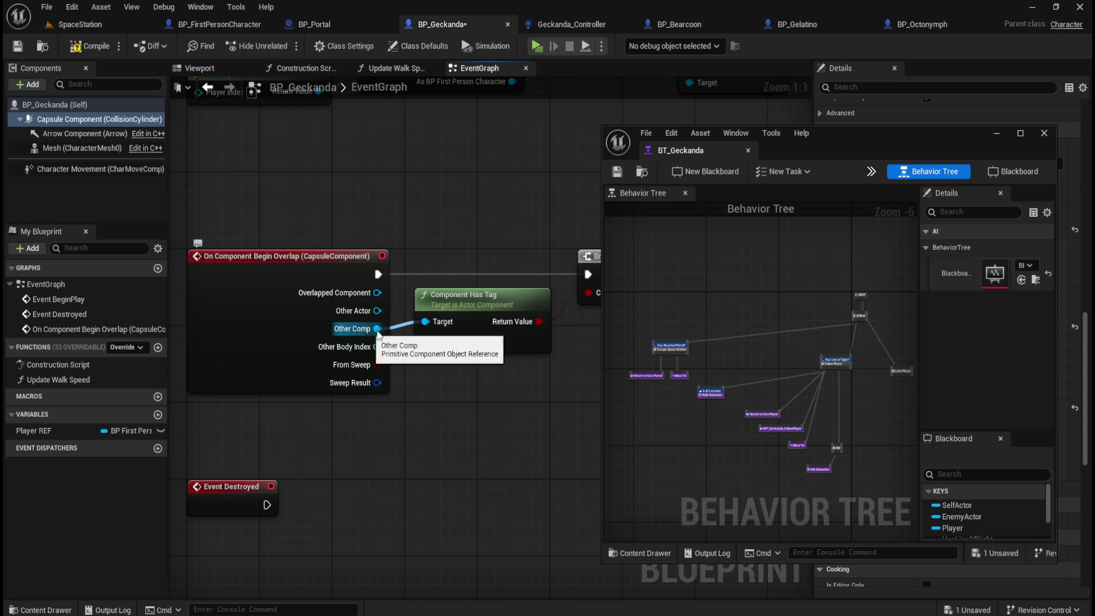
click(89, 48)
click(17, 46)
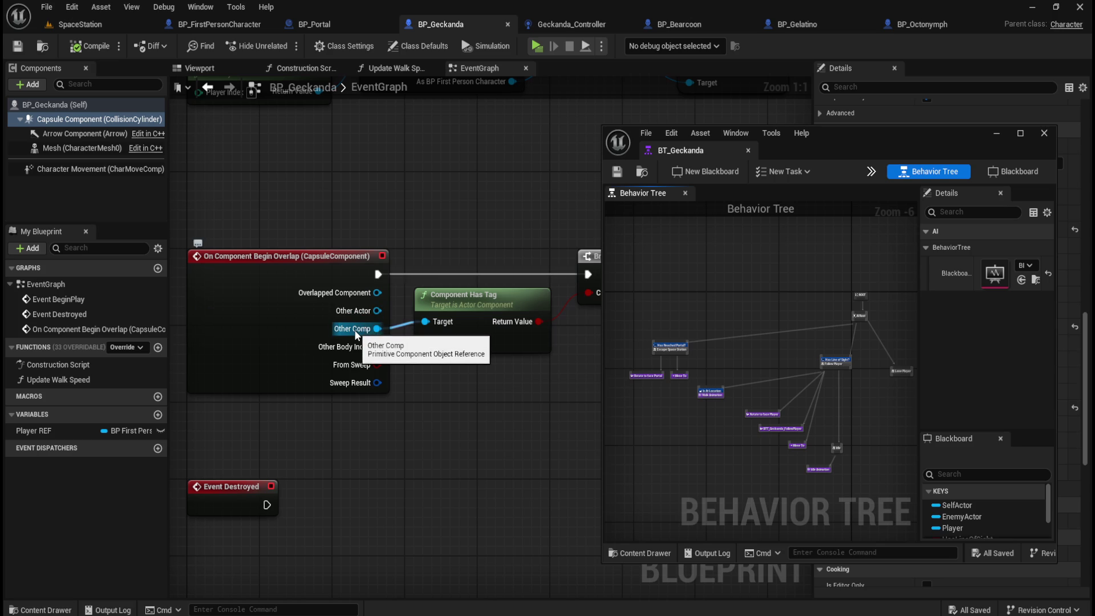
click(81, 24)
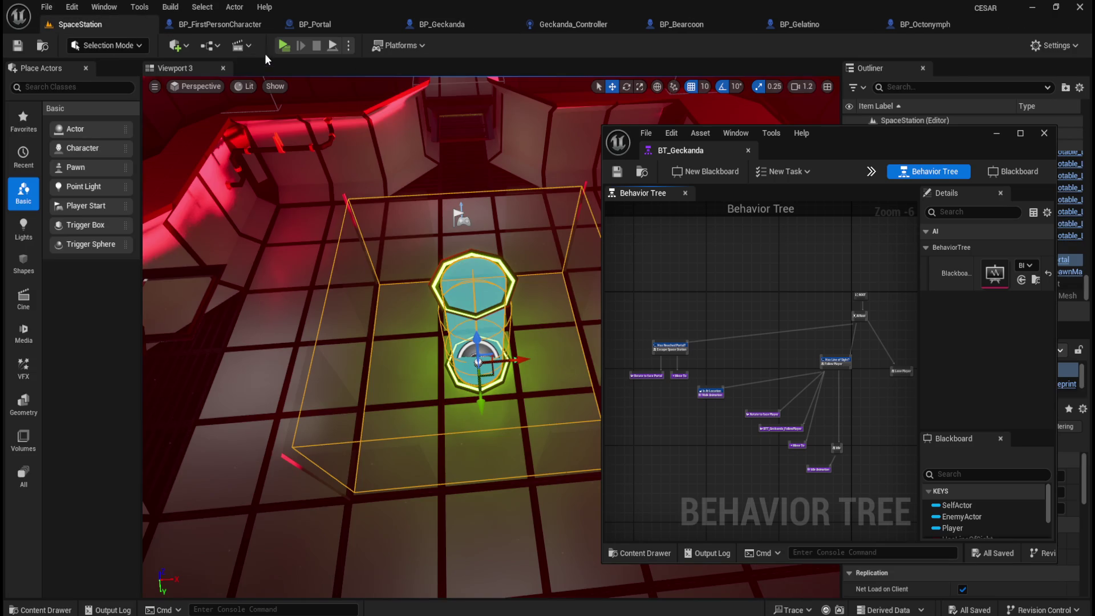
Play-test the SpaceStation level, walking toward the barrels before stopping
click(283, 45)
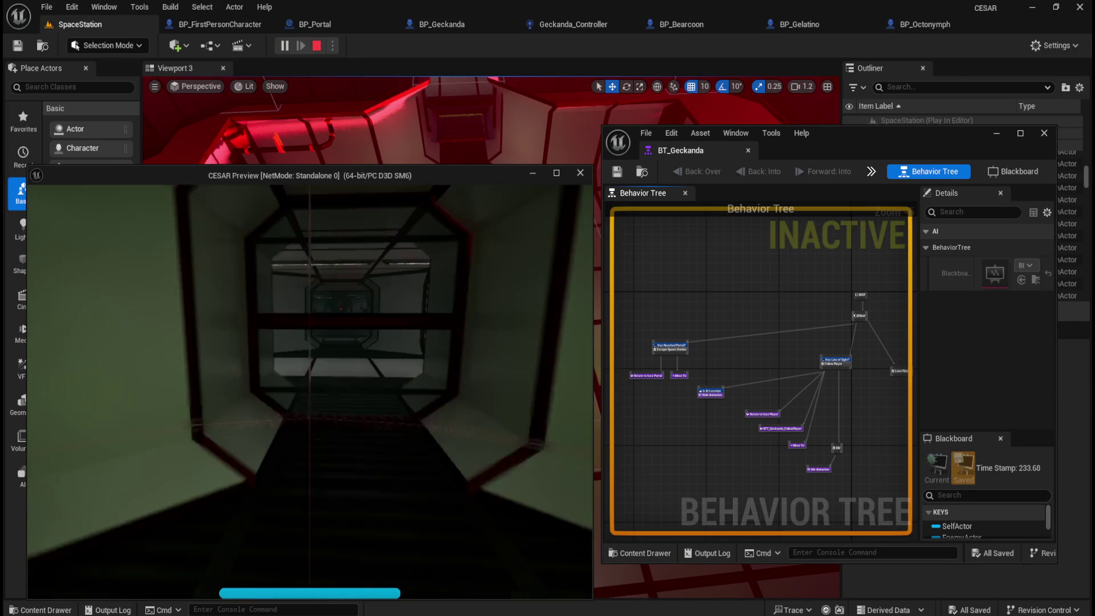
key(w)
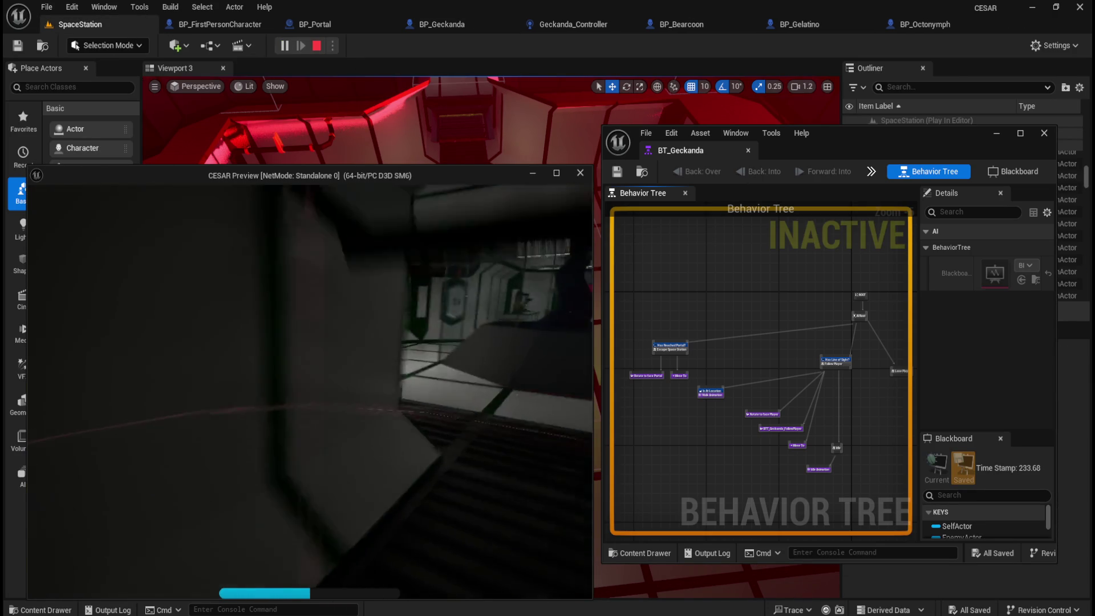
key(w)
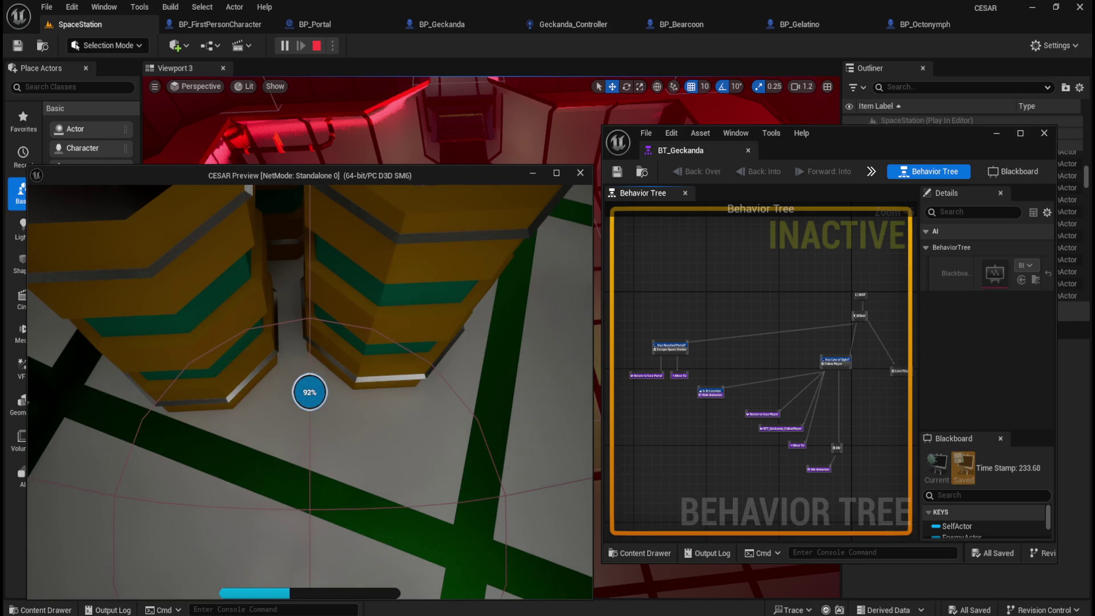
key(Escape)
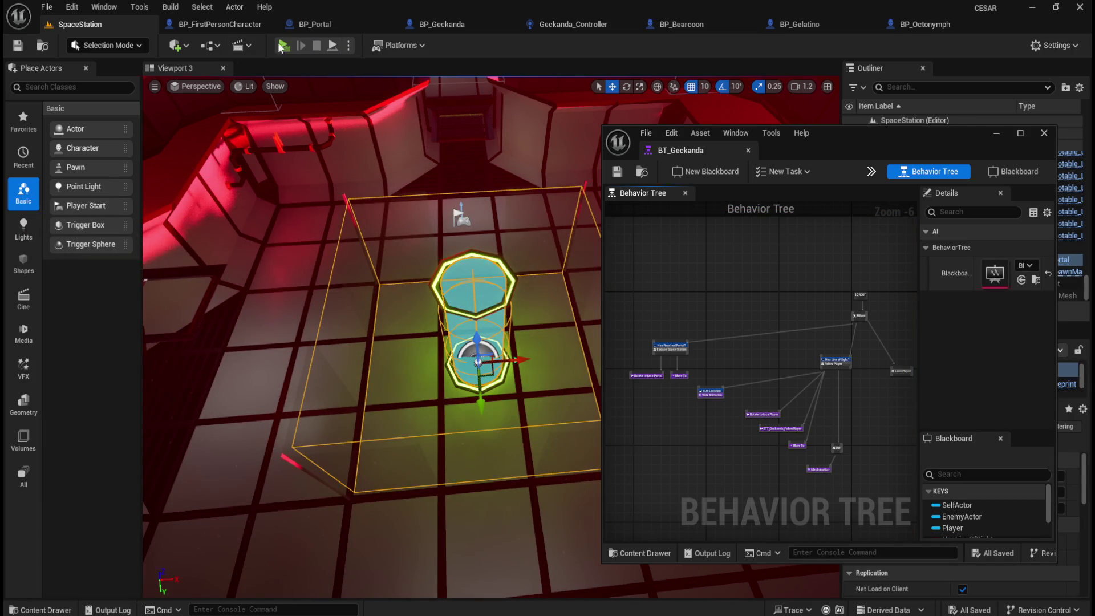
Run several more play tests, leaving the final session running
click(285, 46)
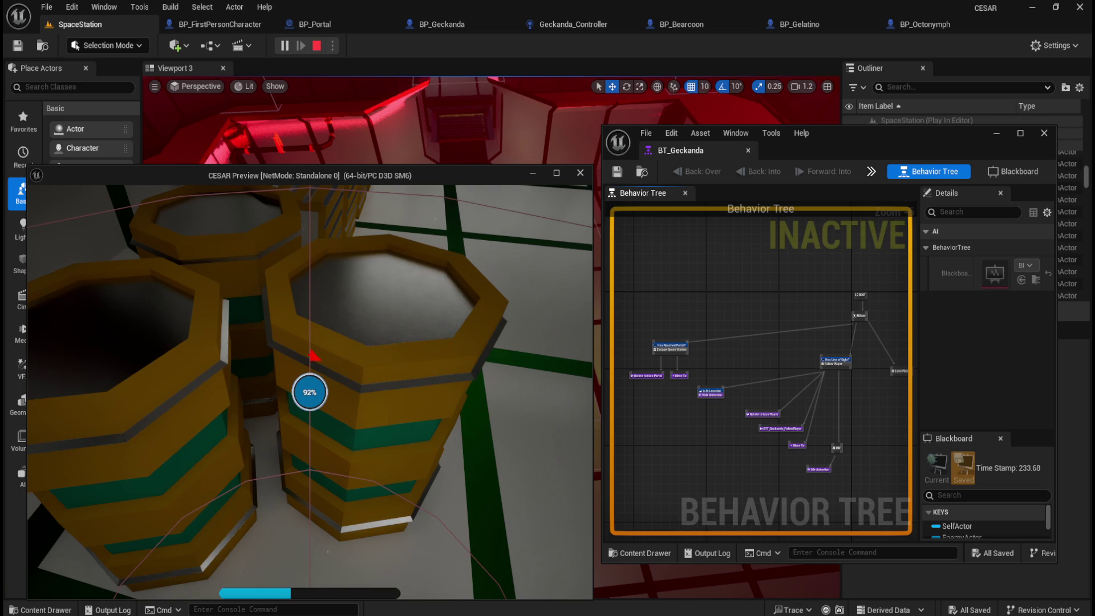
key(Escape)
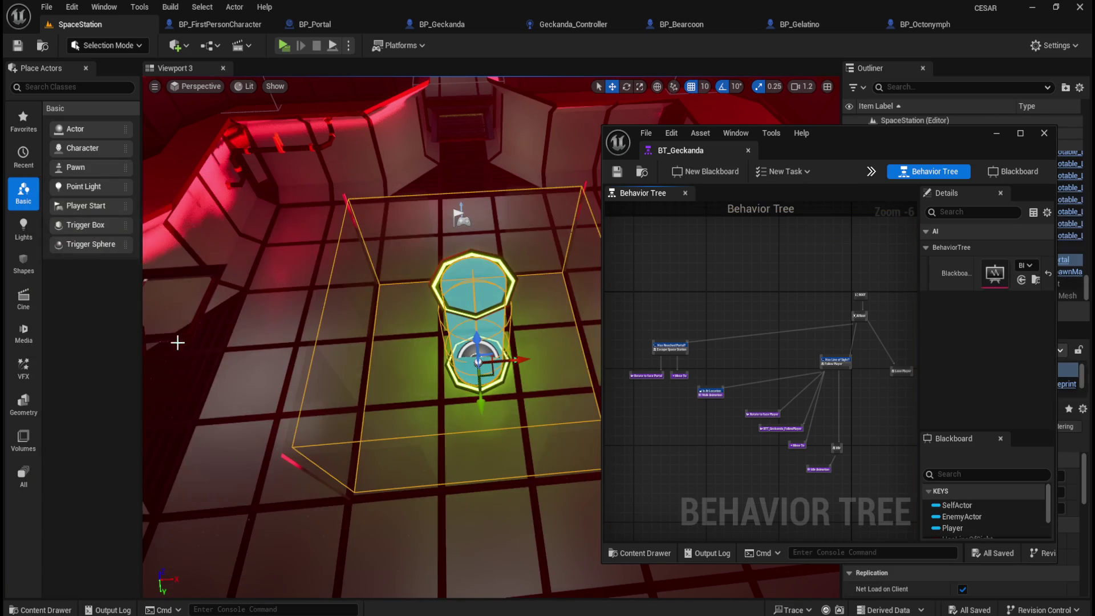
click(283, 45)
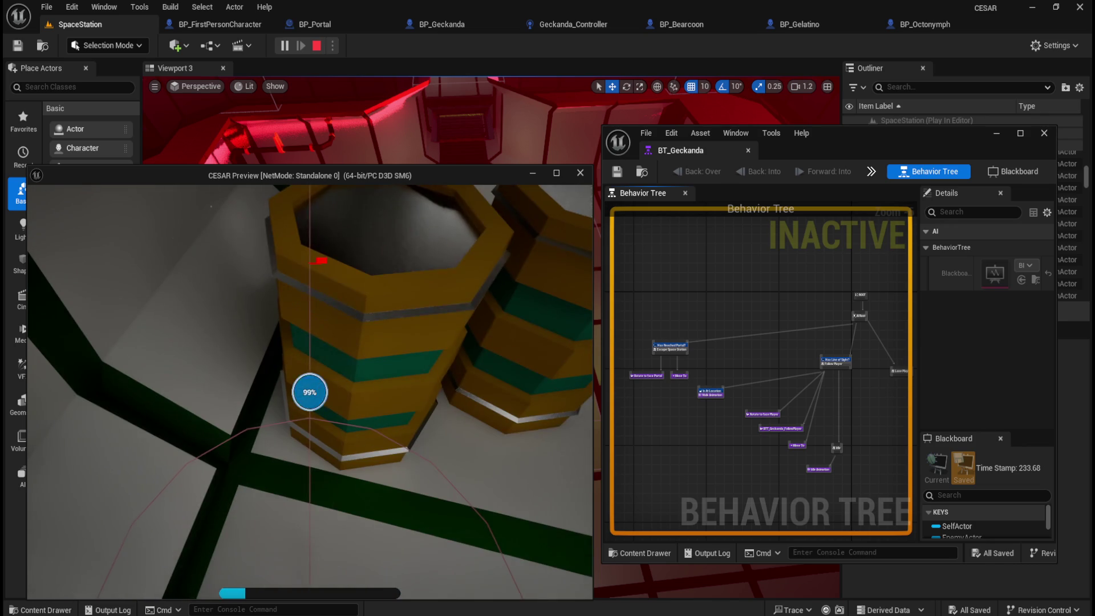
key(Escape)
click(283, 45)
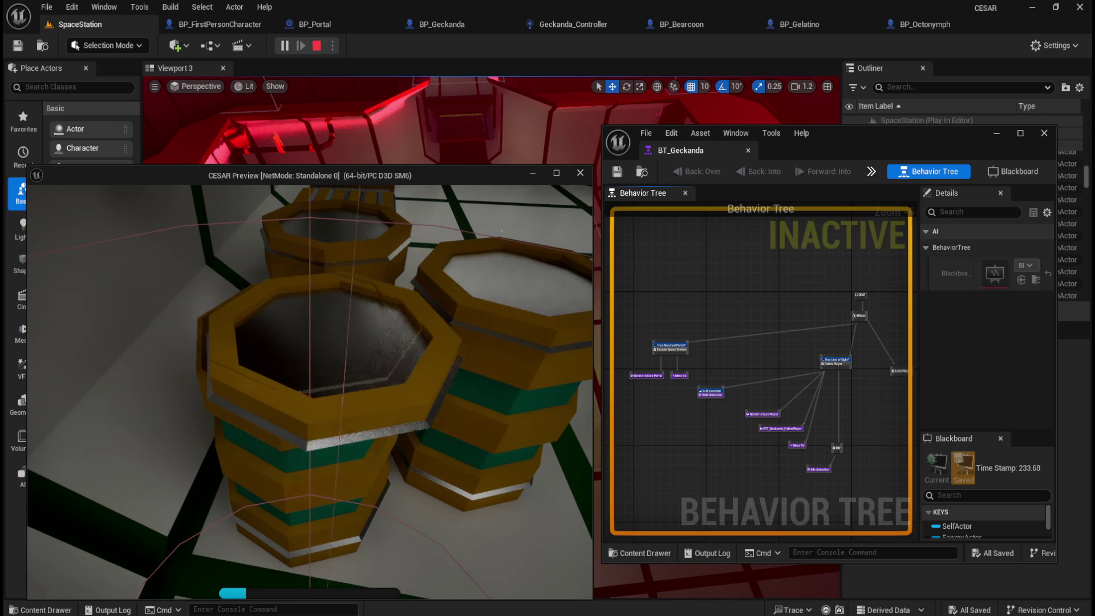
key(Escape)
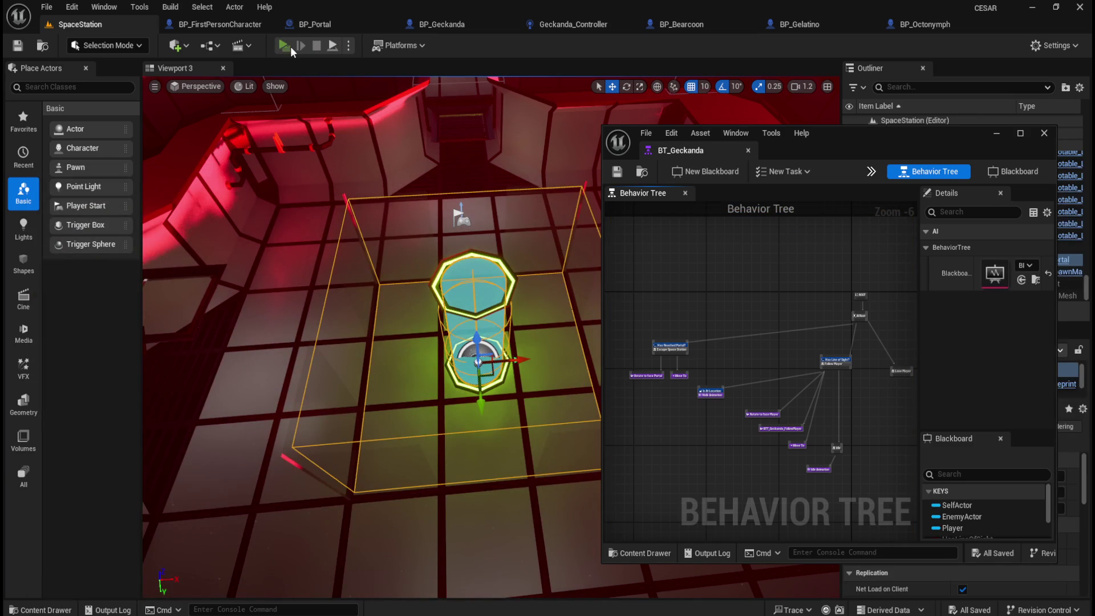
click(285, 45)
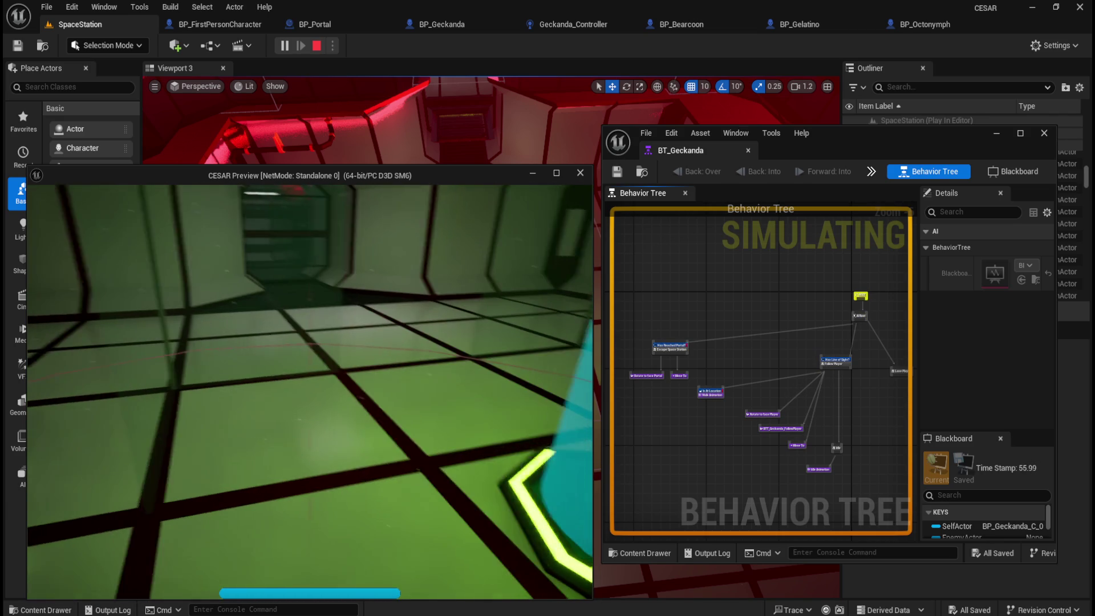
With the game running, select BT_Geckanda's Has Reached Portal condition and check its PortalReached key
click(808, 195)
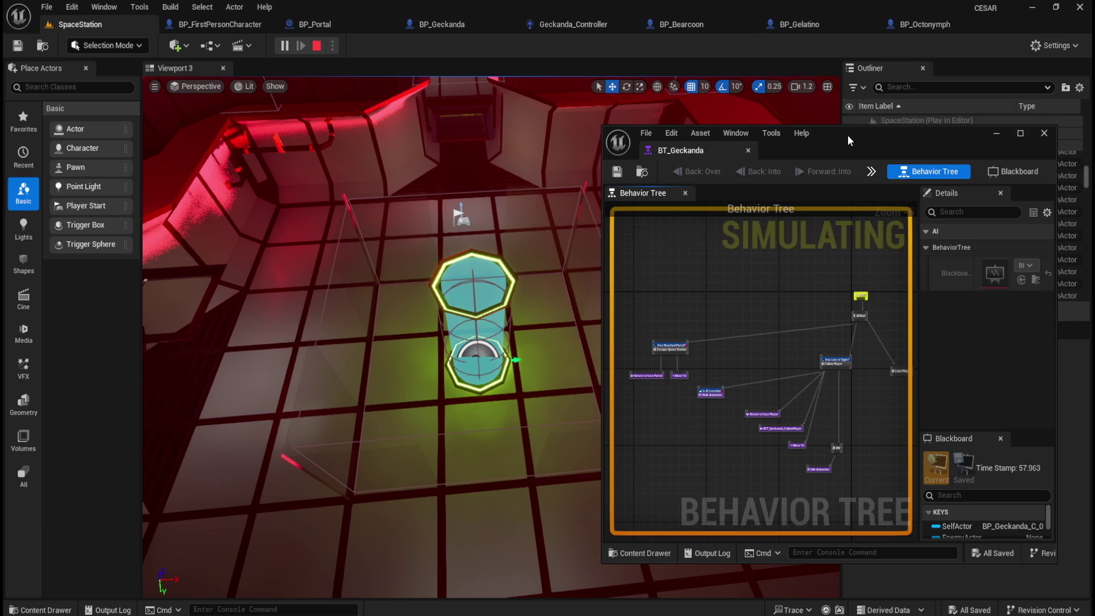
drag(847, 135, 720, 124)
click(545, 335)
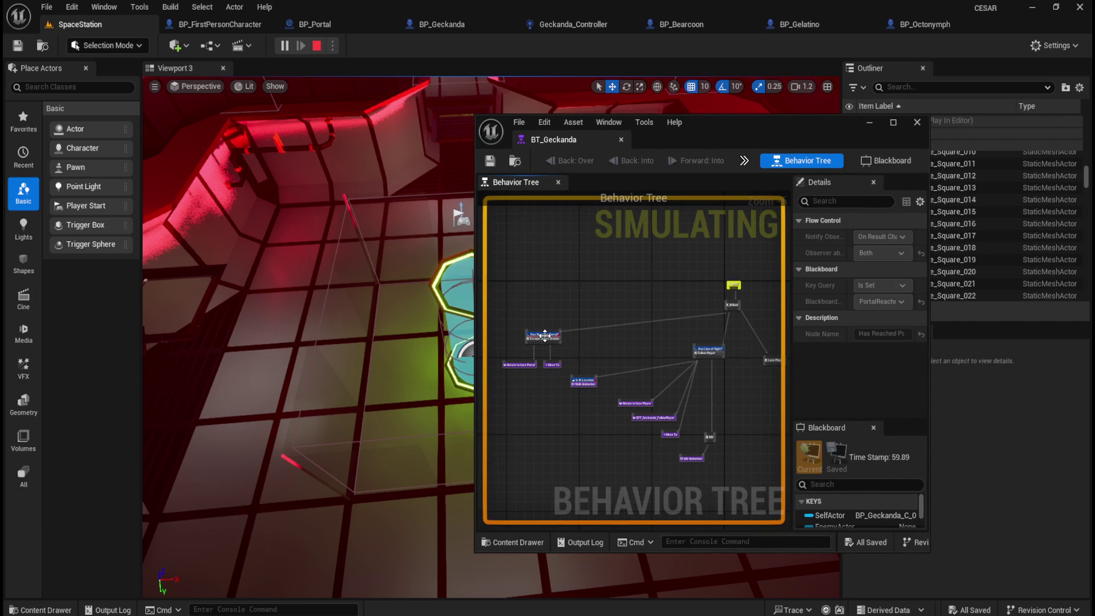
scroll(860, 521, down, 5)
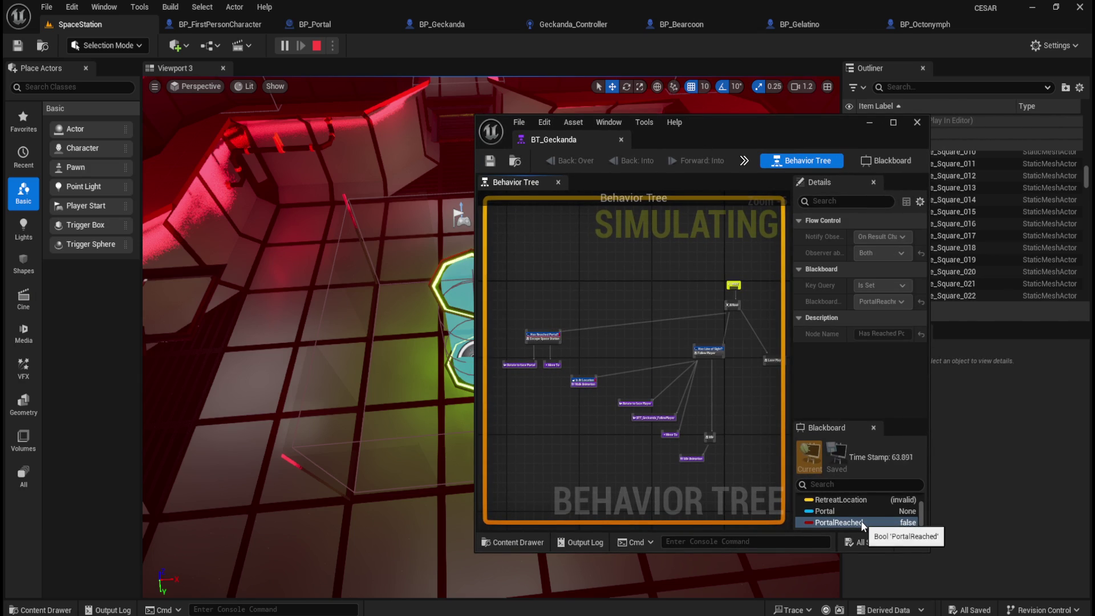
scroll(891, 522, up, 2)
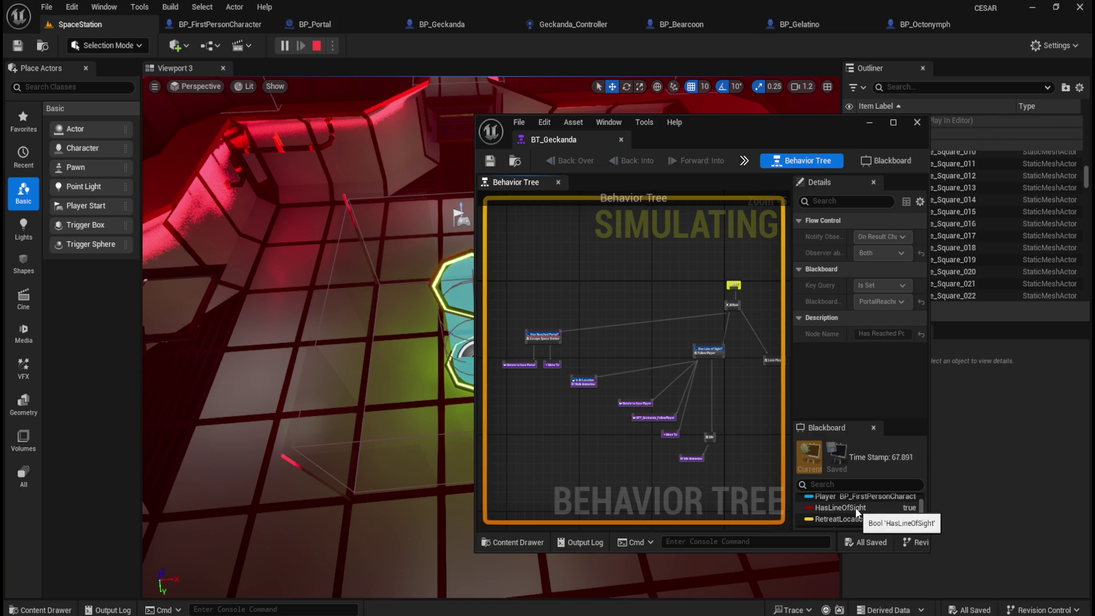
scroll(854, 507, down, 2)
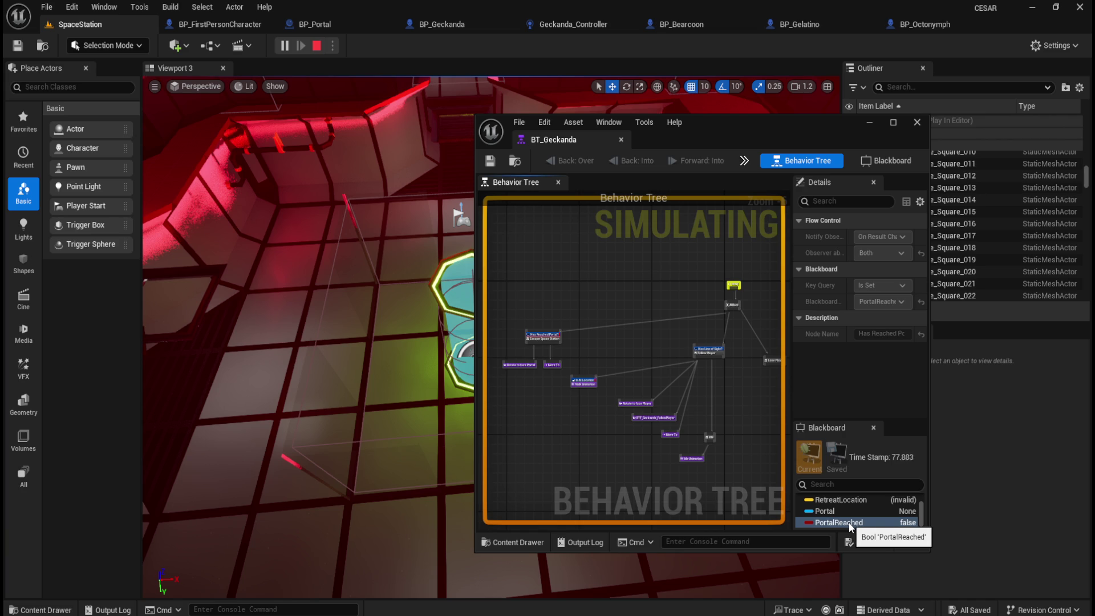
scroll(849, 522, up, 5)
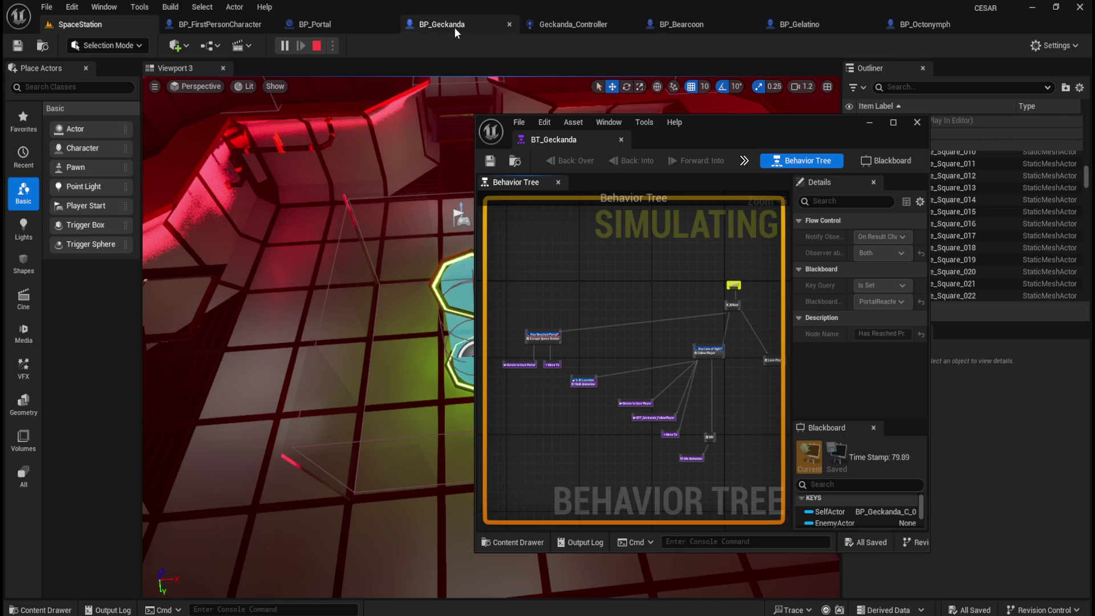
Pan through Geckanda_Controller's perception graph: On Target Perception, Branch, timer and Set Value nodes
click(555, 23)
drag(370, 282, 660, 415)
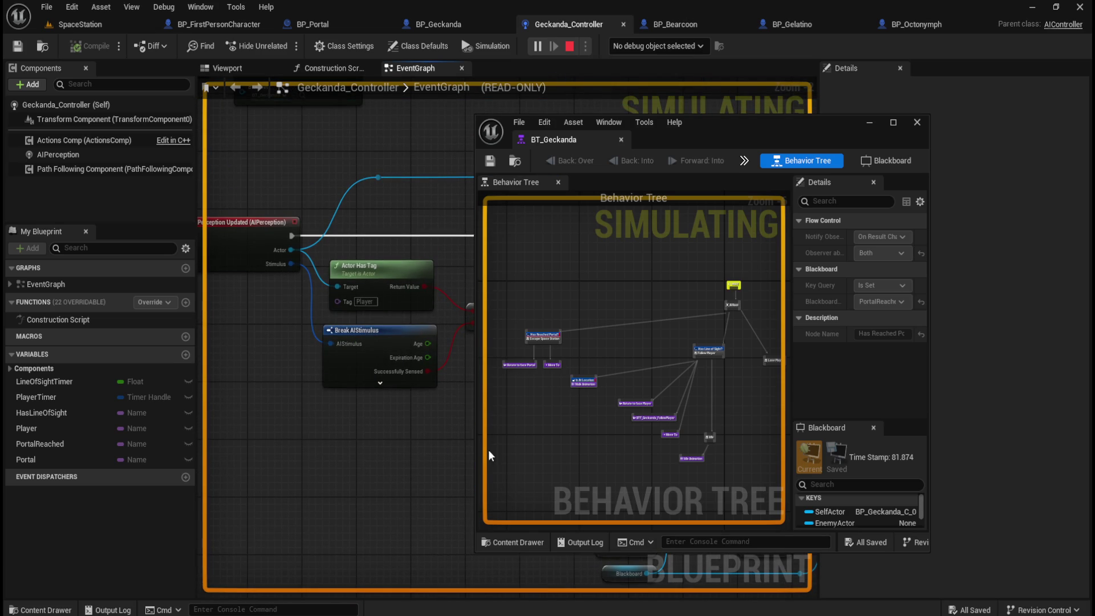
mouse_move(363, 440)
mouse_down()
mouse_move(453, 432)
mouse_move(336, 424)
mouse_up()
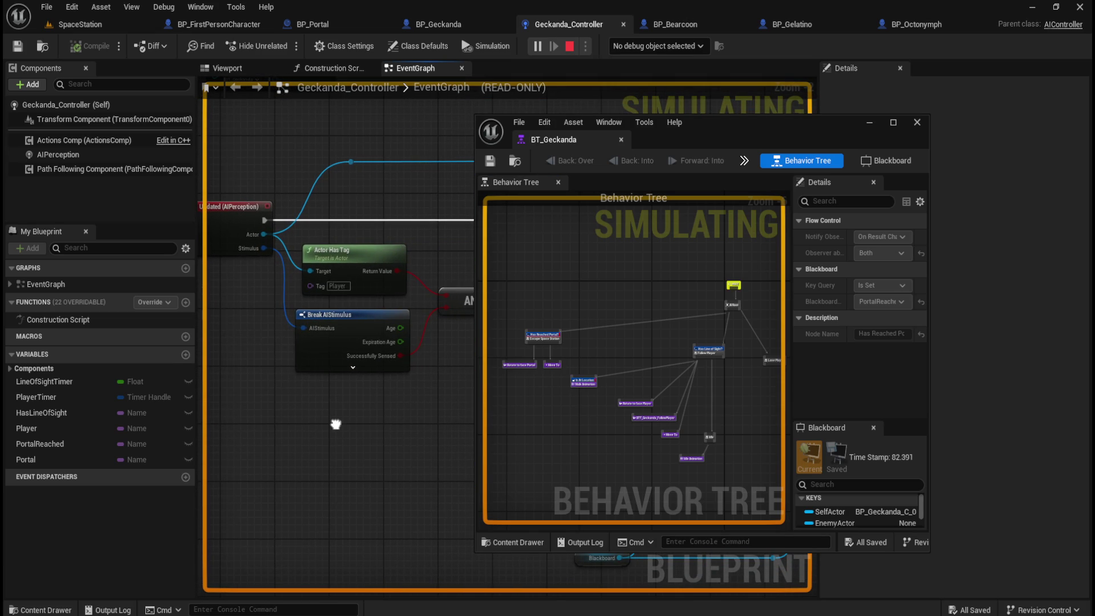
scroll(335, 429, down, 3)
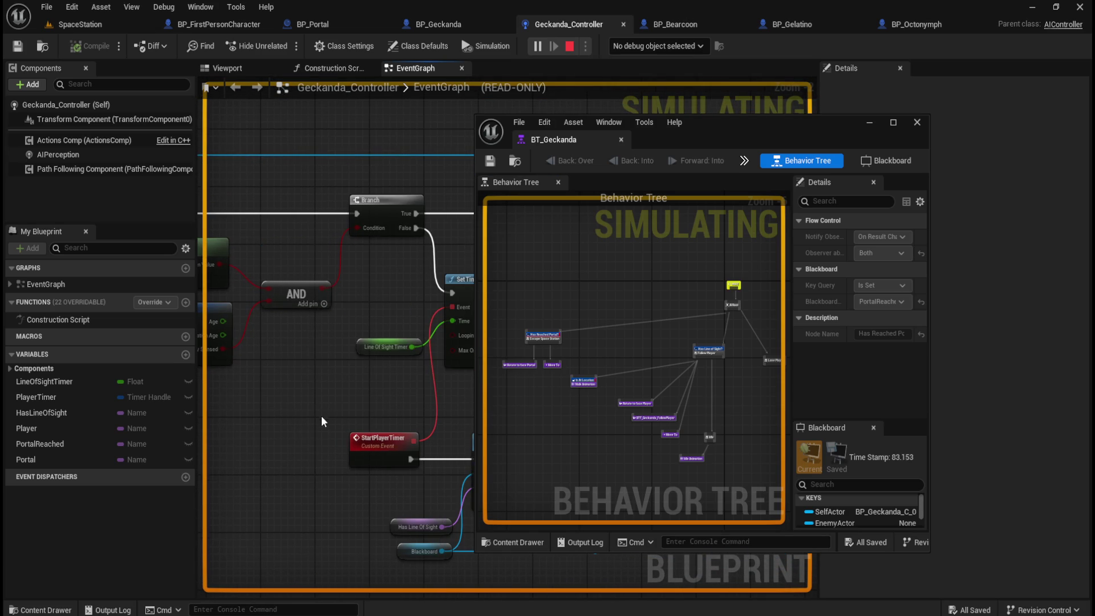
scroll(422, 440, up, 3)
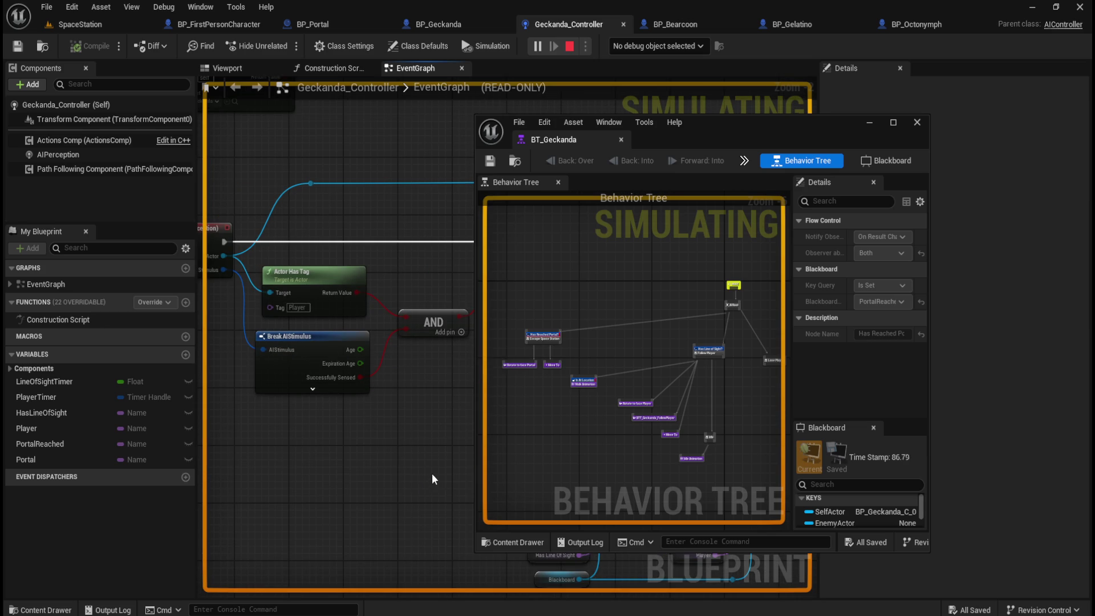
scroll(432, 473, down, 3)
scroll(382, 466, up, 3)
drag(382, 465, 446, 461)
mouse_move(289, 438)
mouse_down()
mouse_move(361, 479)
mouse_move(406, 430)
mouse_move(425, 446)
mouse_move(248, 411)
mouse_up()
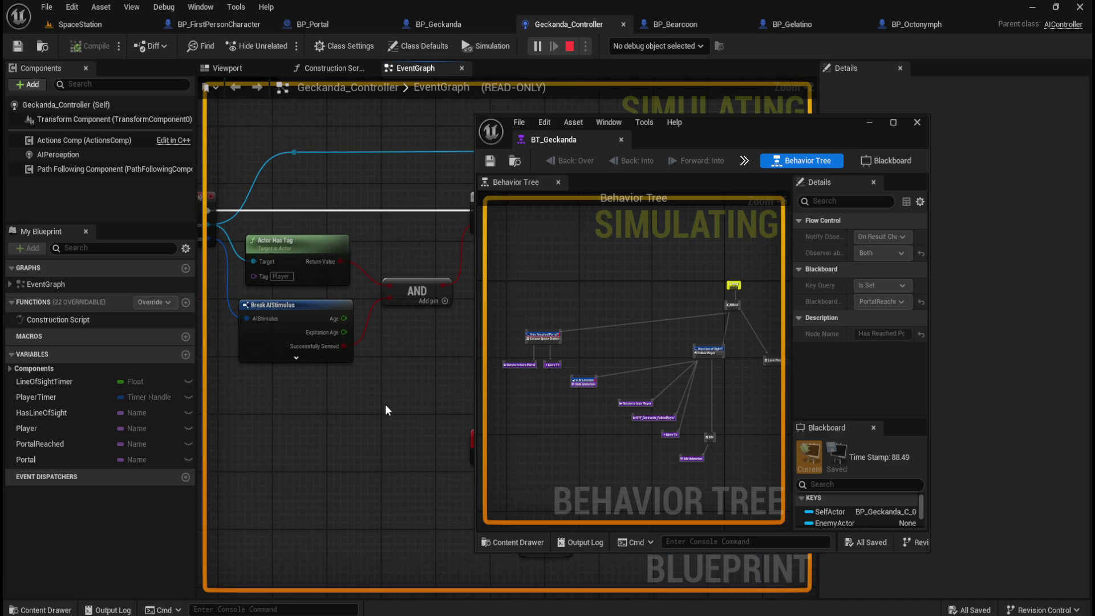
drag(415, 422, 367, 395)
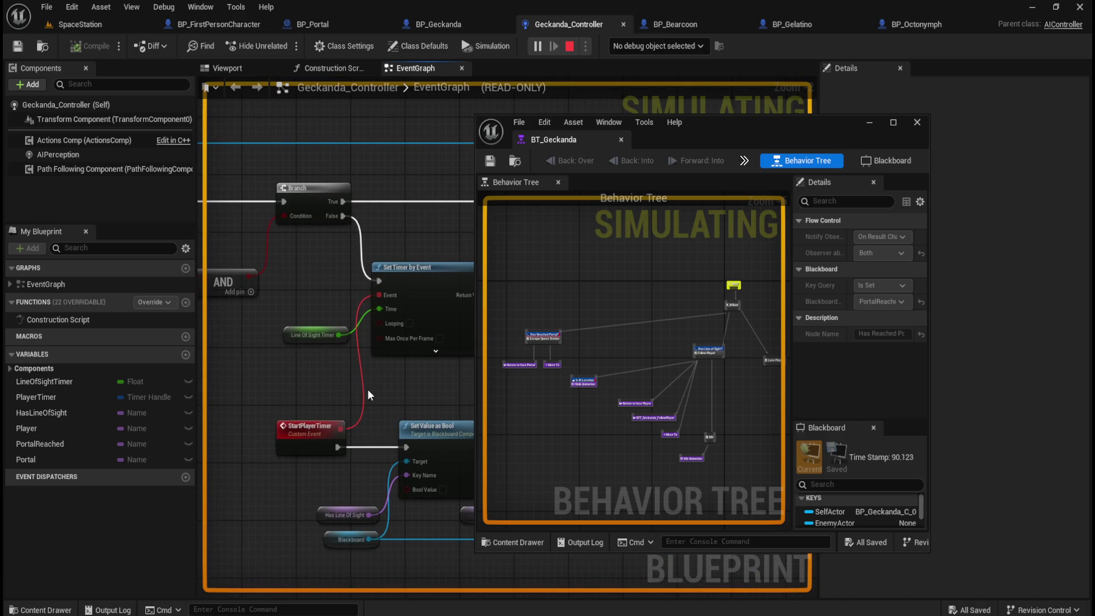
drag(433, 402, 200, 396)
mouse_move(392, 393)
mouse_down()
mouse_move(258, 391)
mouse_move(419, 395)
mouse_up()
mouse_move(262, 398)
mouse_down()
mouse_move(484, 394)
mouse_move(306, 384)
mouse_move(306, 398)
mouse_move(337, 386)
mouse_move(486, 392)
mouse_up()
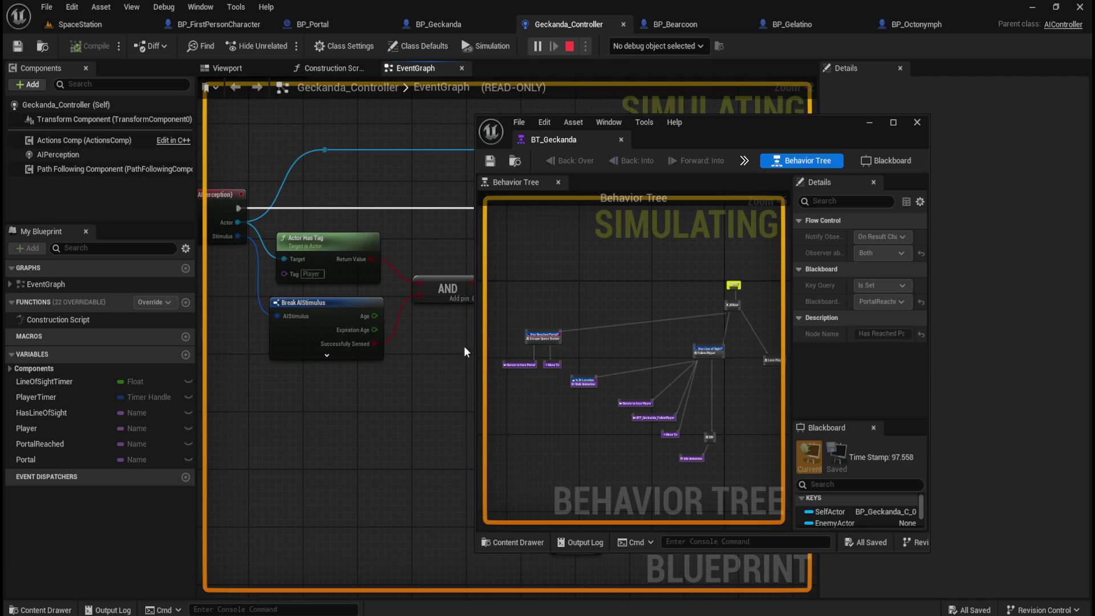
Stop the simulation and select BP_Geckanda's Capsule Component to show its collision settings
click(439, 24)
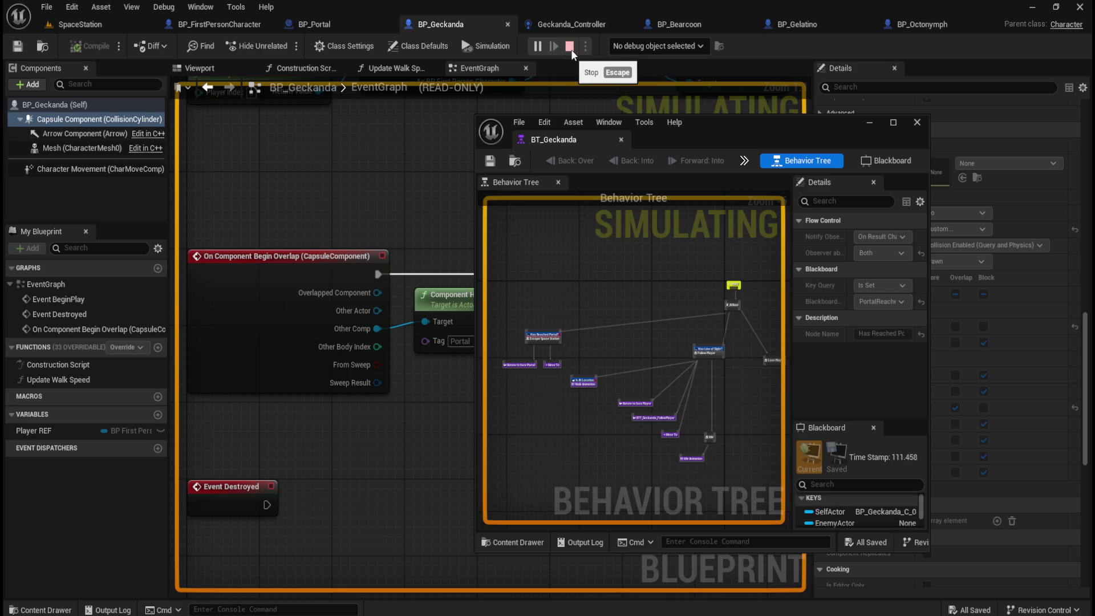
click(570, 49)
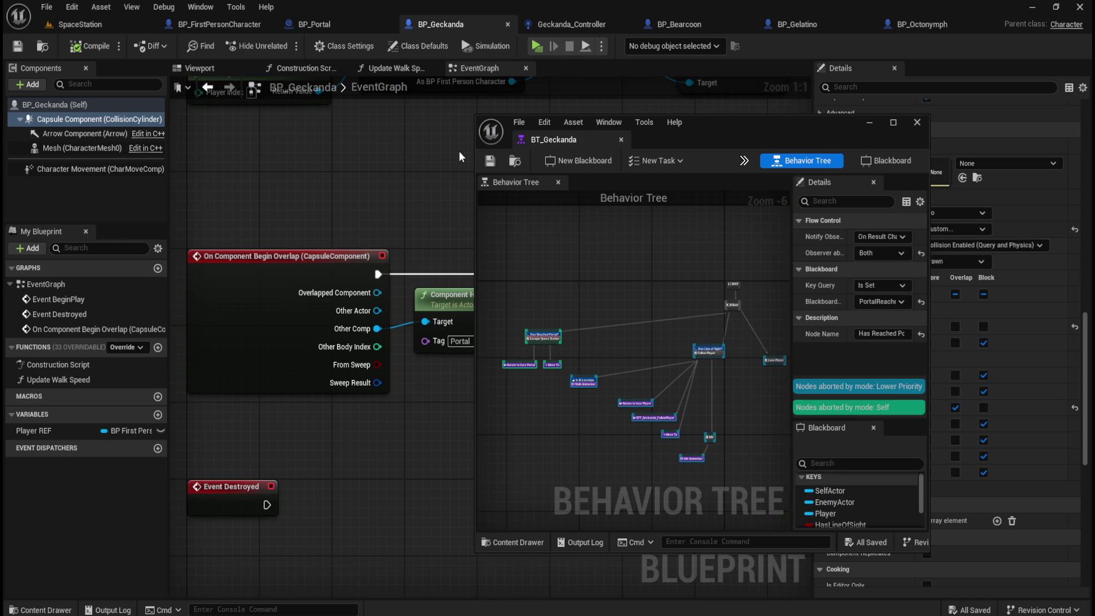
drag(772, 140, 663, 140)
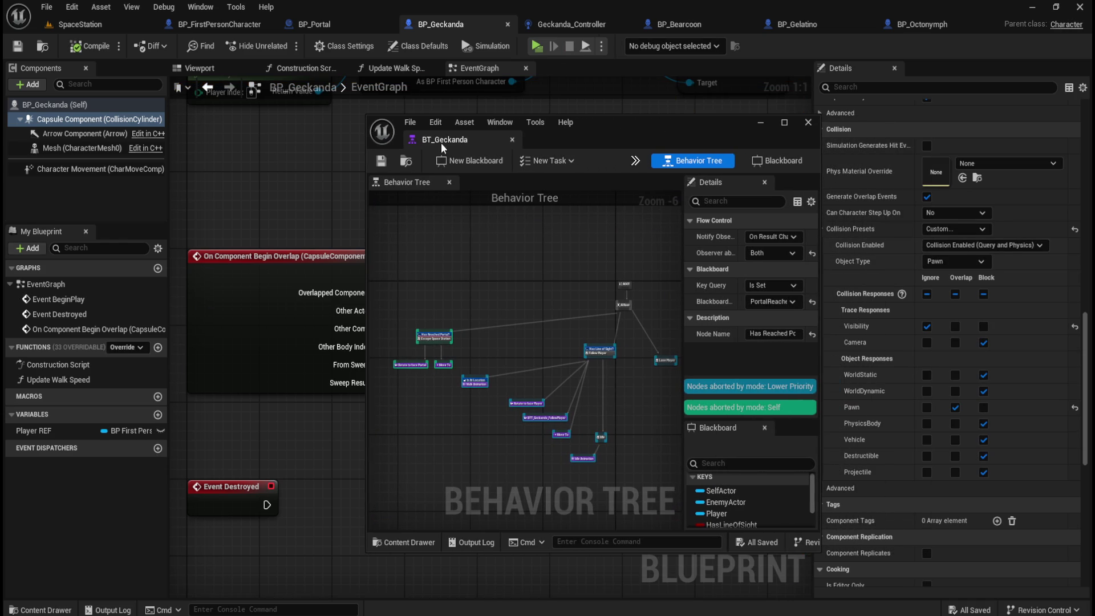
click(84, 121)
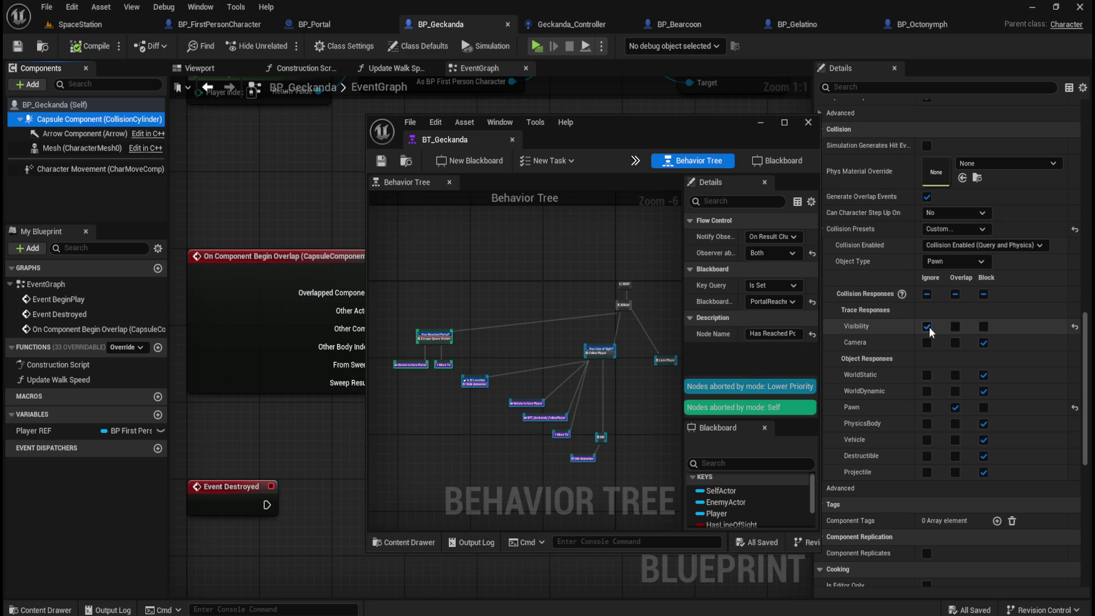
Connect Overlapped Component to Component Has Tag's Target, verify the Portal tag, then view BP_Portal
drag(538, 113, 762, 114)
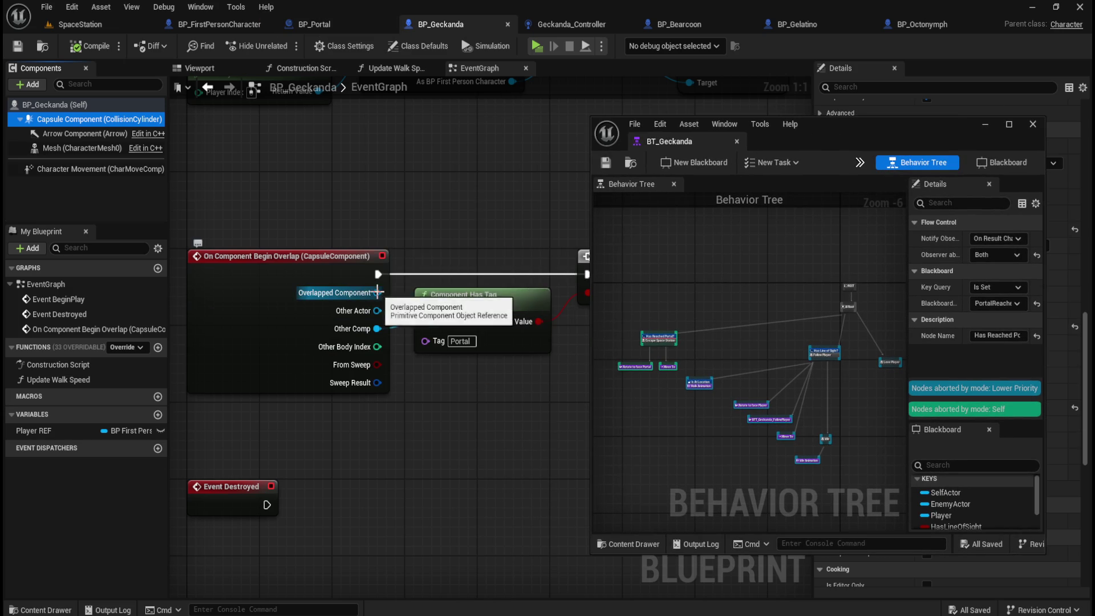
drag(378, 293, 425, 322)
click(459, 341)
click(521, 412)
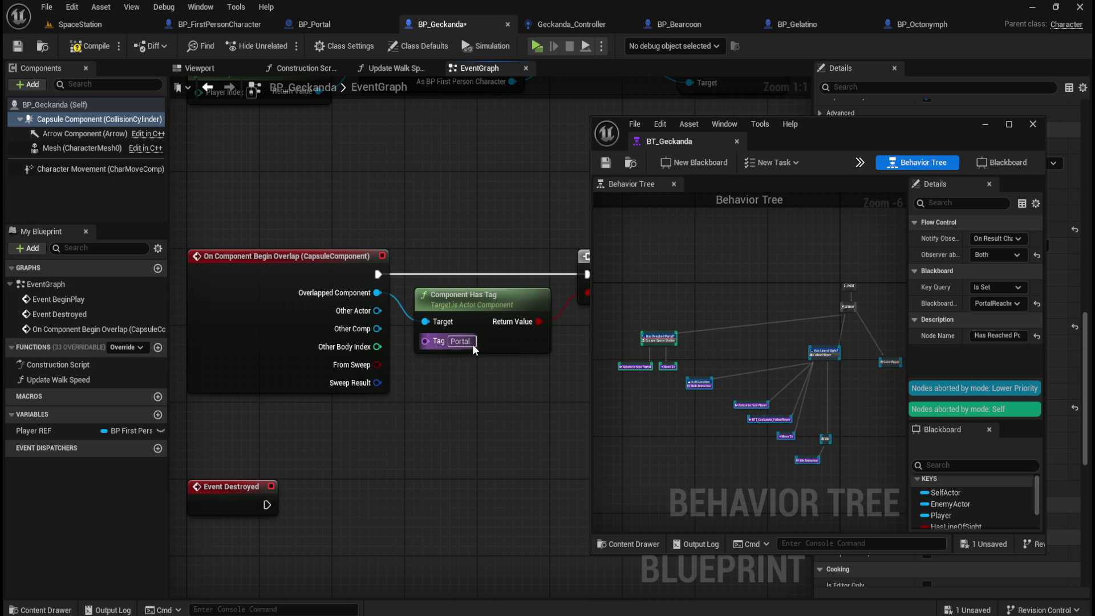
click(313, 24)
mouse_move(885, 124)
mouse_down()
mouse_move(707, 135)
mouse_move(658, 149)
mouse_up()
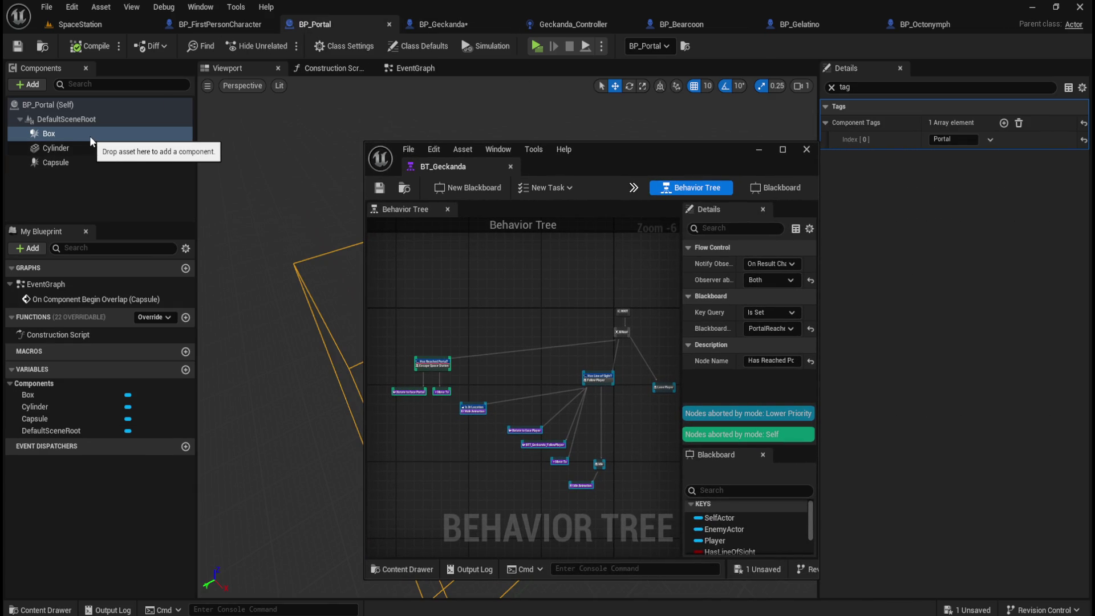
View the portal in the SpaceStation level, then go back to BP_Geckanda's overlap graph
click(80, 23)
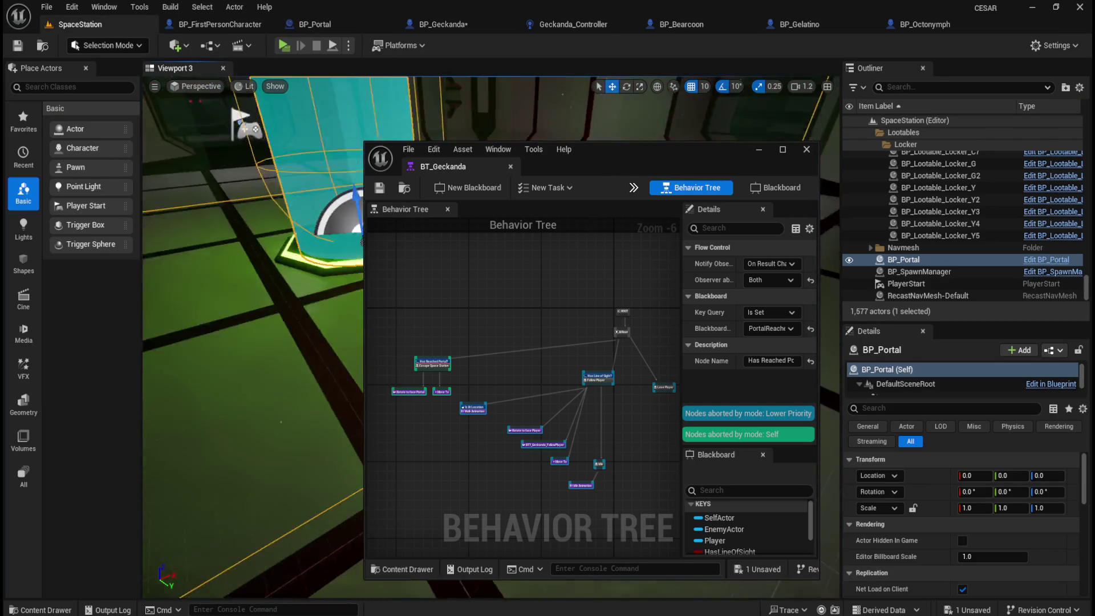
click(440, 24)
drag(646, 163, 770, 146)
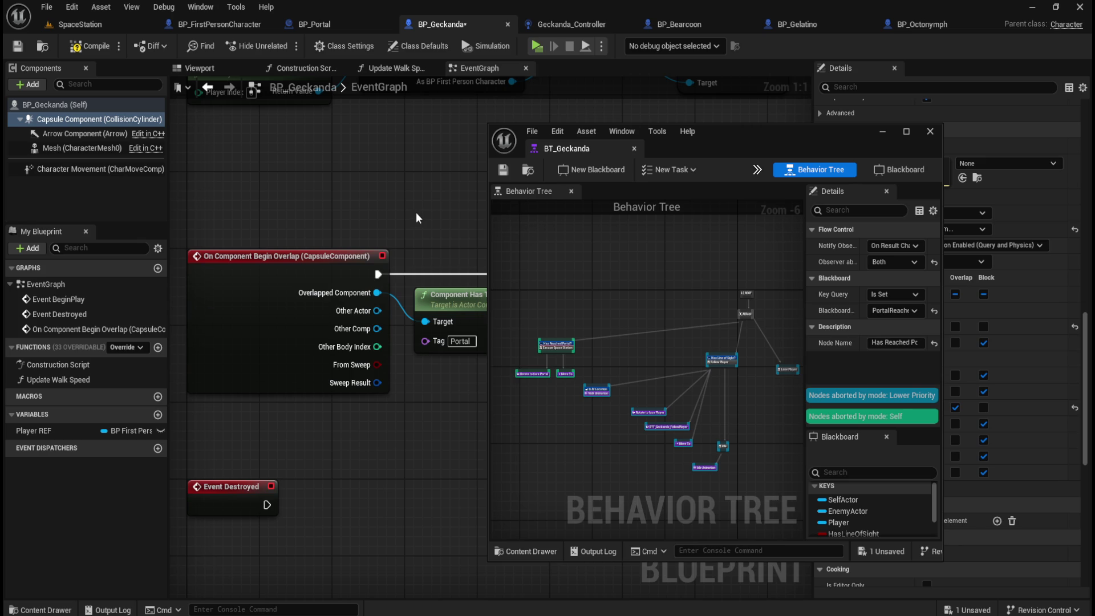
Pan BP_Geckanda's event graph left to the Branch and Get Actor Of Class nodes
drag(435, 233, 385, 233)
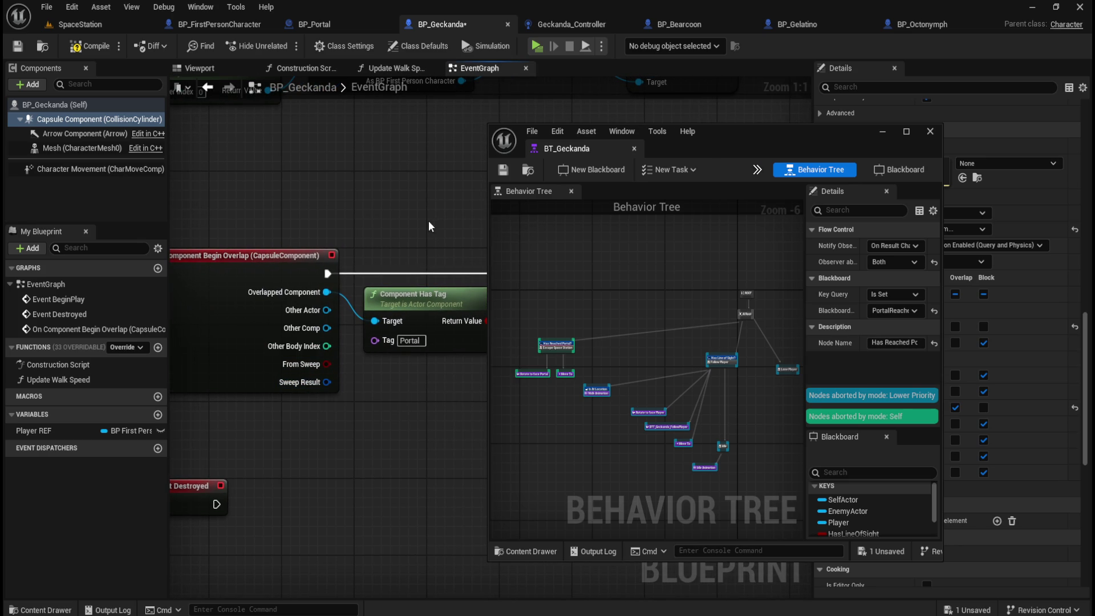
drag(442, 220, 271, 216)
mouse_move(423, 199)
mouse_down()
mouse_move(245, 199)
mouse_move(312, 205)
mouse_up()
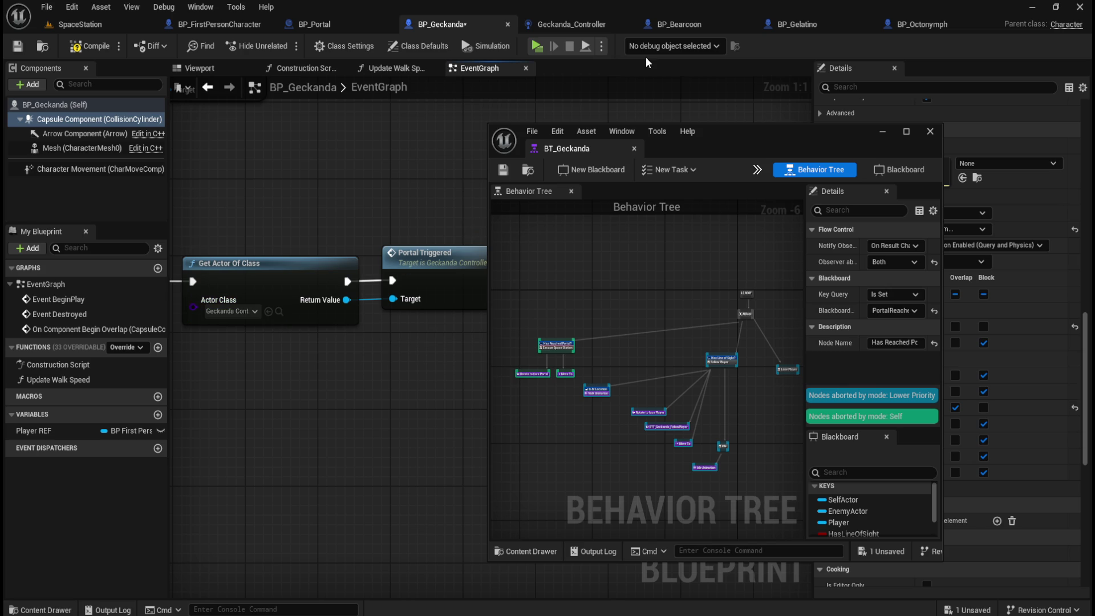
Move the behavior tree window aside and inspect the Arrow and Capsule Component collision details
drag(827, 139, 676, 132)
click(86, 132)
click(86, 120)
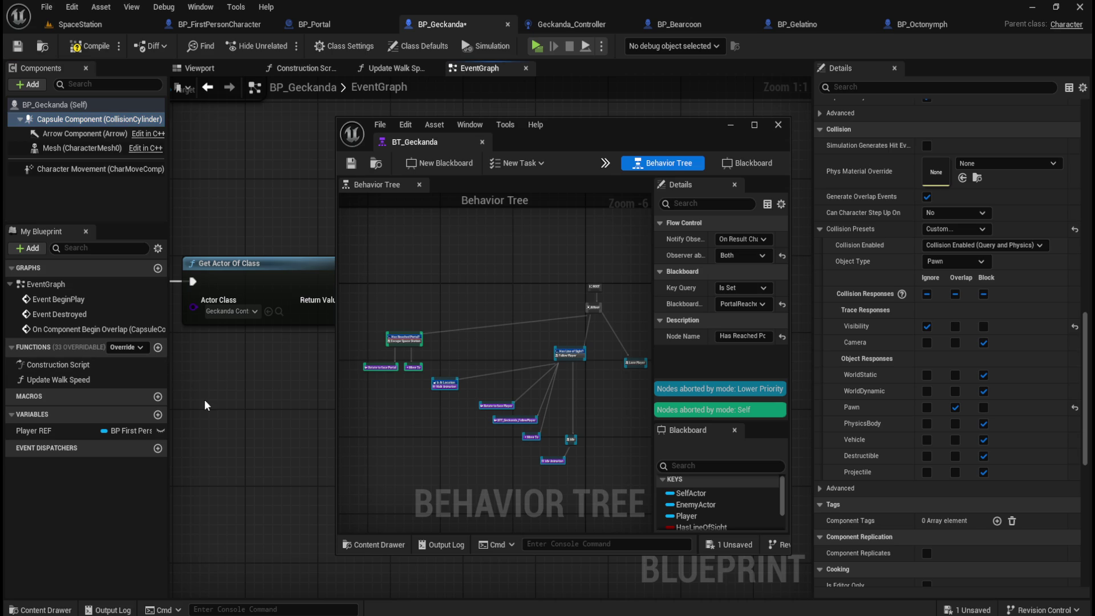
key(ctrl+space)
click(273, 529)
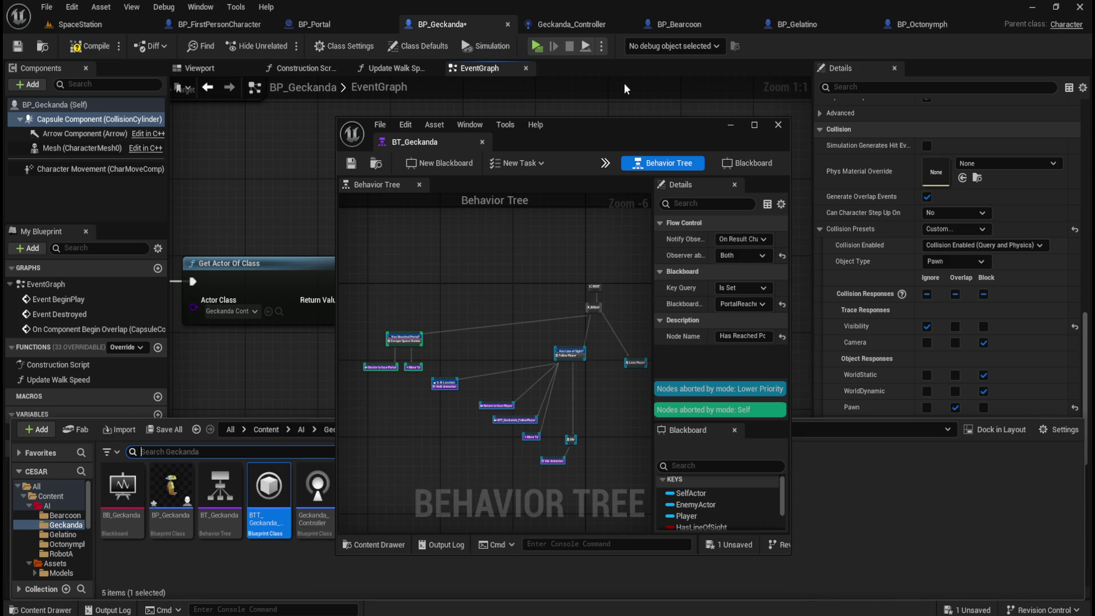
click(314, 24)
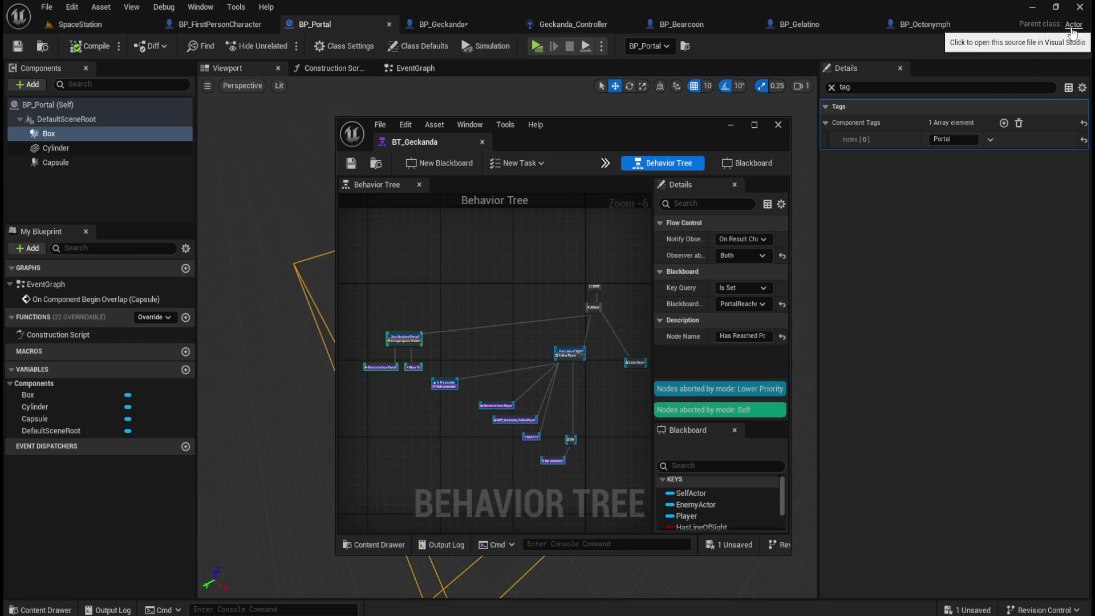
click(445, 26)
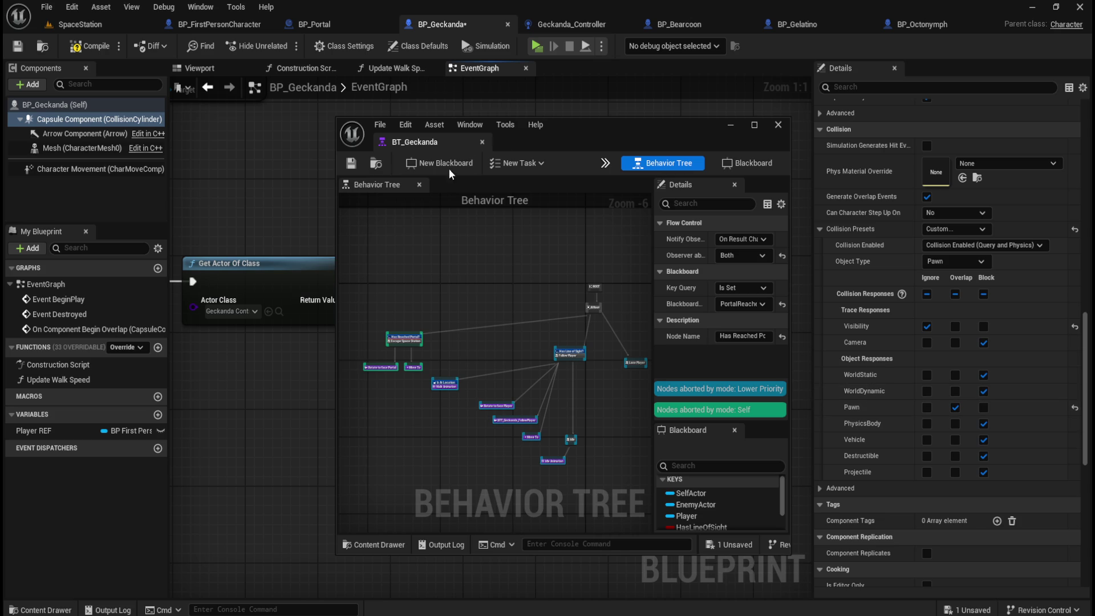
Review the Get Actor Of Class node, then switch to the Geckanda_Controller blueprint's EventGraph
mouse_move(585, 133)
mouse_down()
mouse_move(762, 130)
mouse_move(803, 142)
mouse_up()
scroll(484, 370, down, 3)
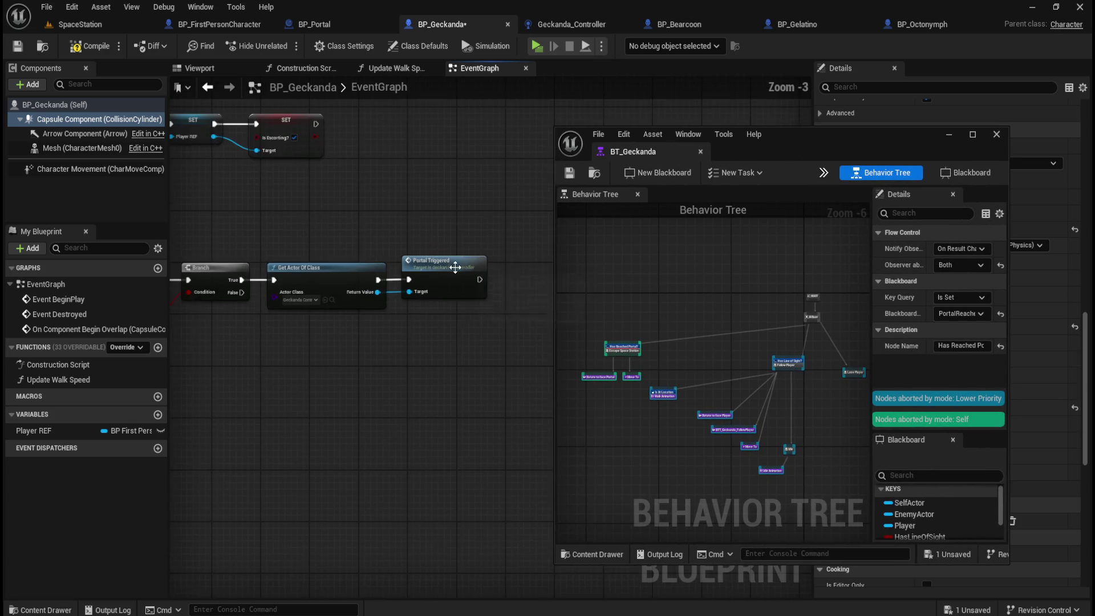
scroll(300, 291, up, 3)
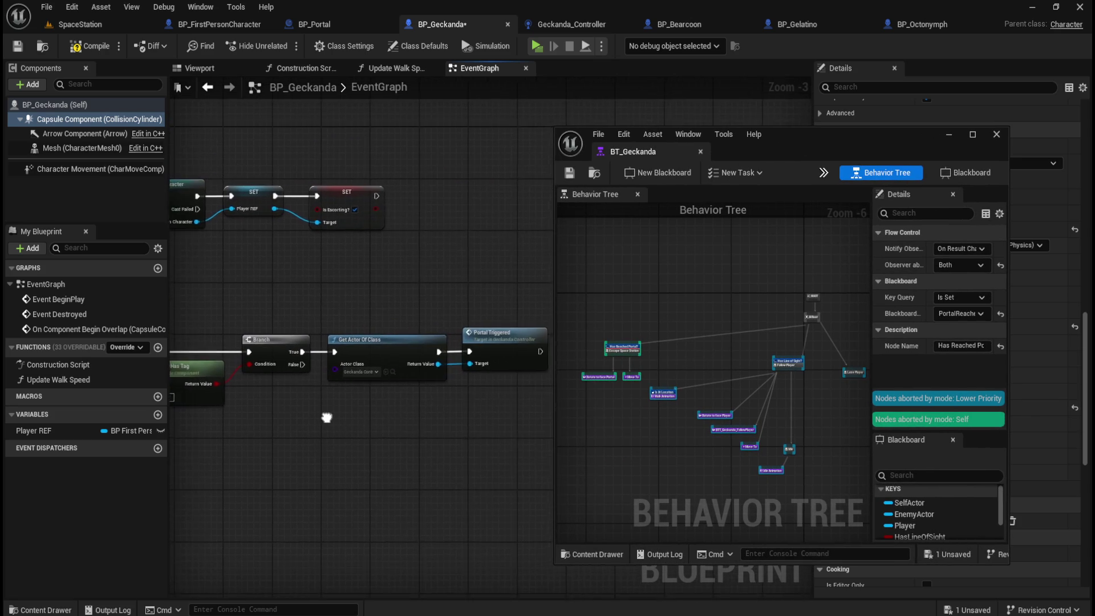
mouse_move(302, 270)
mouse_down()
mouse_move(422, 430)
mouse_move(399, 432)
mouse_move(516, 428)
mouse_up()
click(481, 439)
click(570, 24)
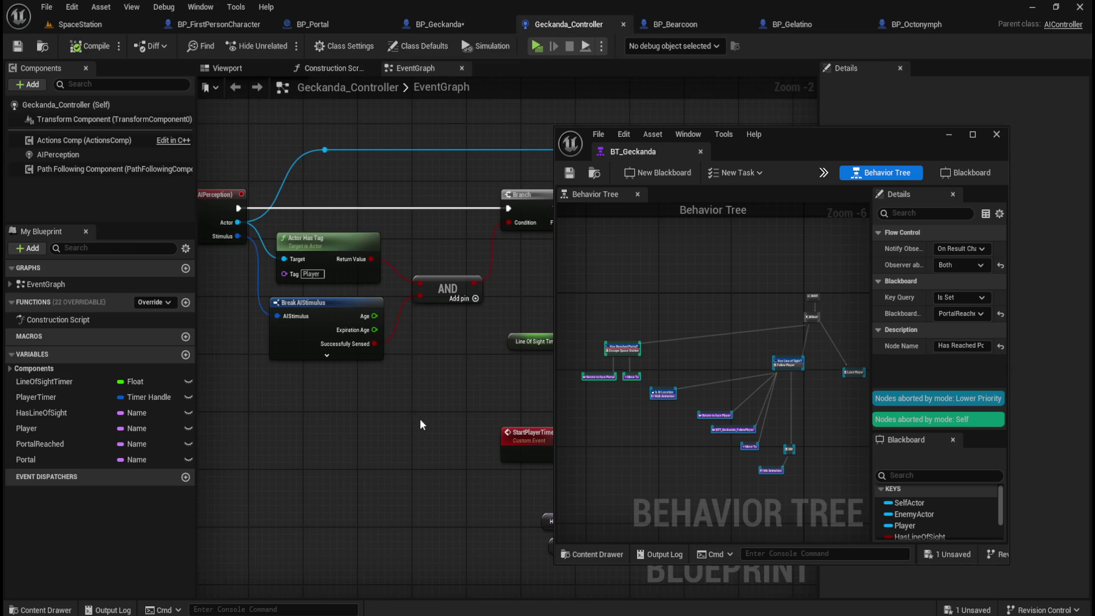
Frame the StartPlayerTimer and PortalTriggered nodes and inspect the PortalReached, HasLineOfSight and Player variables
drag(420, 425, 252, 337)
drag(288, 439, 305, 300)
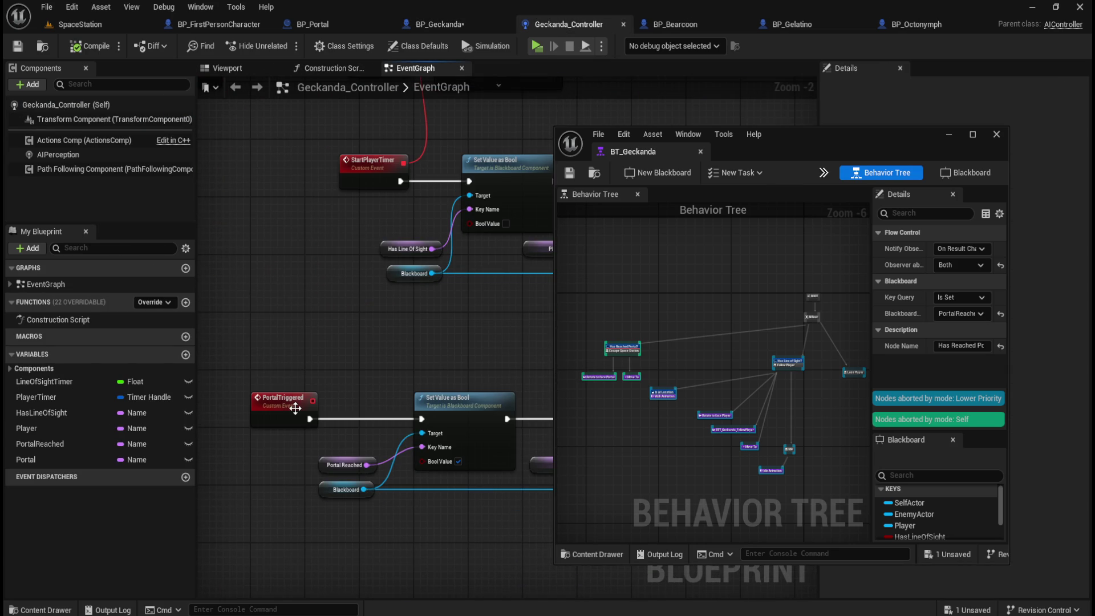
drag(497, 358, 419, 327)
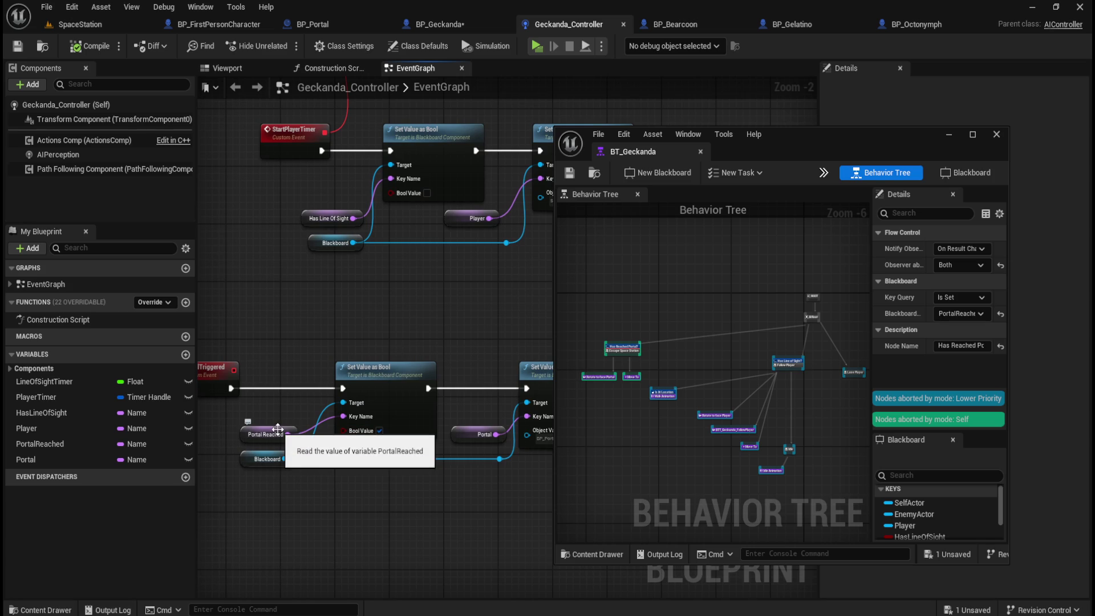
click(278, 429)
mouse_move(879, 148)
mouse_down()
mouse_move(860, 176)
mouse_move(732, 171)
mouse_move(791, 157)
mouse_move(736, 145)
mouse_up()
click(328, 213)
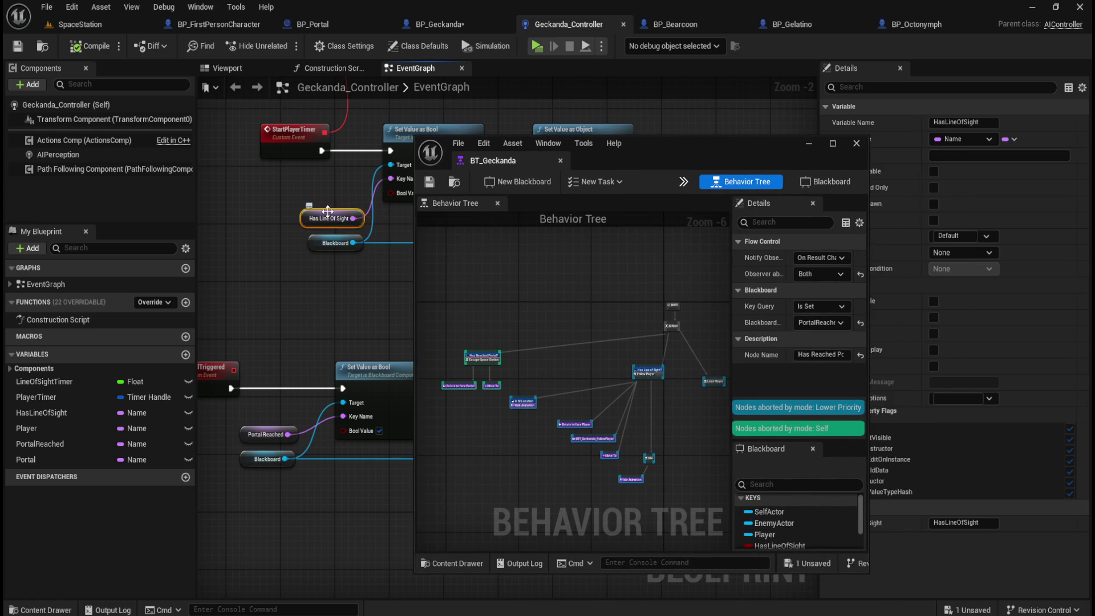
click(339, 233)
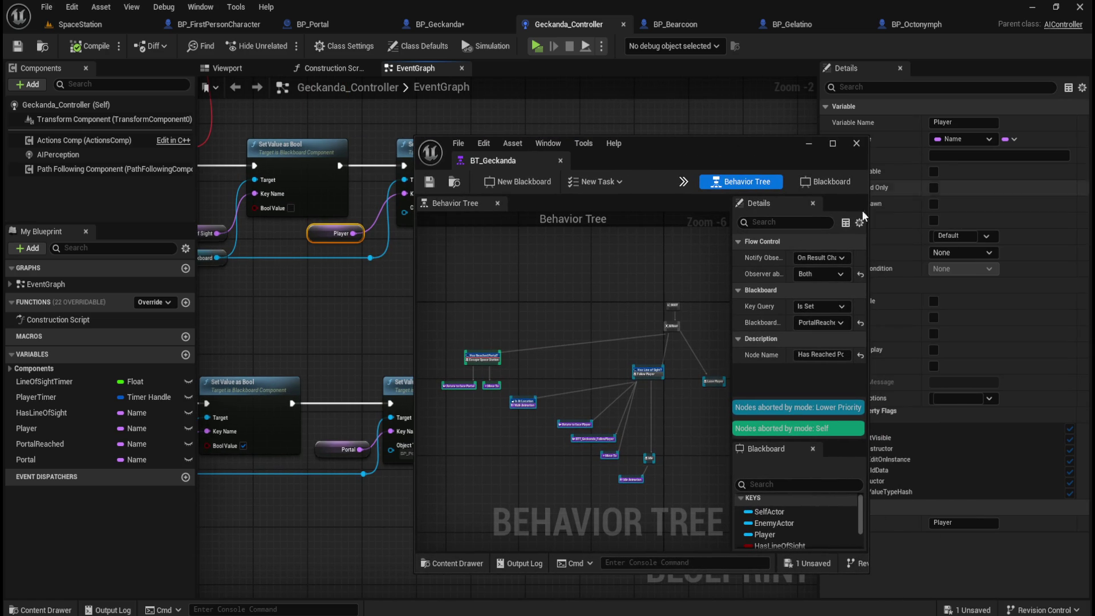
mouse_move(259, 315)
mouse_down()
mouse_move(413, 278)
mouse_move(369, 208)
mouse_move(340, 274)
mouse_move(279, 326)
mouse_up()
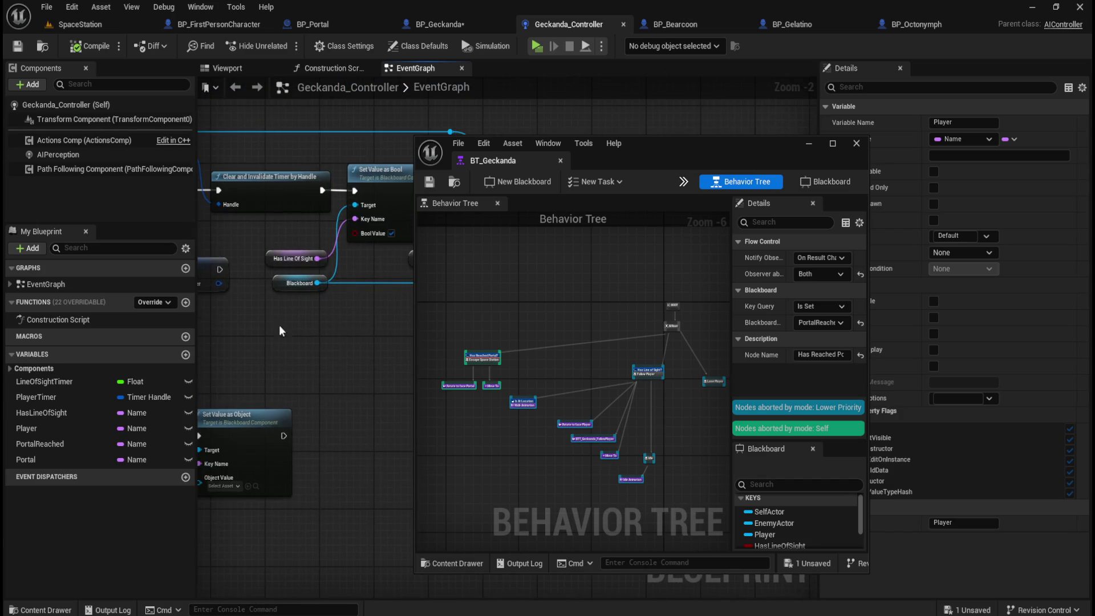
click(308, 251)
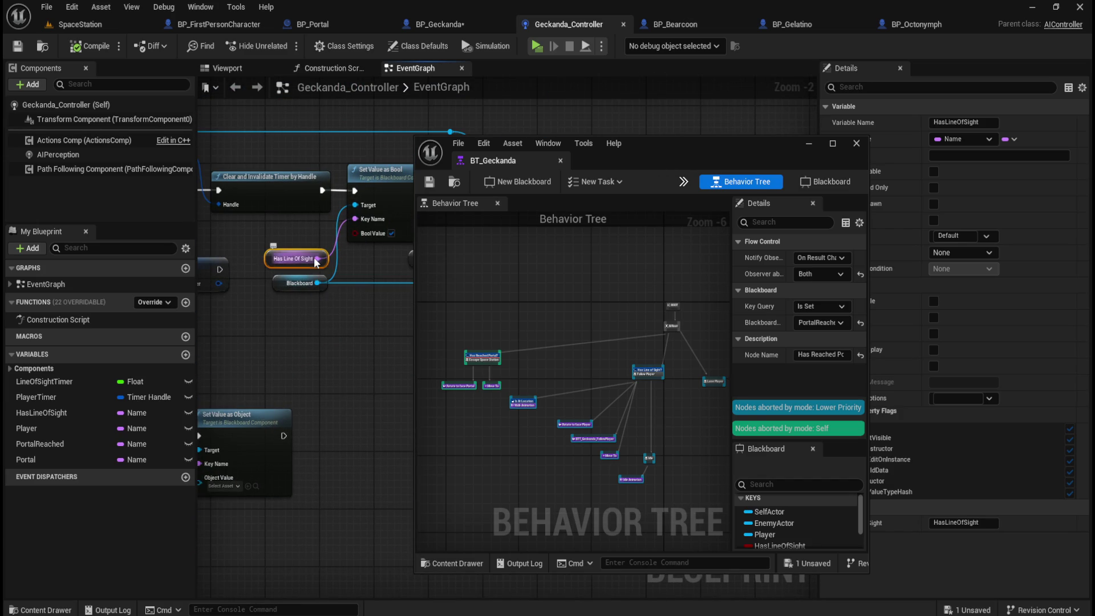
Bring the Set Timer by Event, Player and Portal variable nodes into view and inspect them
drag(644, 140, 588, 110)
drag(274, 358, 259, 389)
drag(341, 412, 256, 391)
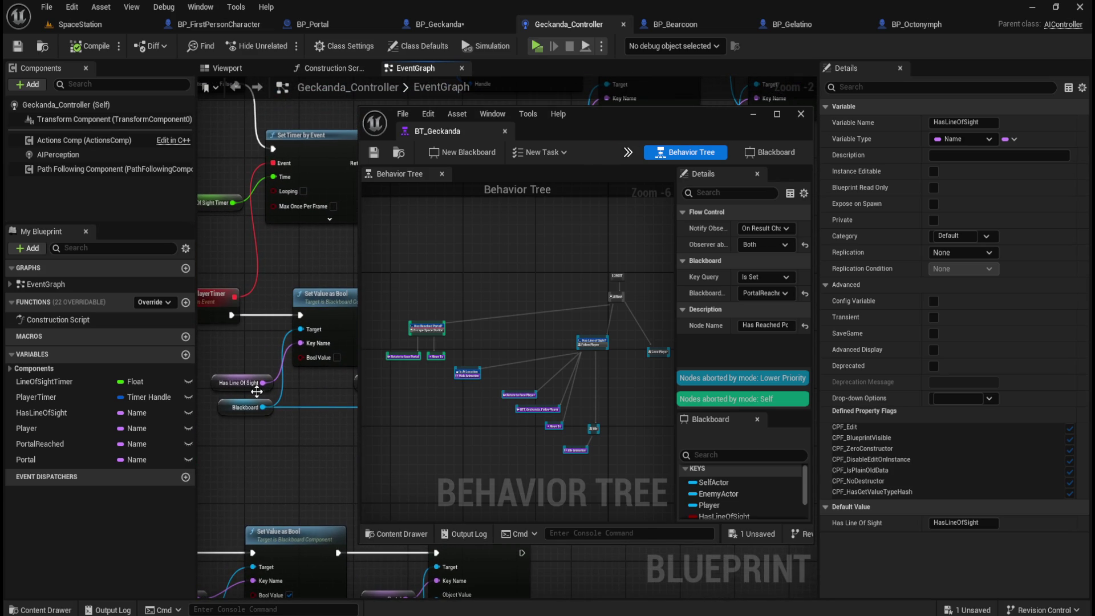
drag(342, 445, 242, 455)
click(261, 393)
mouse_move(238, 500)
mouse_down()
mouse_move(295, 425)
mouse_move(326, 431)
mouse_up()
click(359, 544)
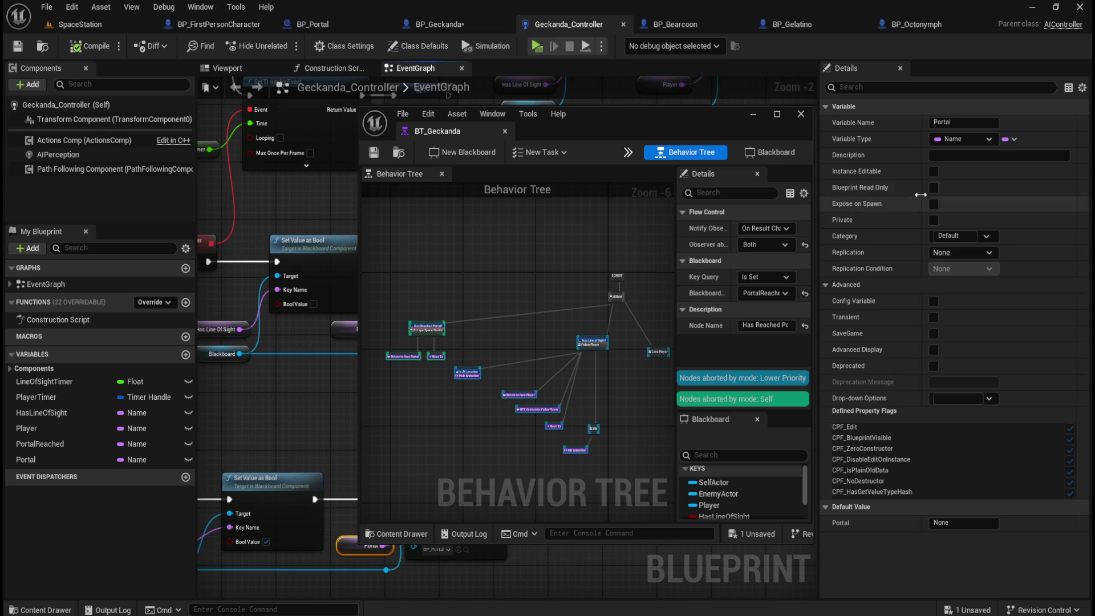
Set the Portal variable's default value to 'Portal'
click(946, 122)
click(962, 522)
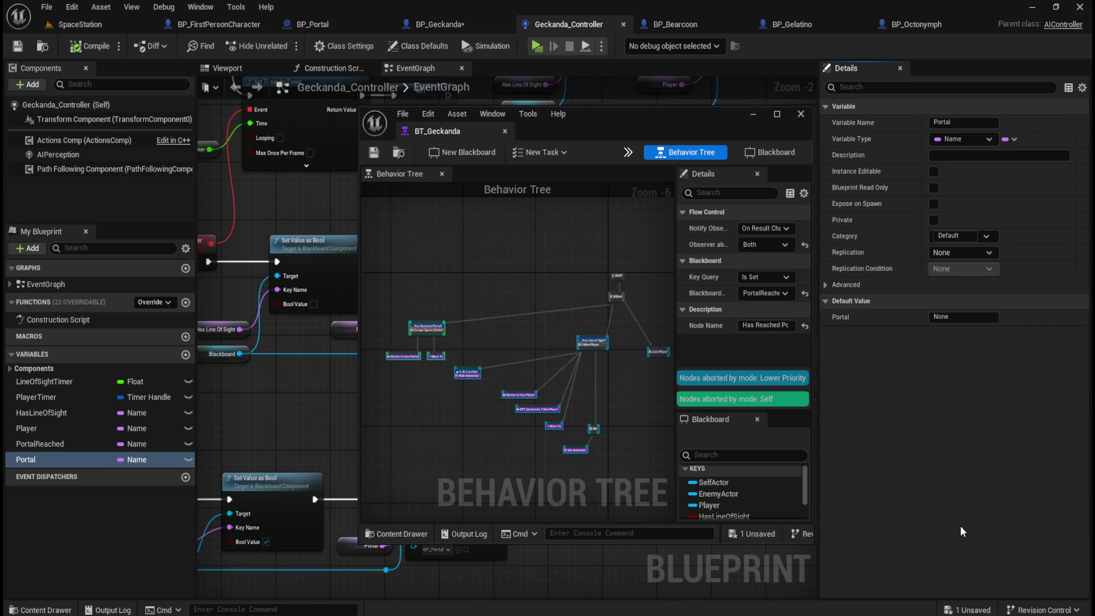
click(348, 551)
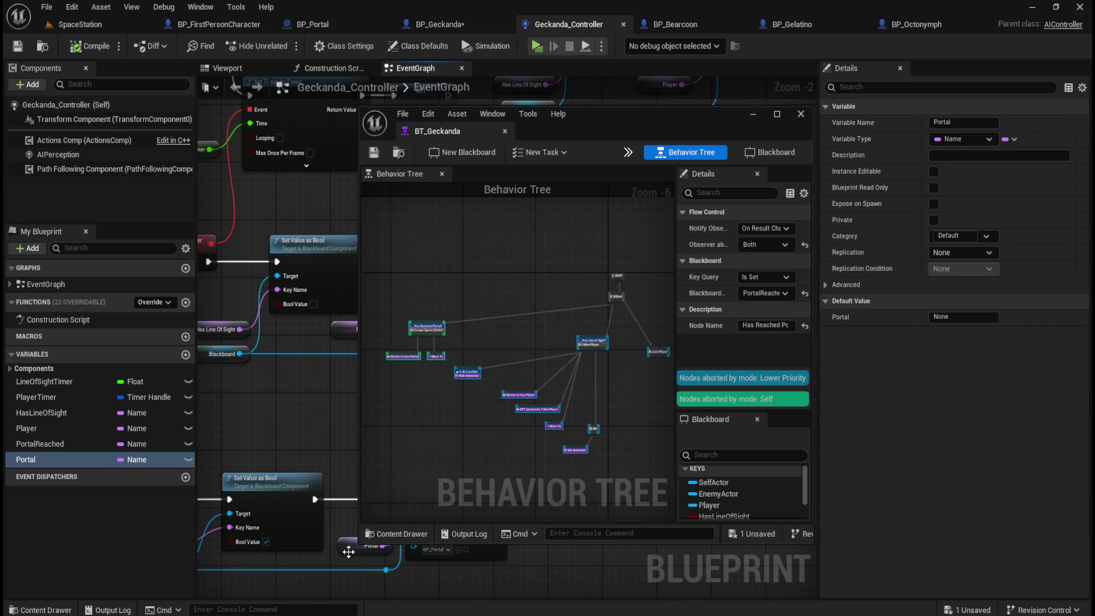
click(349, 551)
click(964, 522)
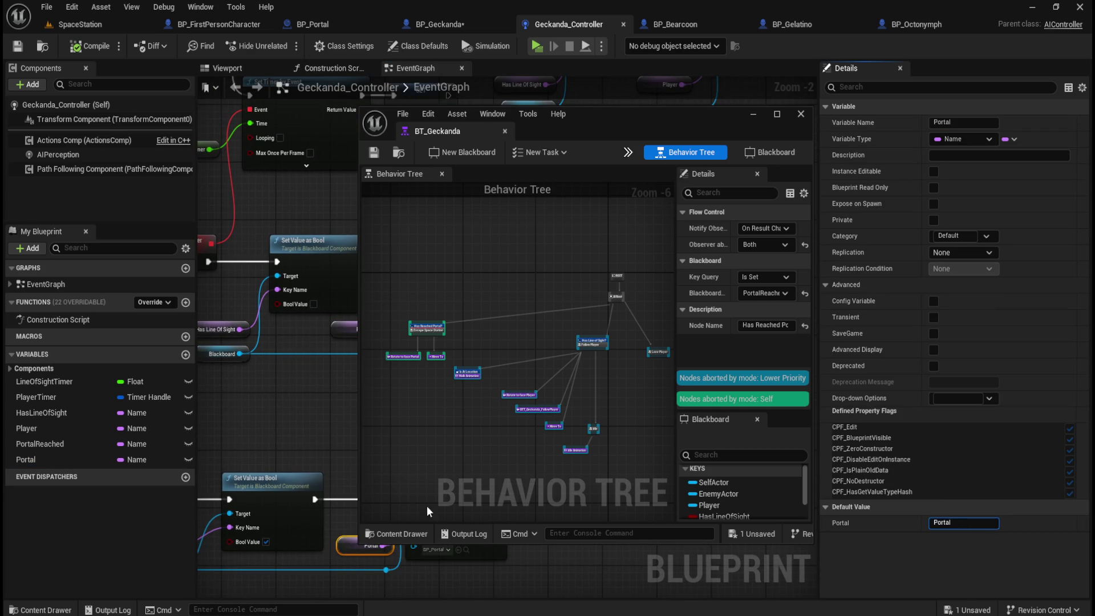
click(265, 434)
Give PortalReached the default value 'PortalReached' and save the Geckanda_Controller blueprint
drag(265, 433, 372, 377)
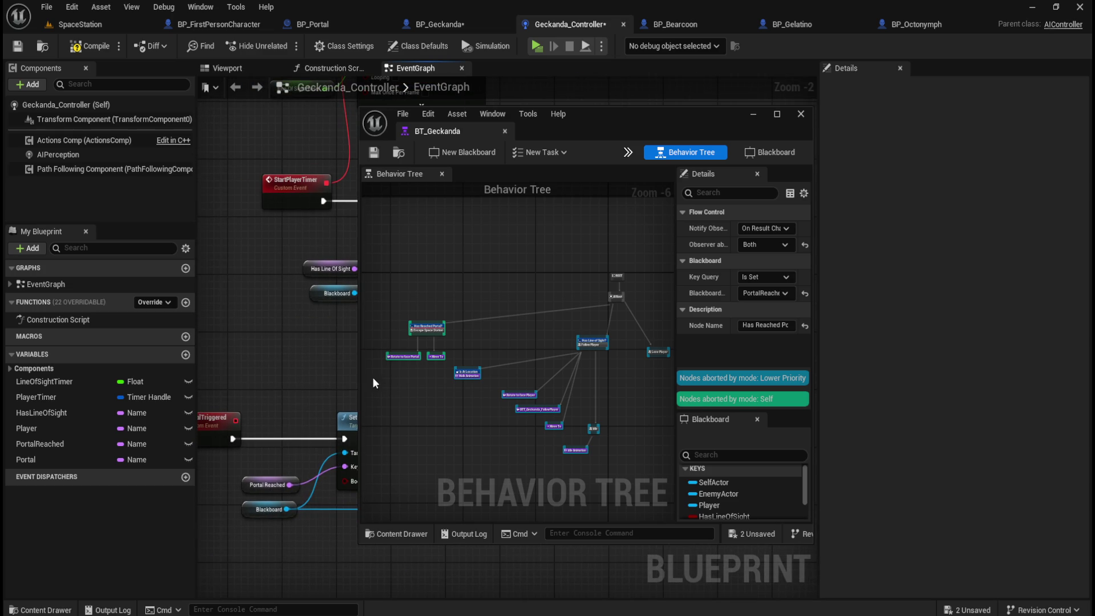
click(260, 478)
click(970, 123)
key(Return)
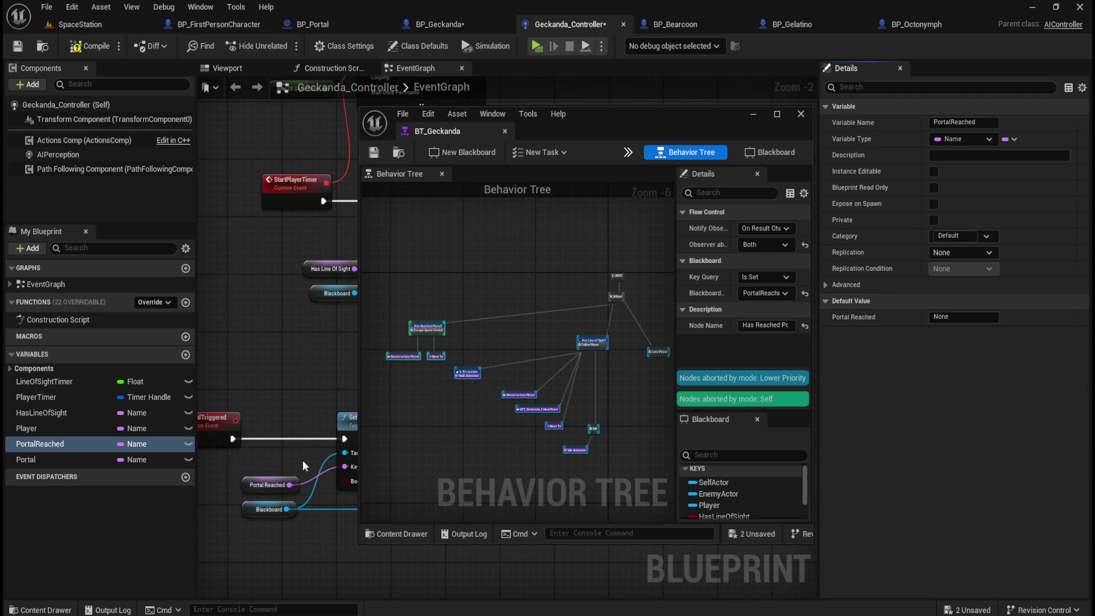
click(251, 484)
click(958, 522)
text(PortalReached)
click(266, 367)
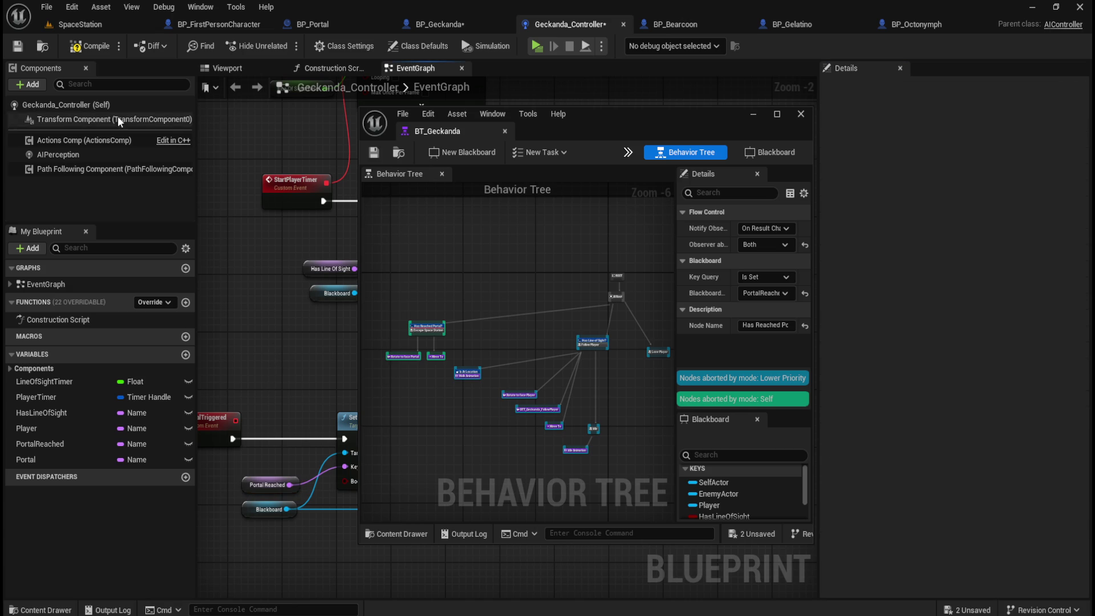
click(20, 48)
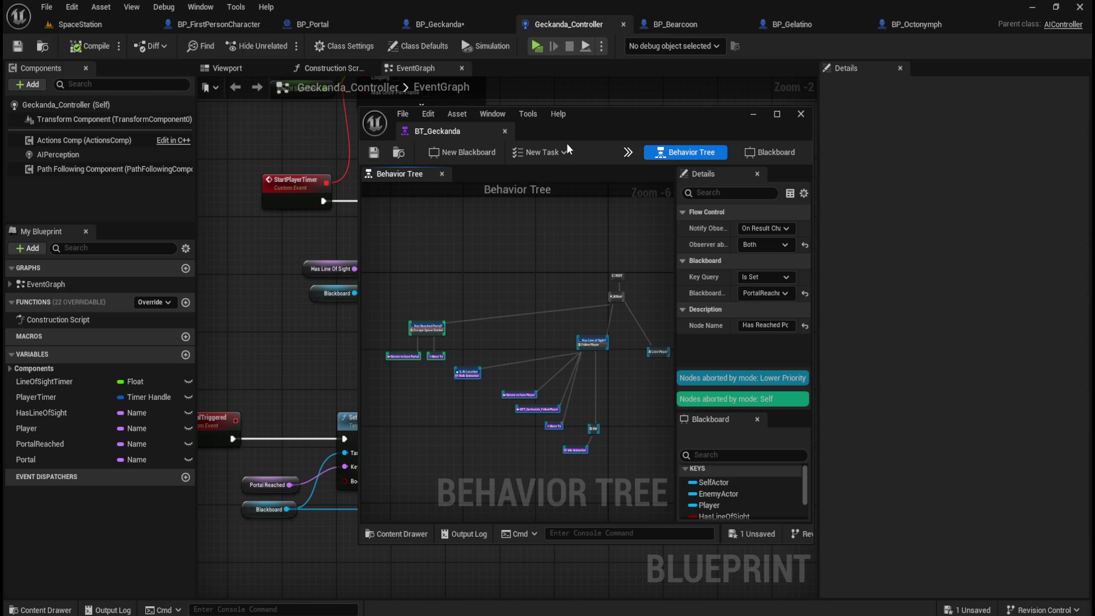
drag(597, 121, 858, 132)
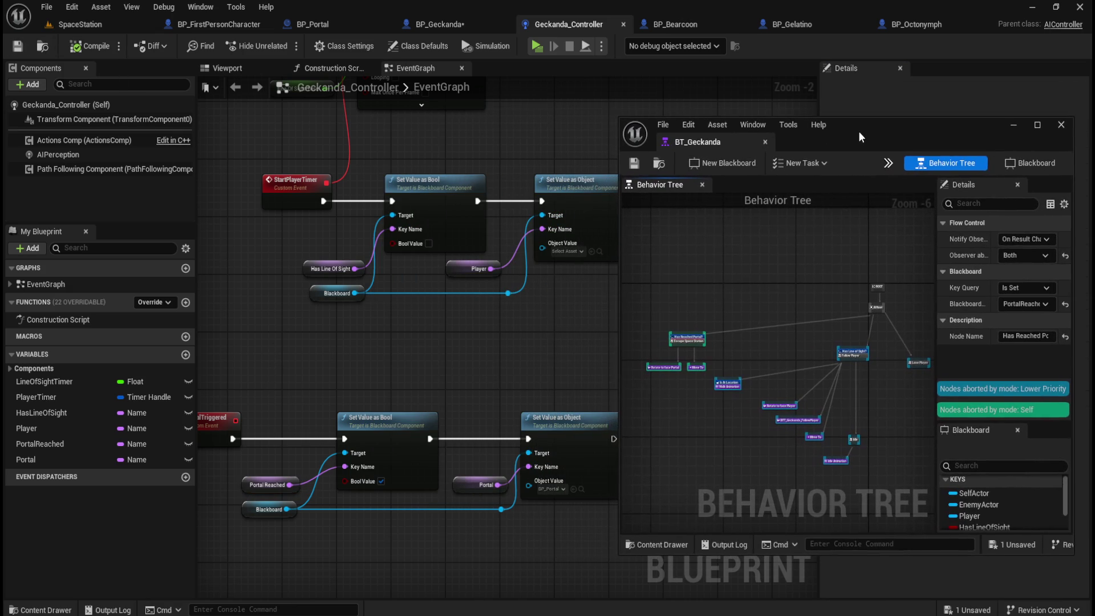
Play the SpaceStation level, walking down the corridor past the stacked barrels toward the creature
click(105, 24)
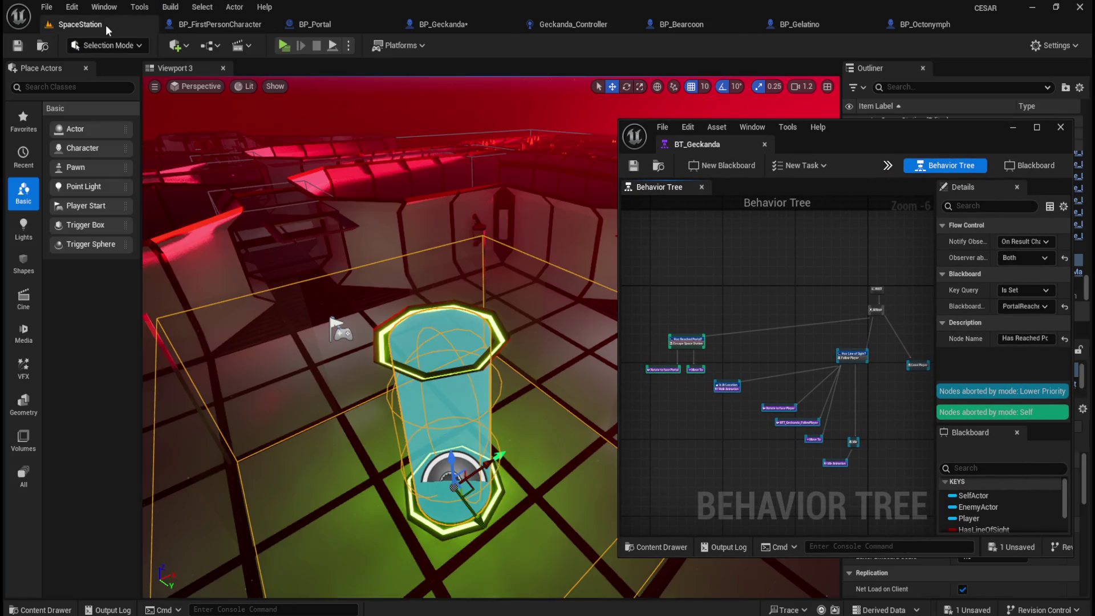
click(284, 46)
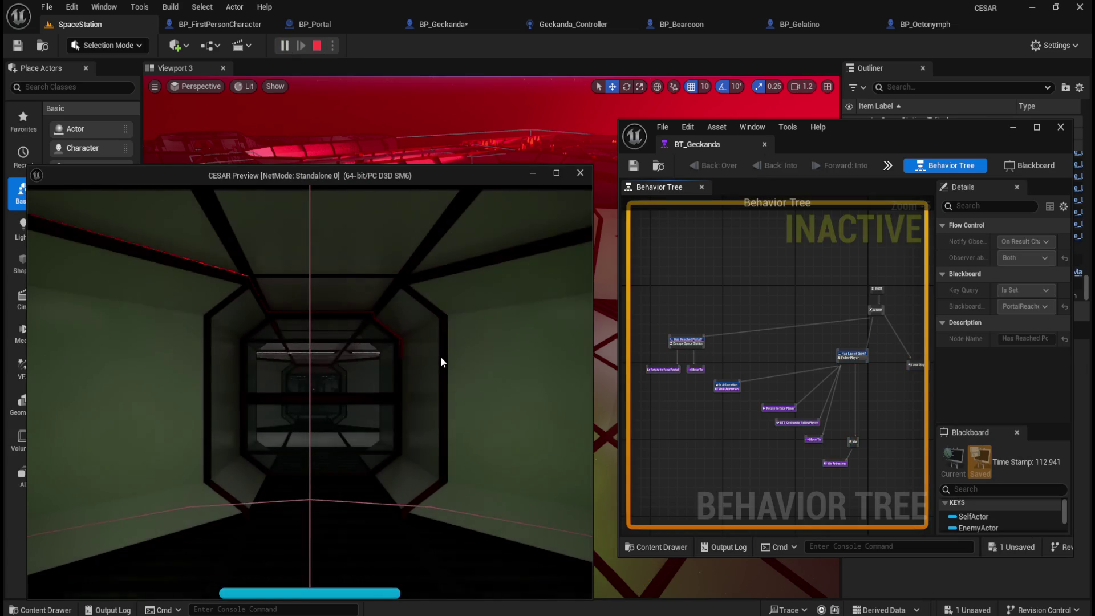
key(w)
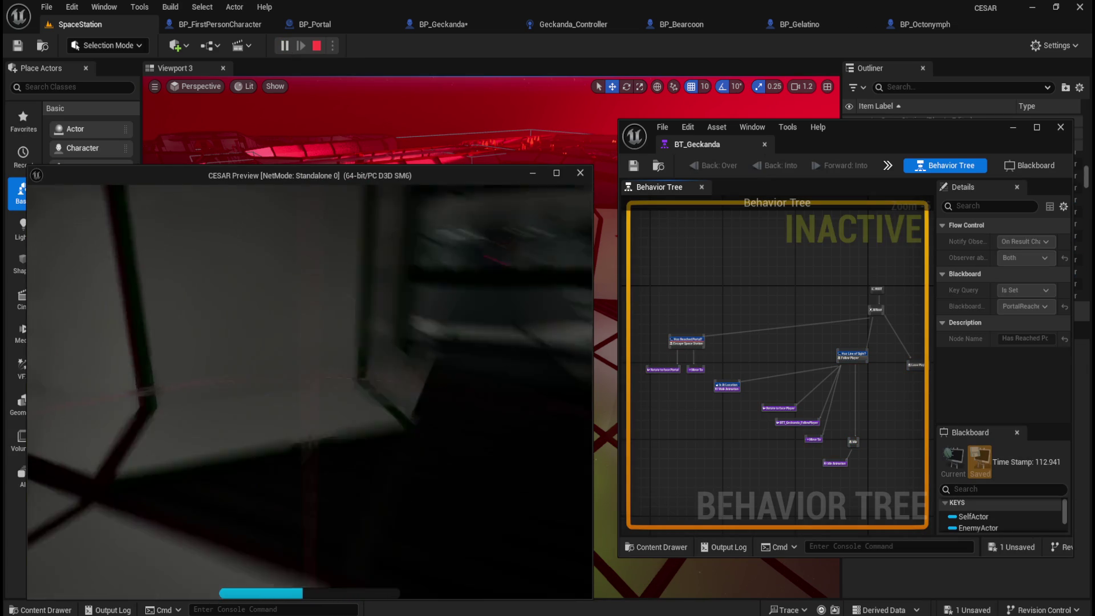
key(w)
key(e)
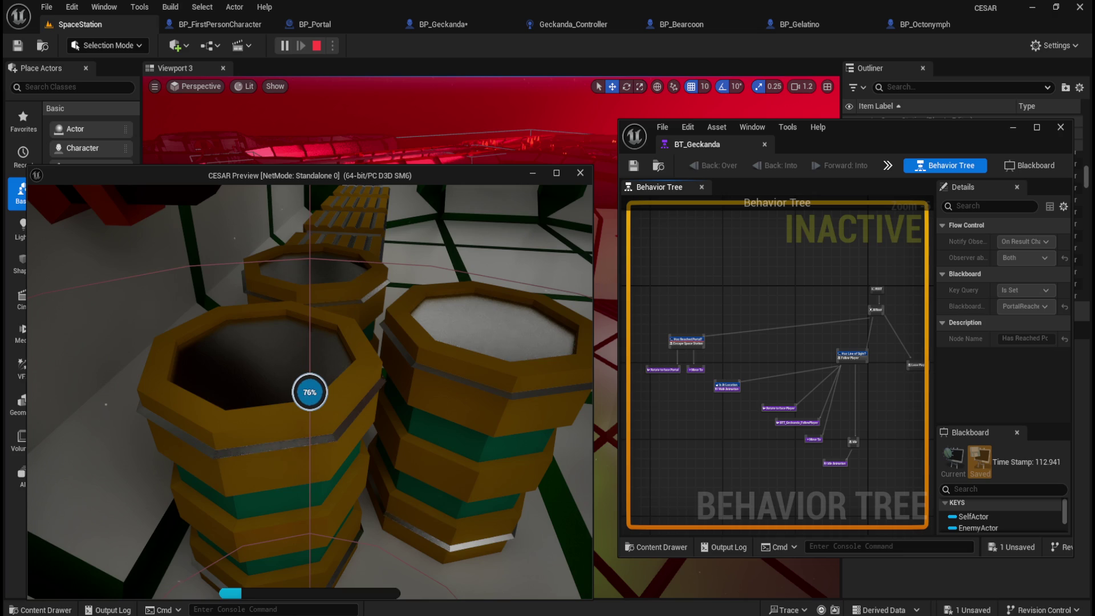
key(w)
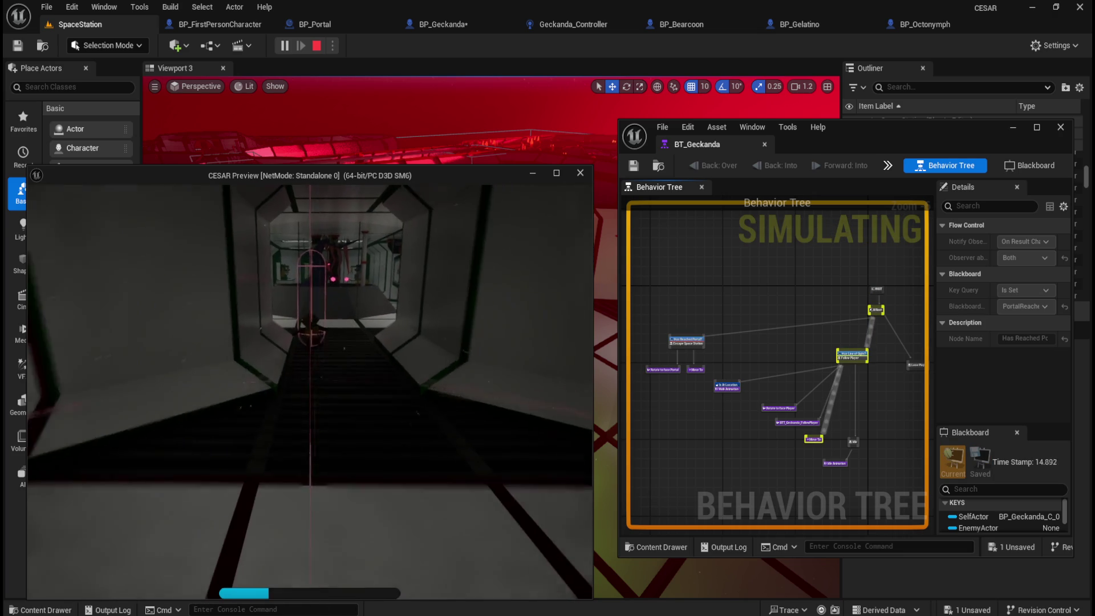
key(w)
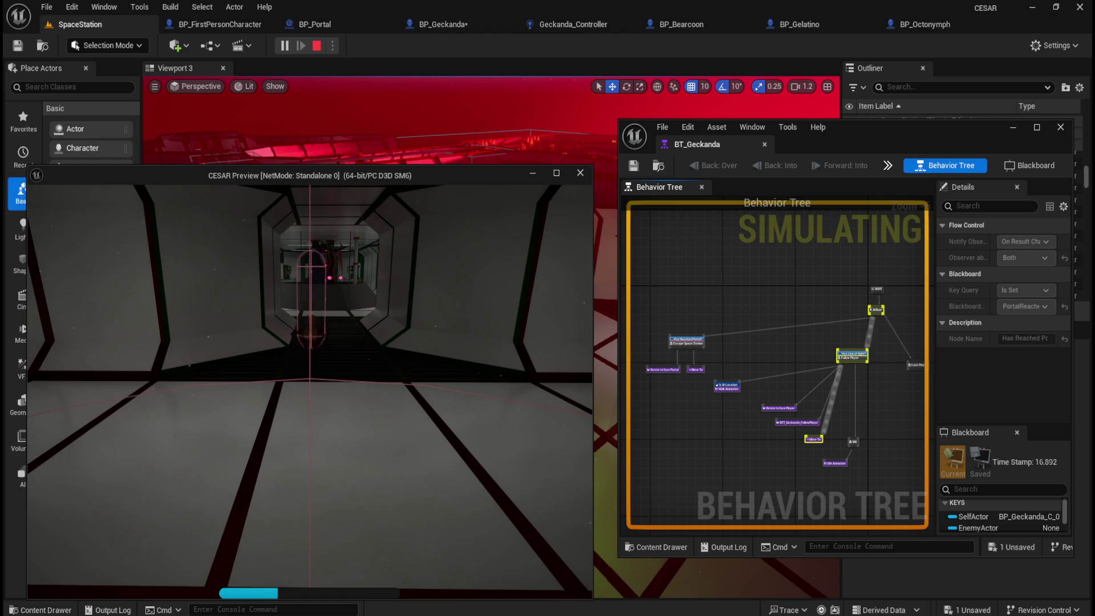
Back away from the creature, then walk onto the glowing portal pad while BT_Geckanda simulates
key(s)
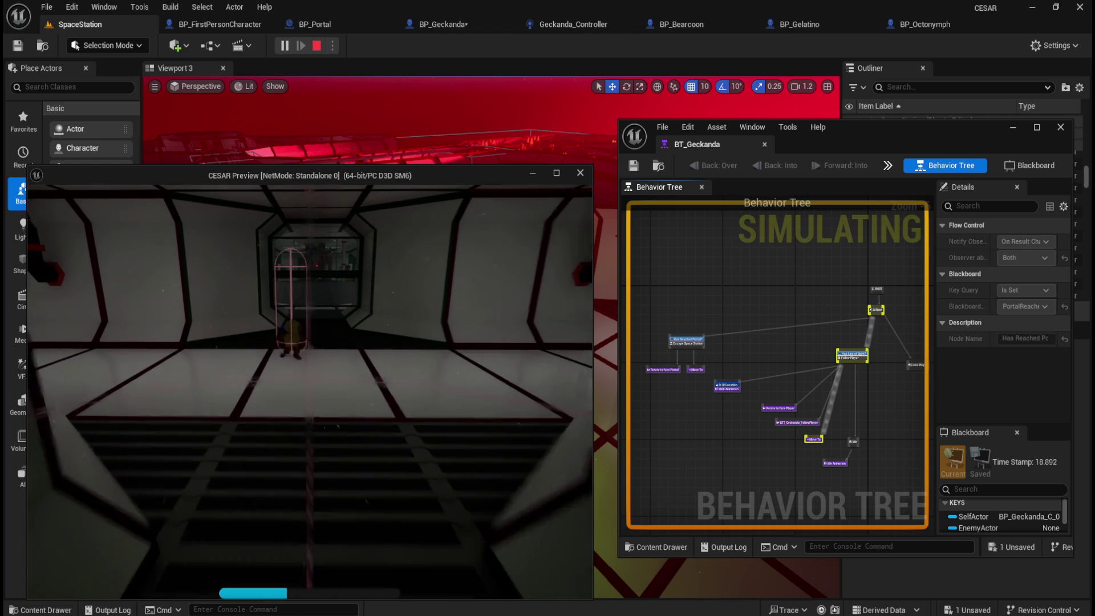
key(s)
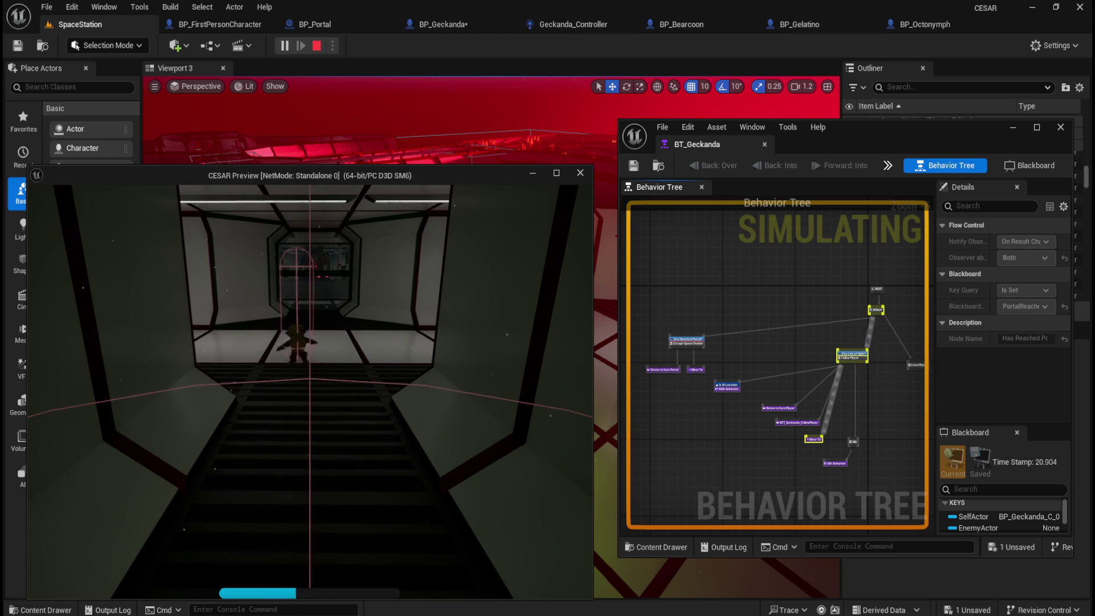
key(s)
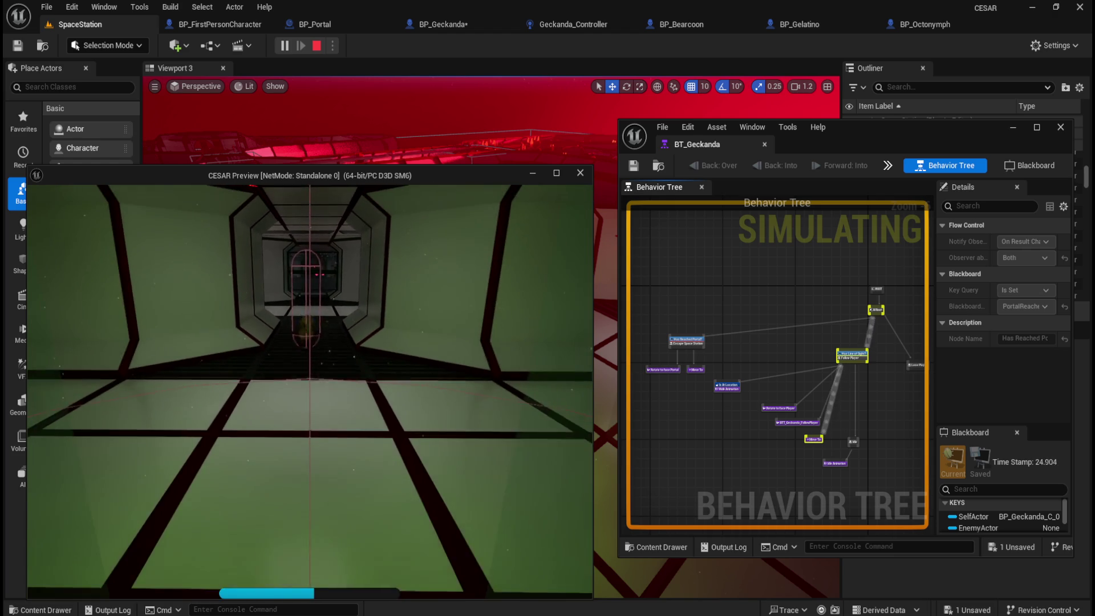
key(w)
key(w)
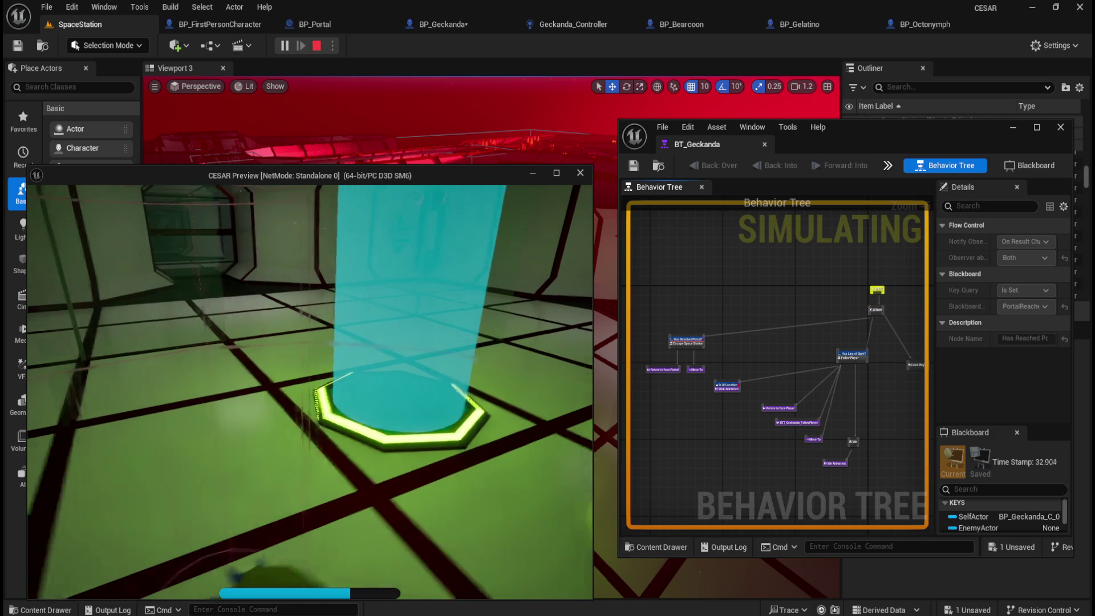
key(w)
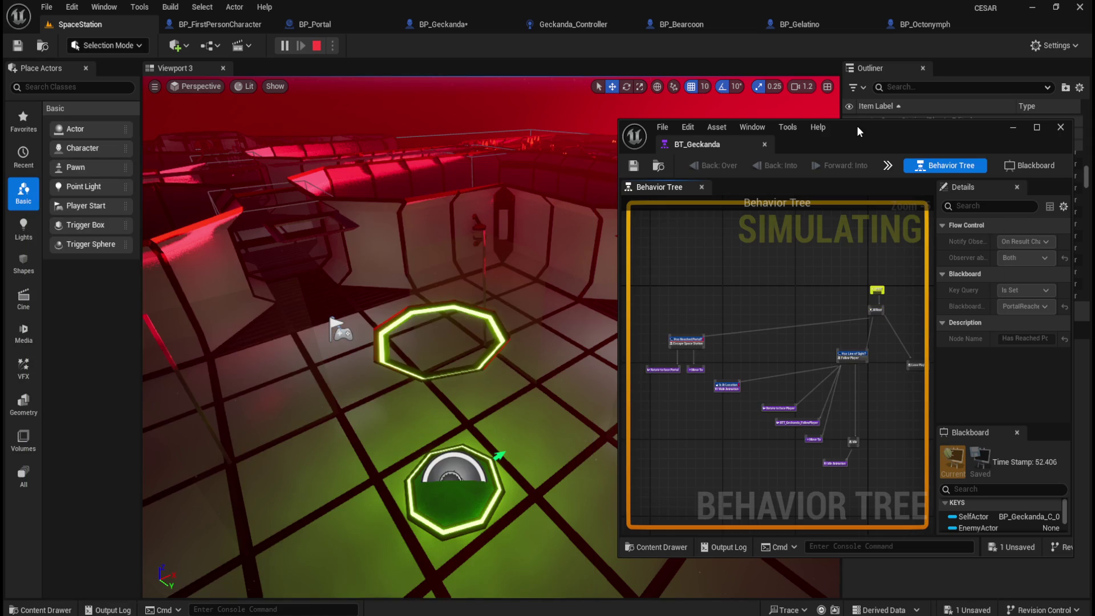
drag(855, 132, 801, 111)
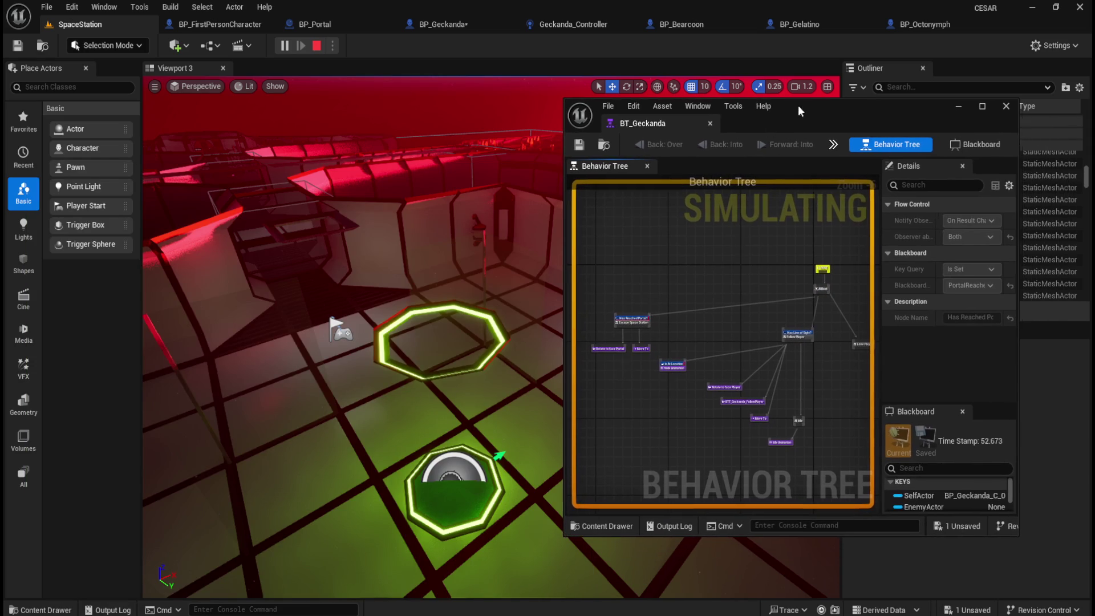
Check PortalReached from the Escape Space Station branch, stop the play session, and switch to BP_Geckanda
click(632, 320)
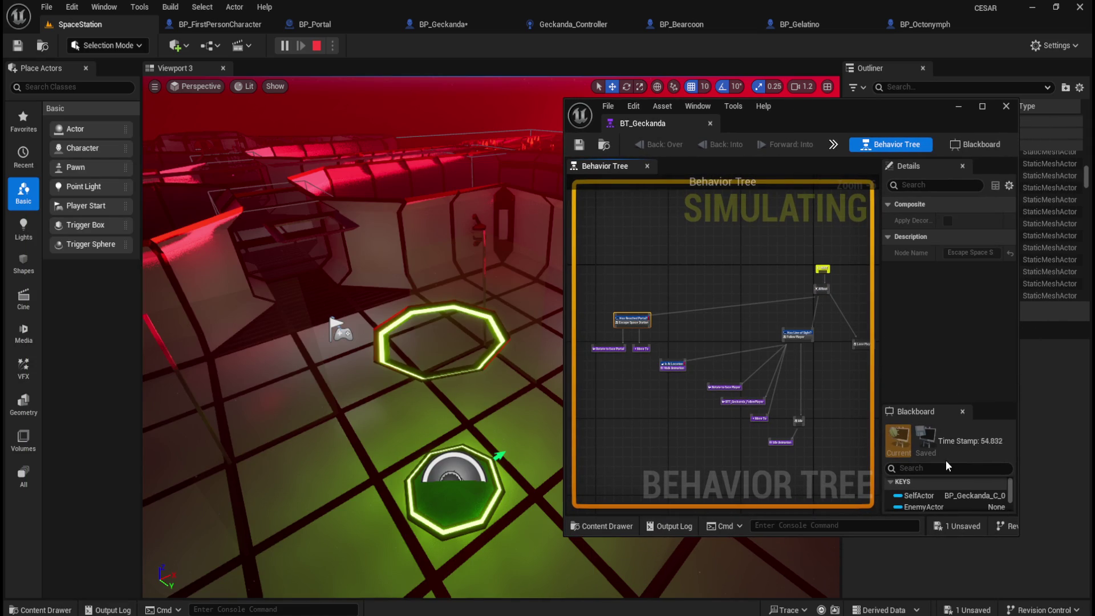
scroll(950, 496, down, 3)
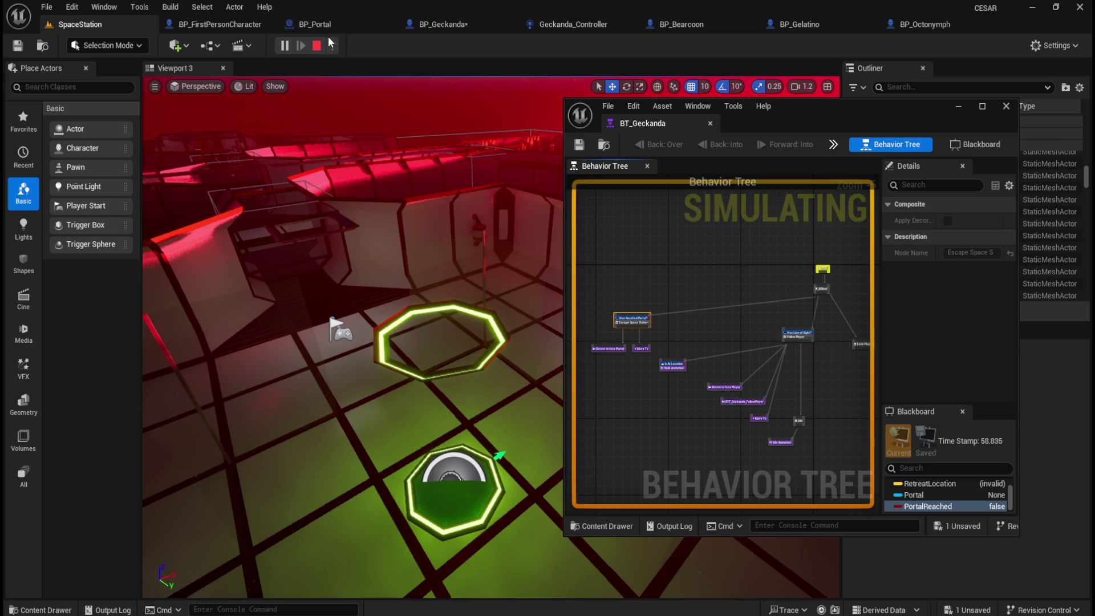
click(317, 47)
click(465, 24)
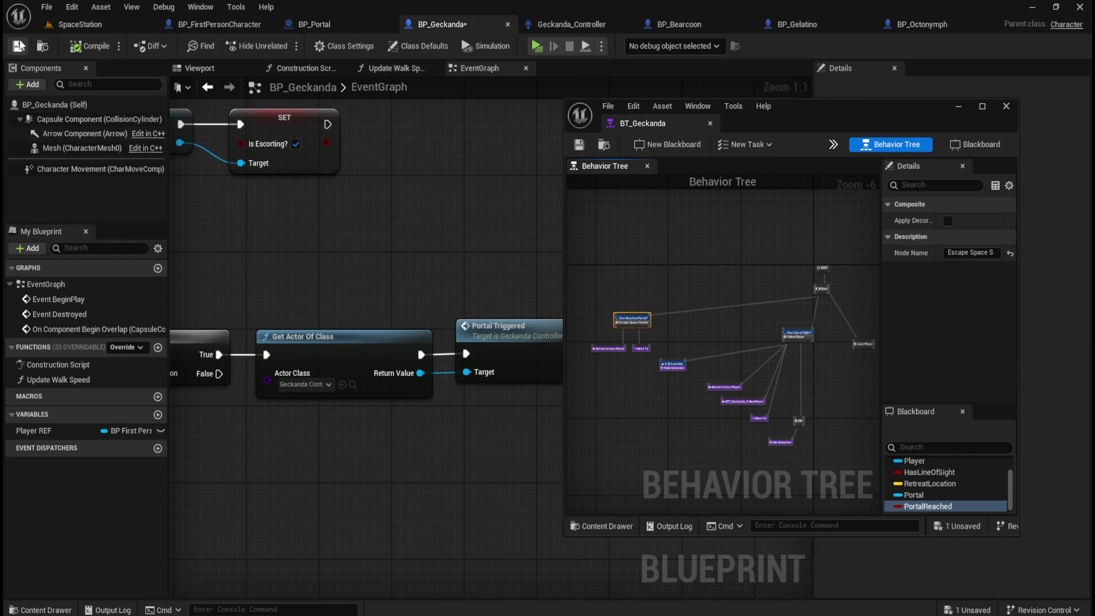
mouse_move(428, 242)
mouse_down()
mouse_move(644, 276)
mouse_move(424, 240)
mouse_move(403, 253)
mouse_up()
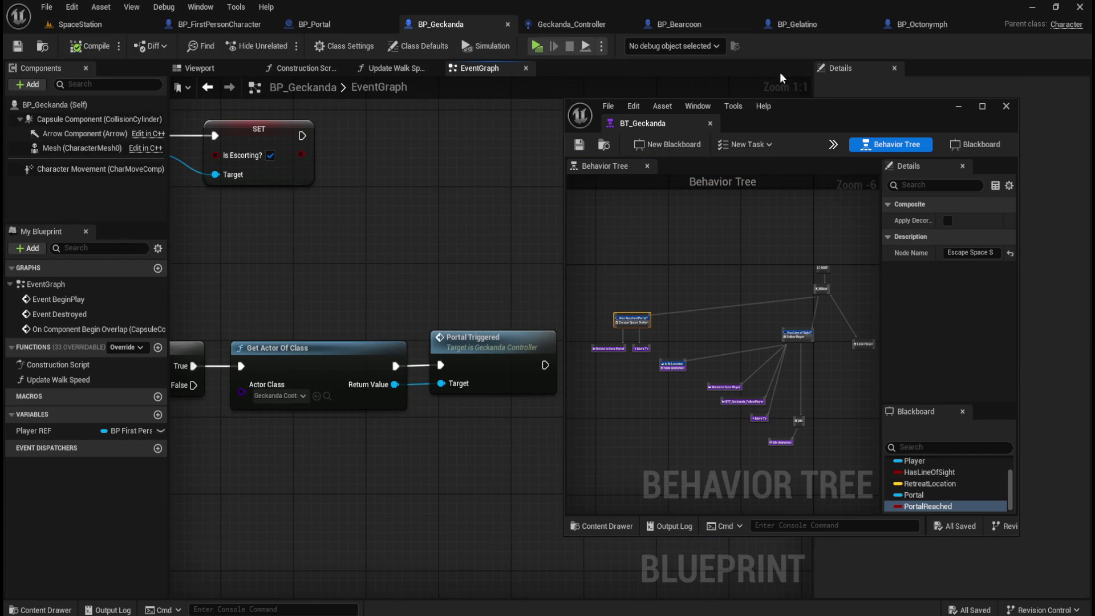
Switch to Geckanda_Controller, move the BT_Geckanda window off-screen, and frame the timer nodes
click(580, 23)
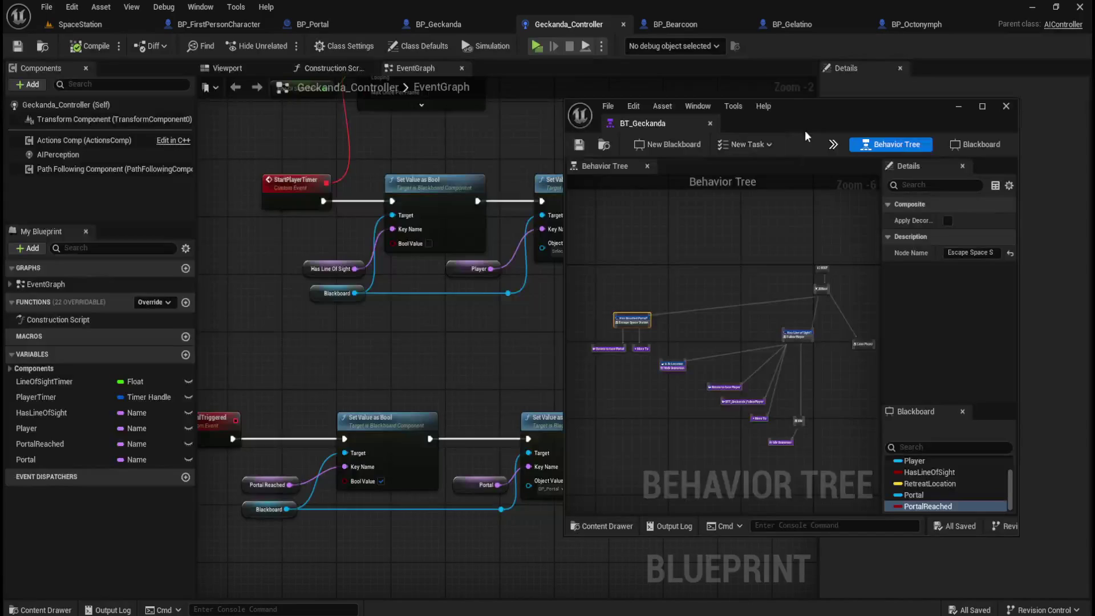
drag(815, 116, 904, 112)
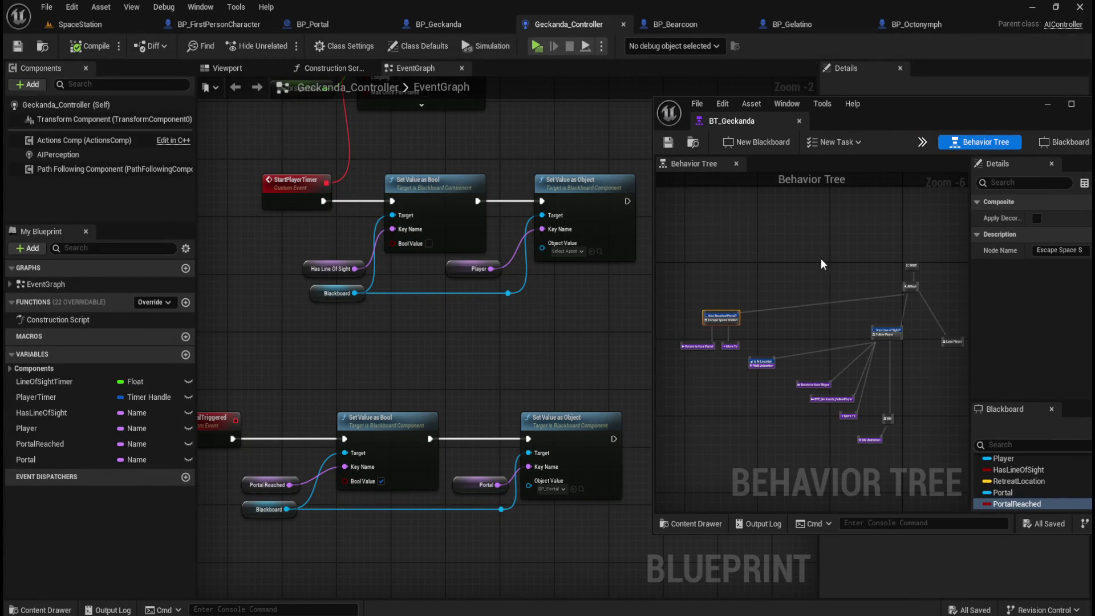
click(788, 253)
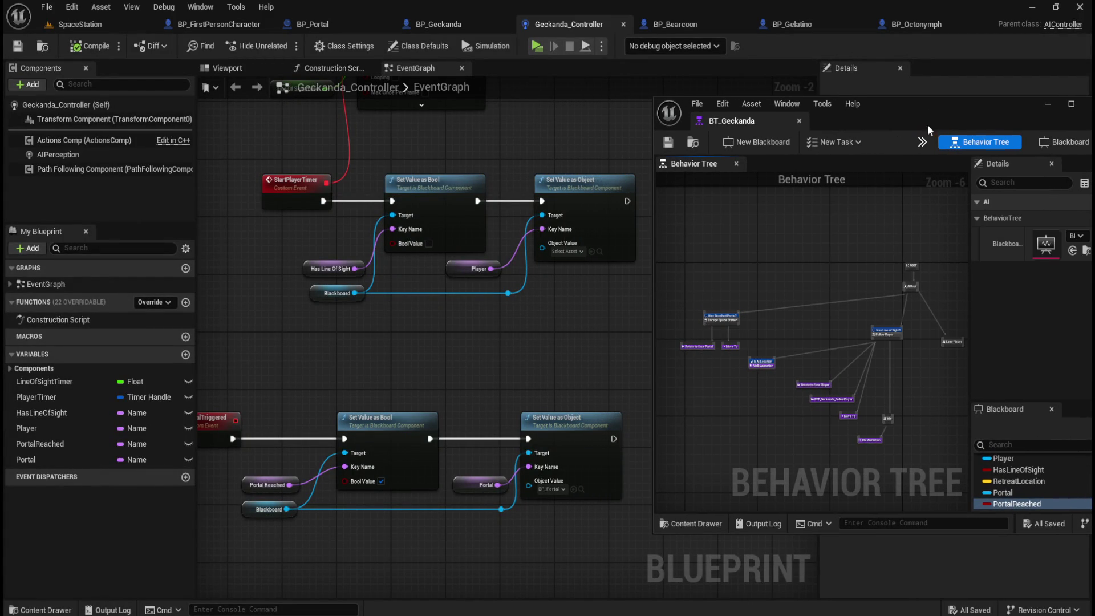
drag(927, 124, 1094, 126)
mouse_move(544, 350)
mouse_down()
mouse_move(598, 372)
mouse_move(587, 403)
mouse_up()
click(506, 324)
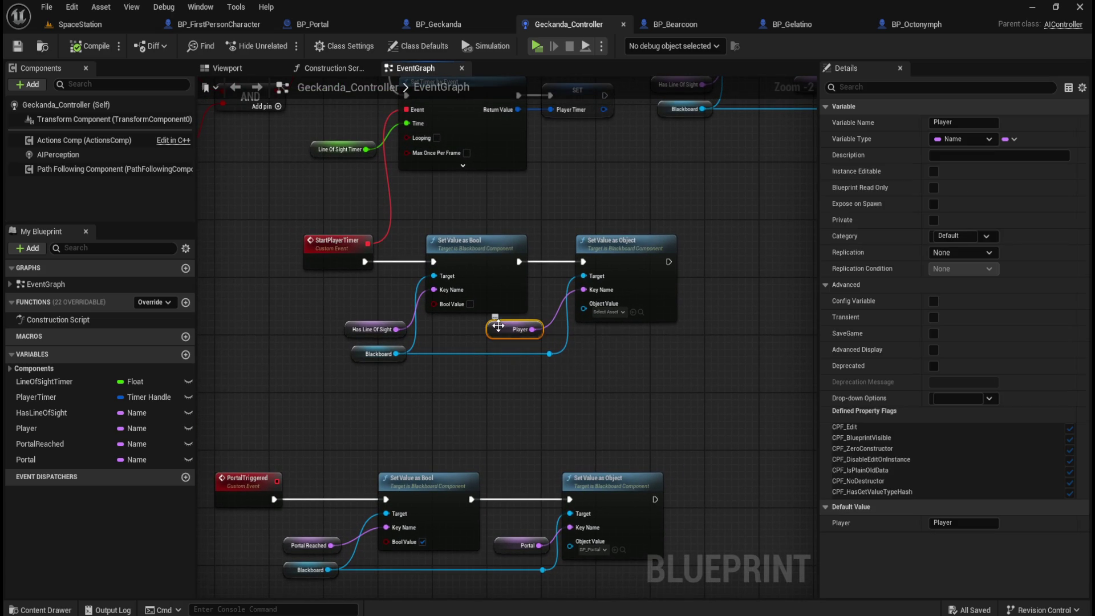
Check the HasLineOfSight and Player getters' default values around the StartPlayerTimer and PortalTriggered nodes
click(352, 324)
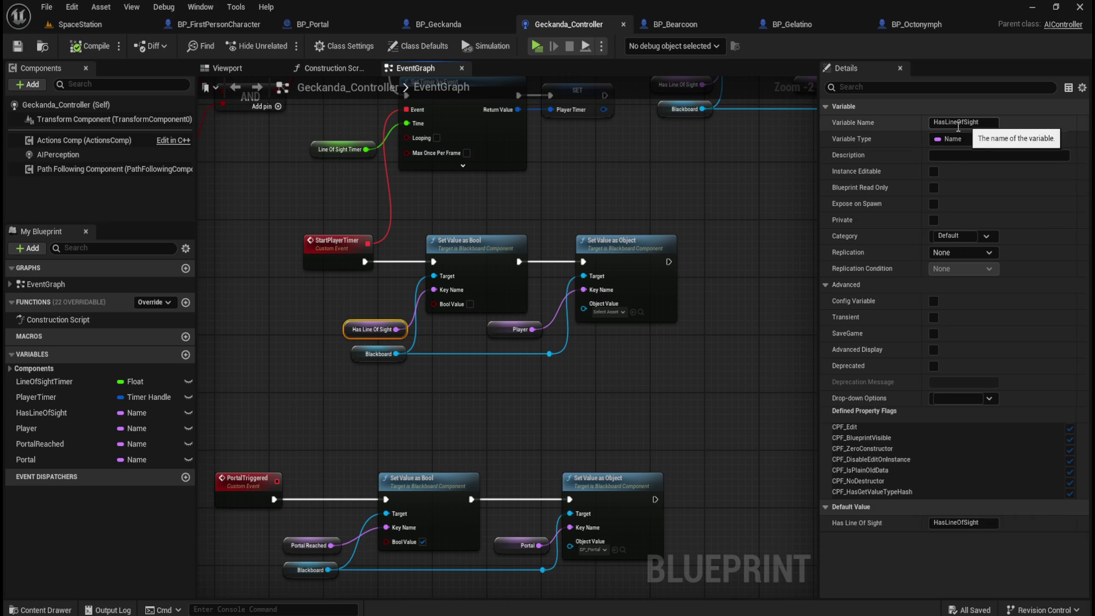
drag(703, 180, 464, 323)
click(426, 286)
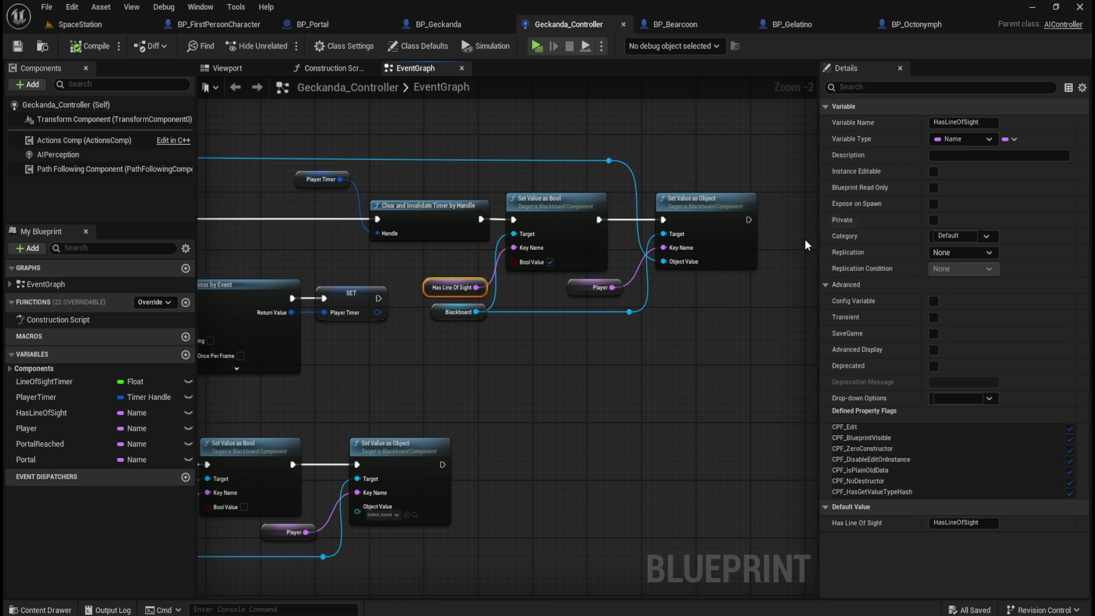
click(593, 290)
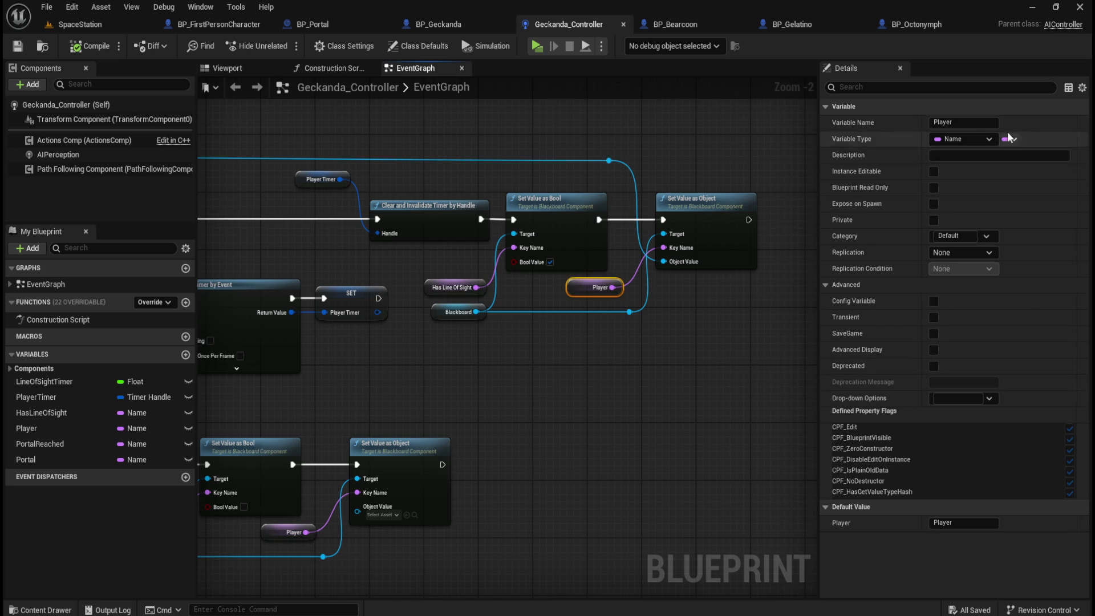
mouse_move(741, 188)
mouse_down()
mouse_move(713, 264)
mouse_move(496, 389)
mouse_move(537, 353)
mouse_up()
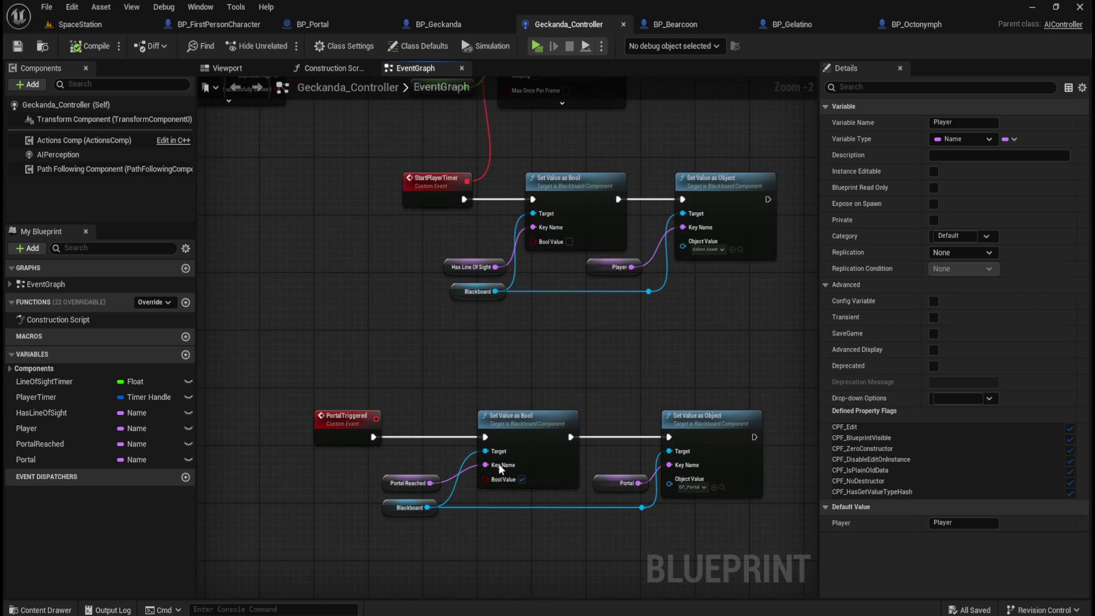
click(397, 483)
key(ctrl+z)
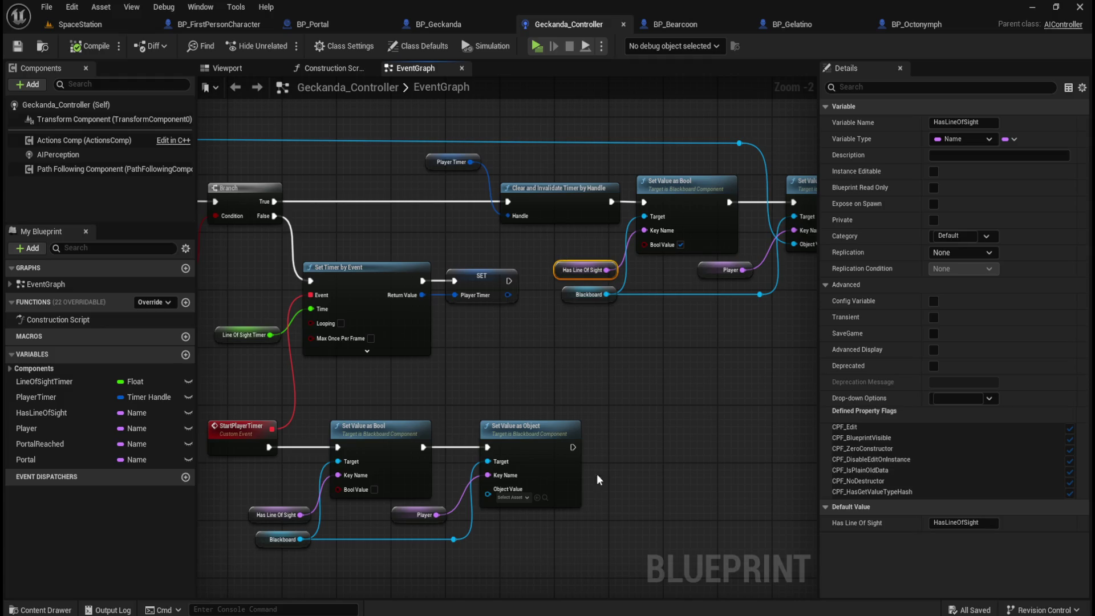
key(ctrl+y)
key(ctrl+z)
mouse_move(622, 548)
mouse_down()
mouse_move(600, 523)
mouse_move(647, 366)
mouse_move(713, 235)
mouse_up()
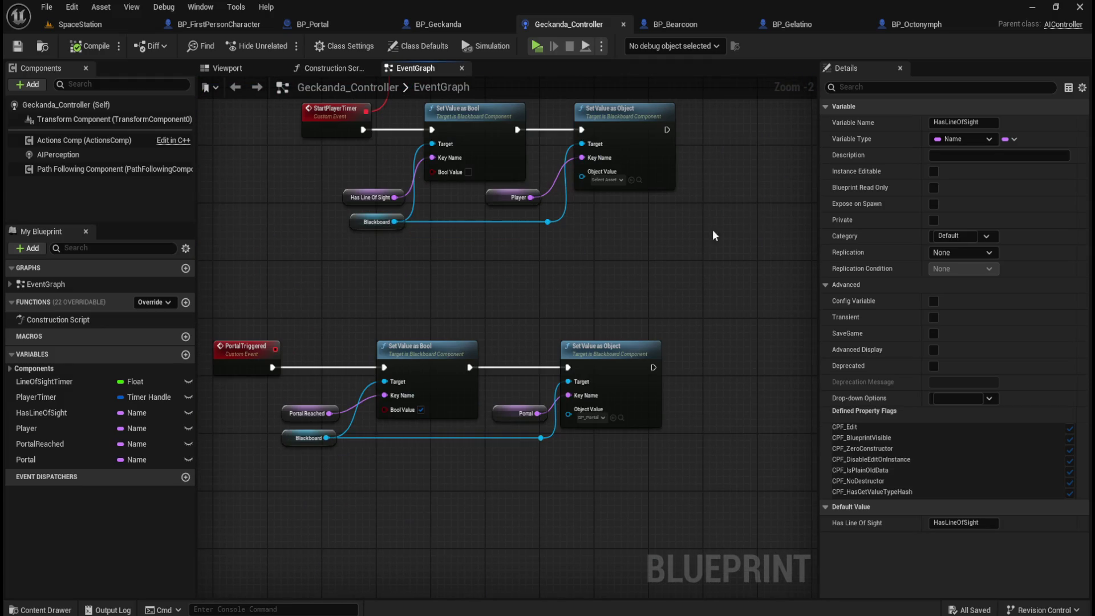
Compare the PortalReached, Player and Portal variables' default values, then return to BP_Geckanda
click(314, 408)
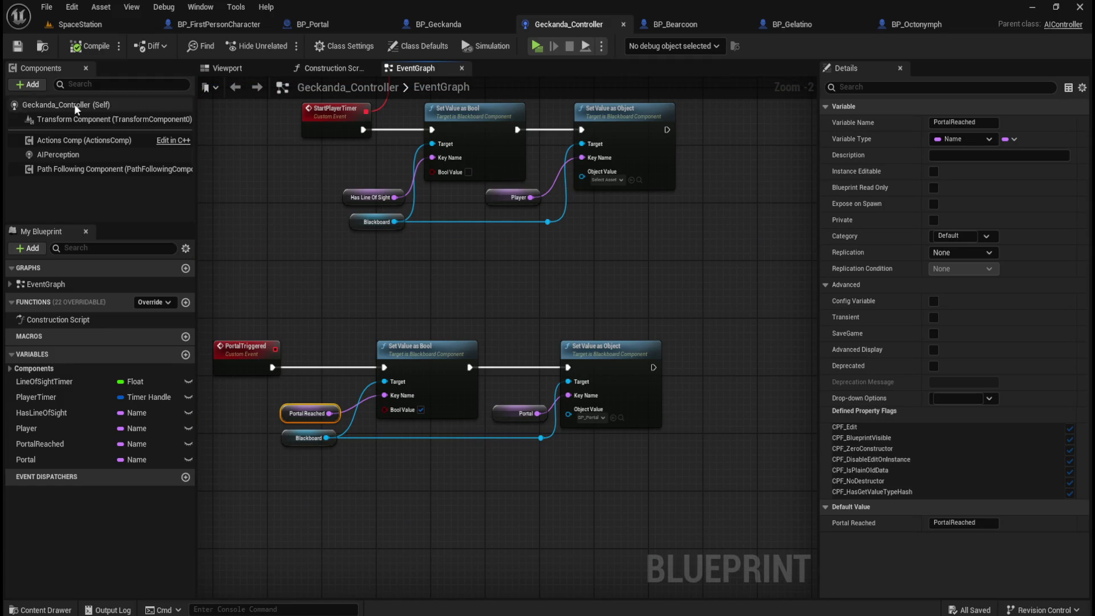
click(61, 445)
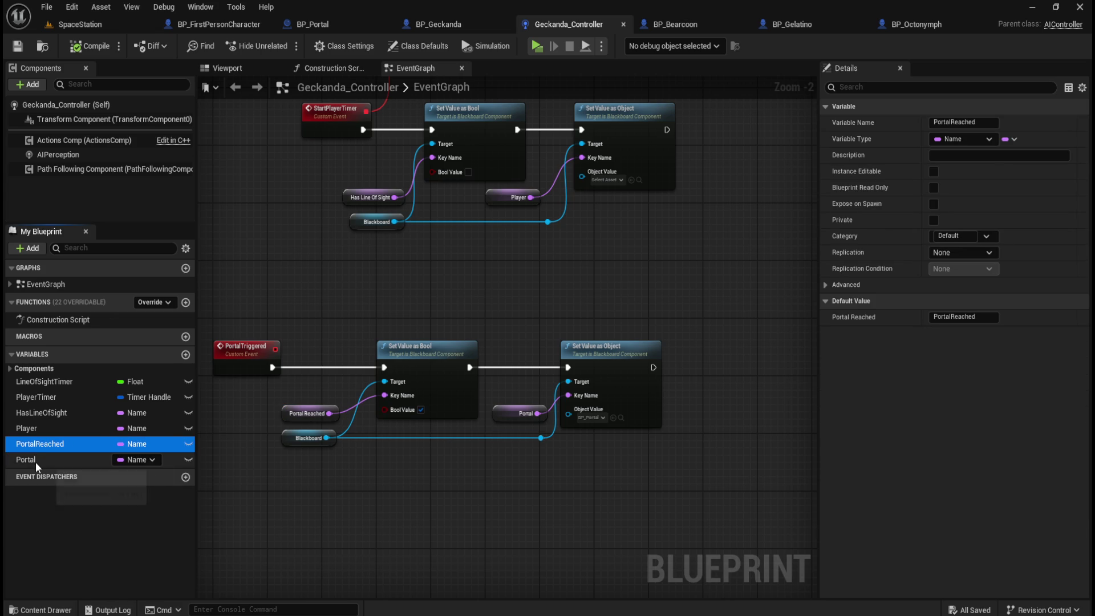
click(49, 424)
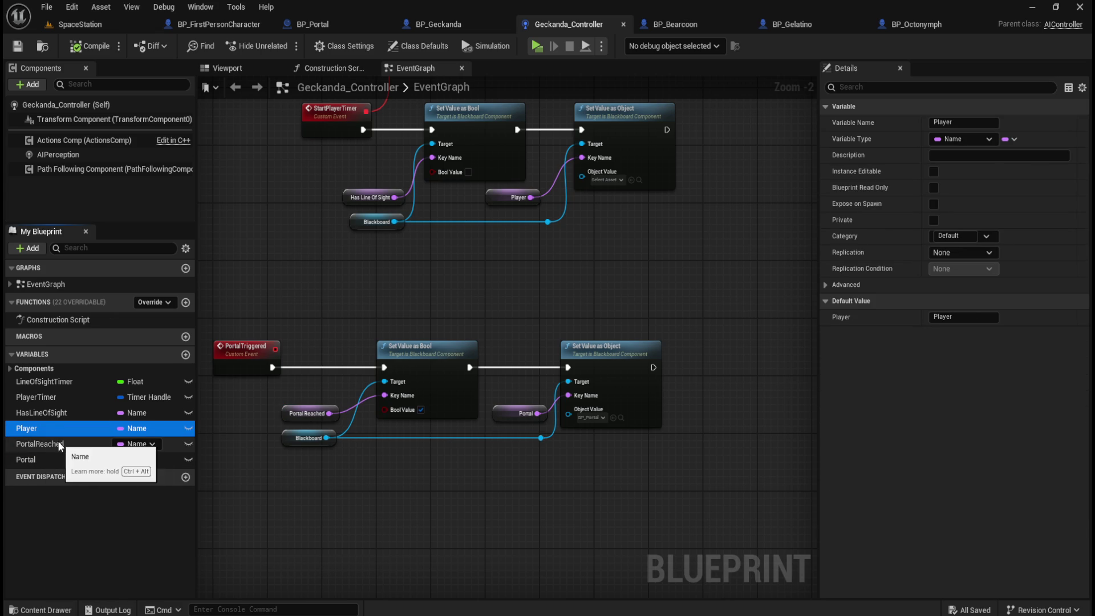
click(55, 447)
click(45, 464)
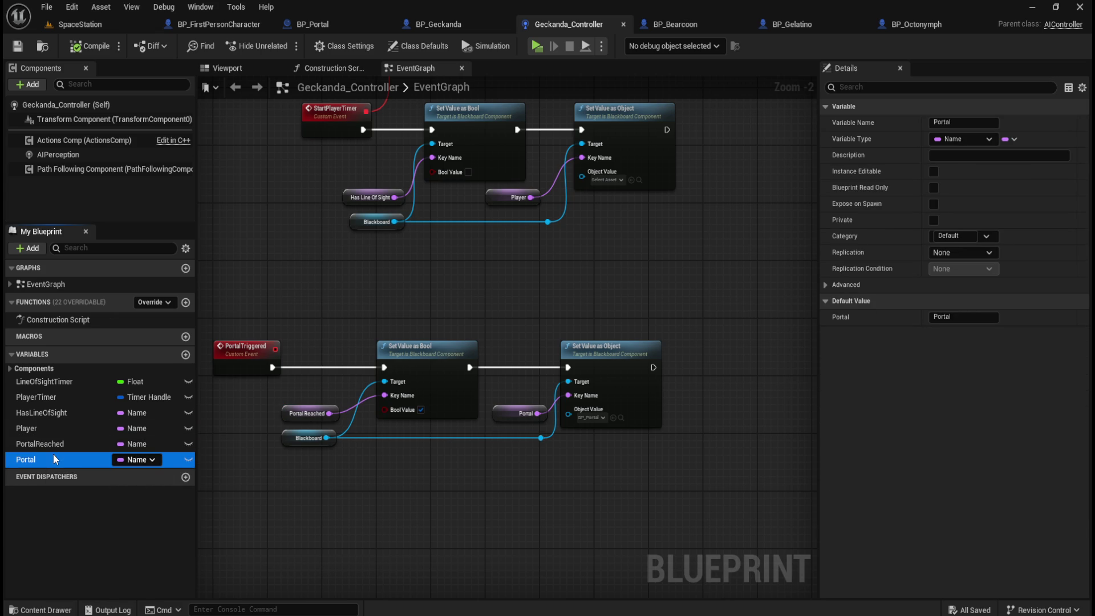
click(63, 446)
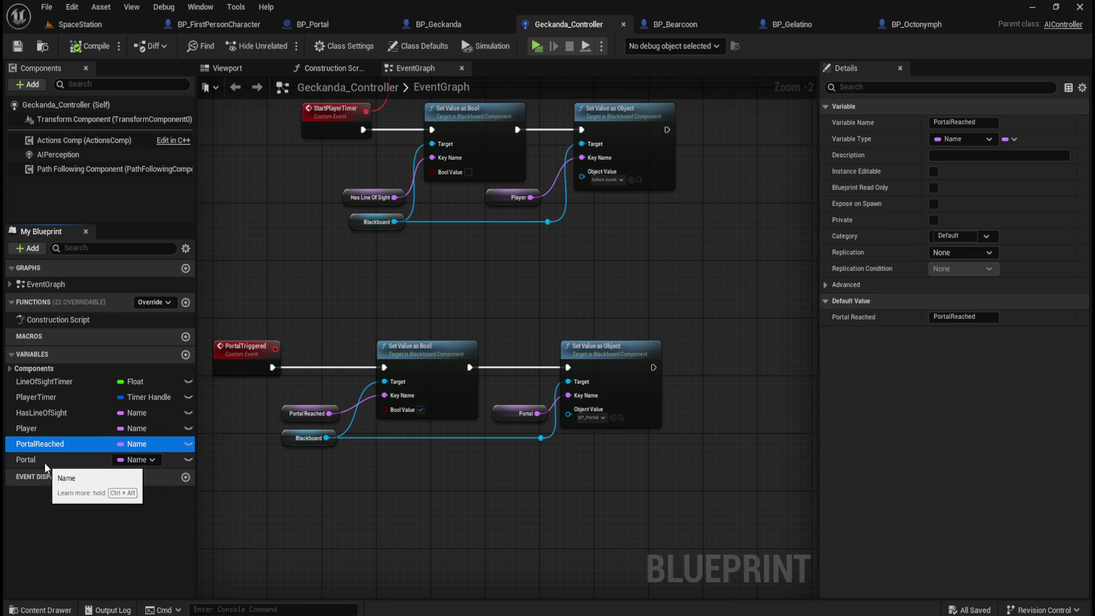
click(48, 458)
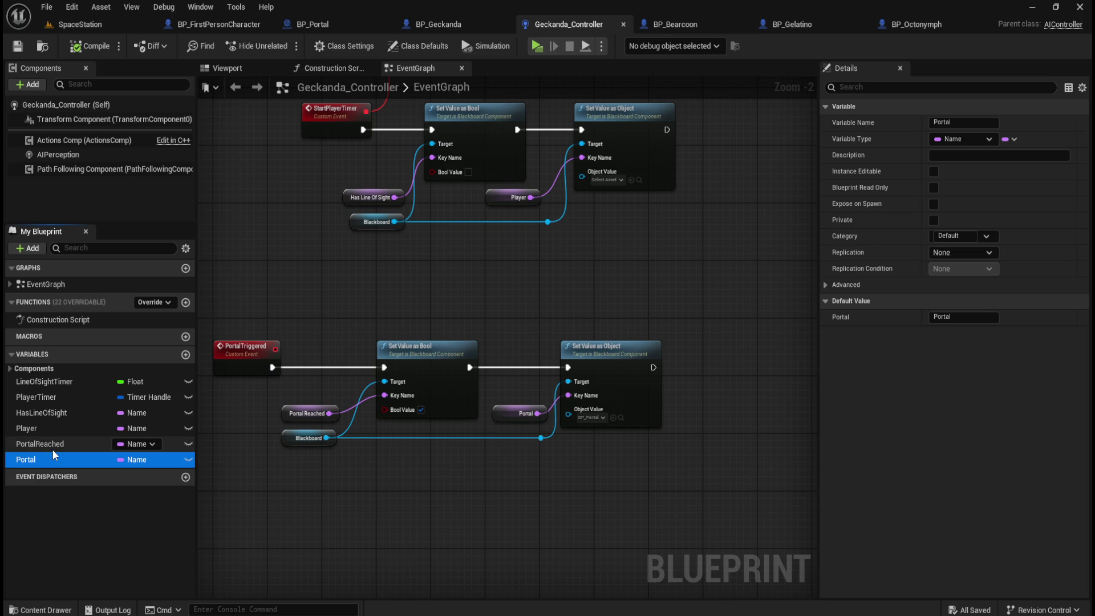
click(52, 450)
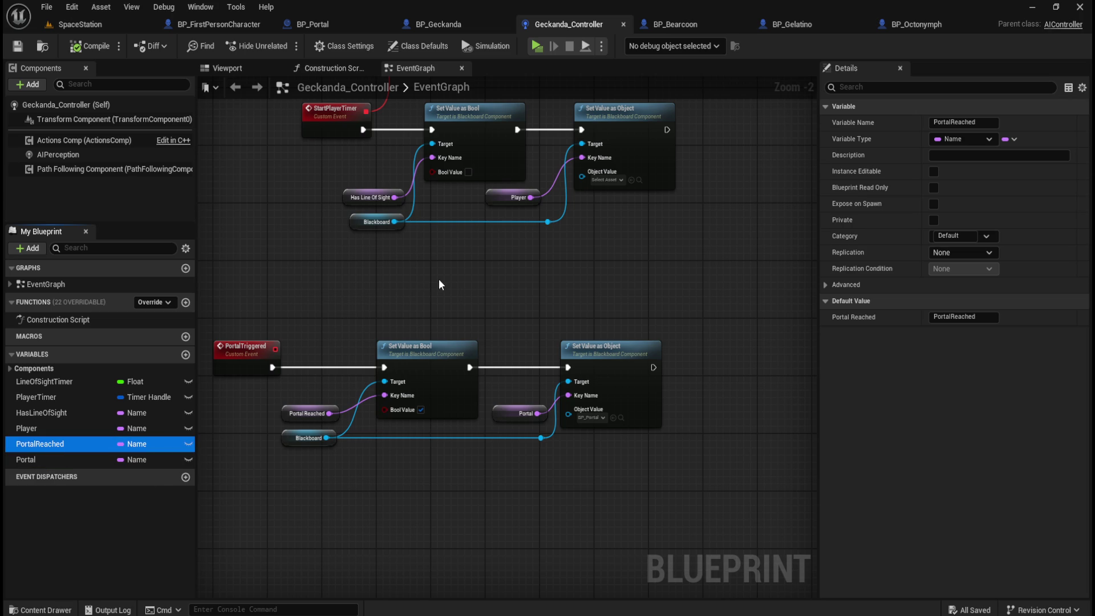
click(456, 24)
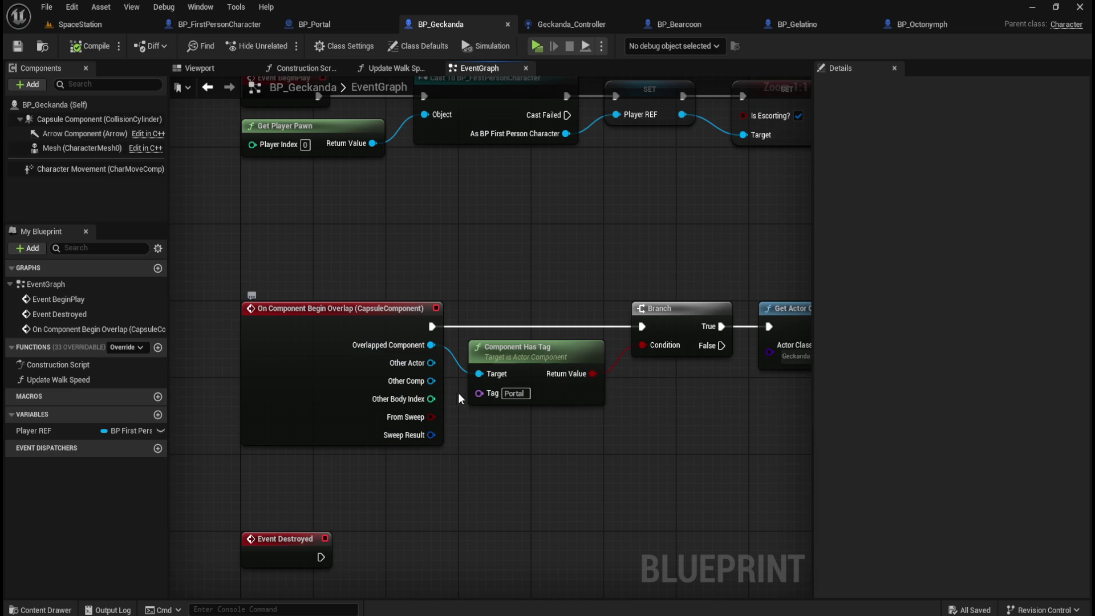
Rewire Component Has Tag's Target from Overlapped Component to Other Comp, then return to SpaceStation
alt+click(431, 345)
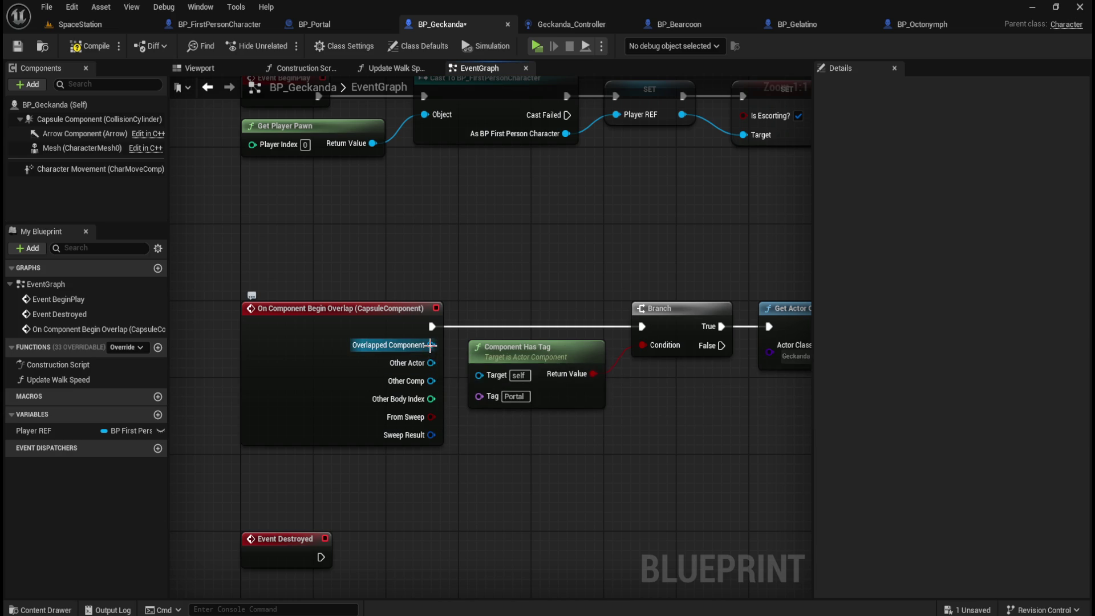
drag(431, 363, 482, 376)
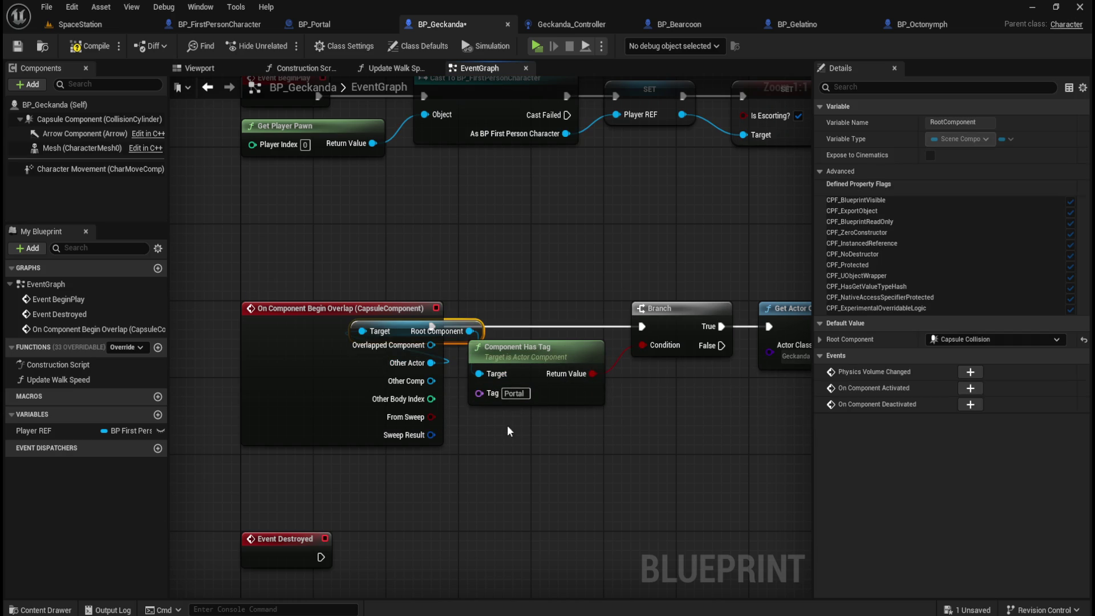
key(ctrl+z)
drag(431, 381, 478, 376)
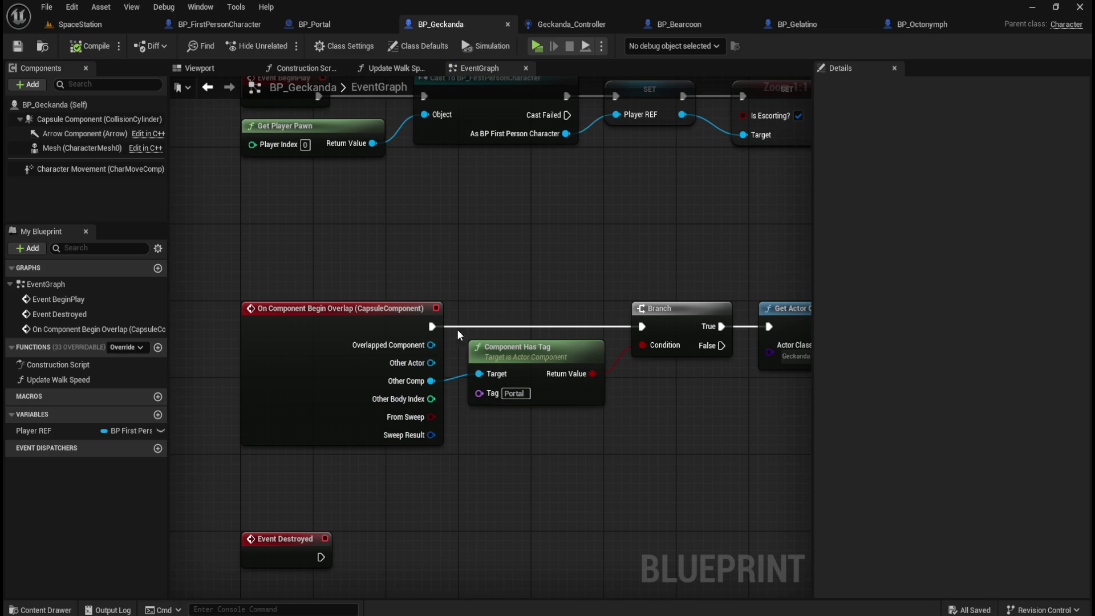
click(107, 22)
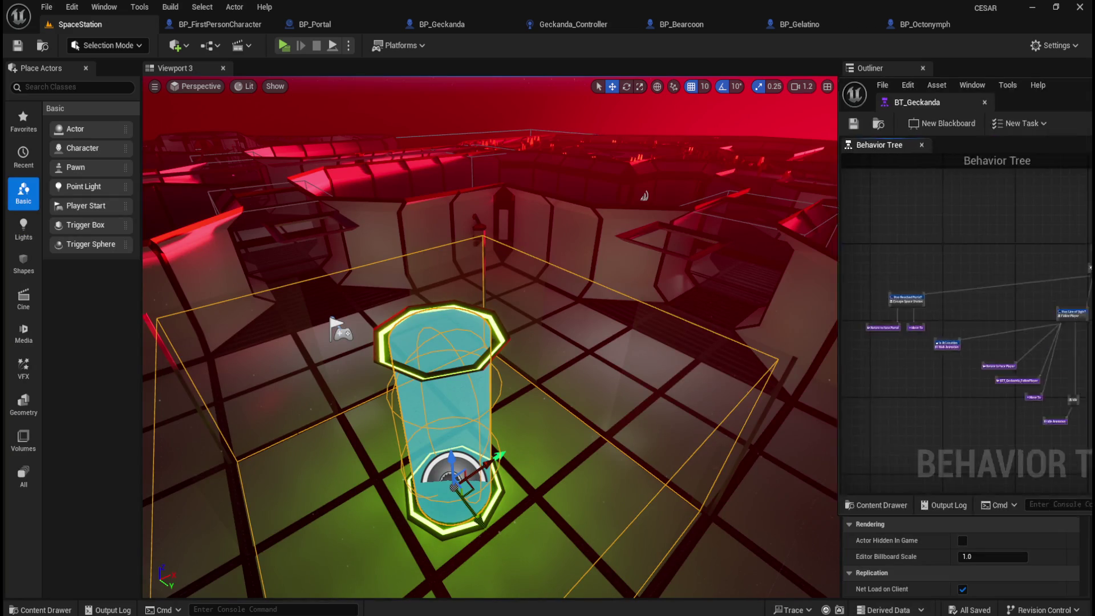
click(283, 46)
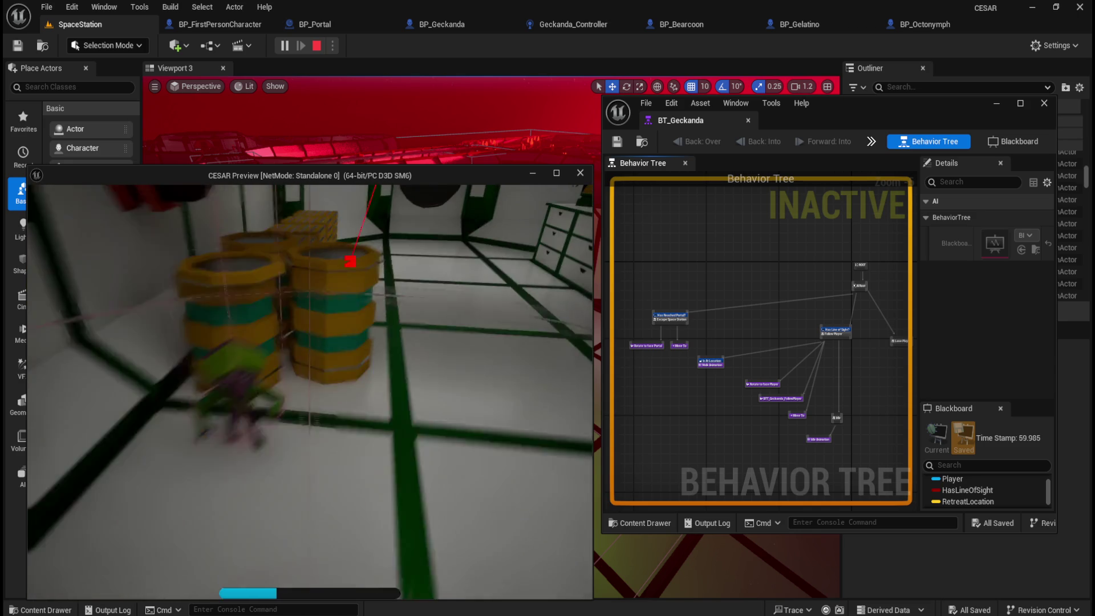
key(Escape)
key(alt+p)
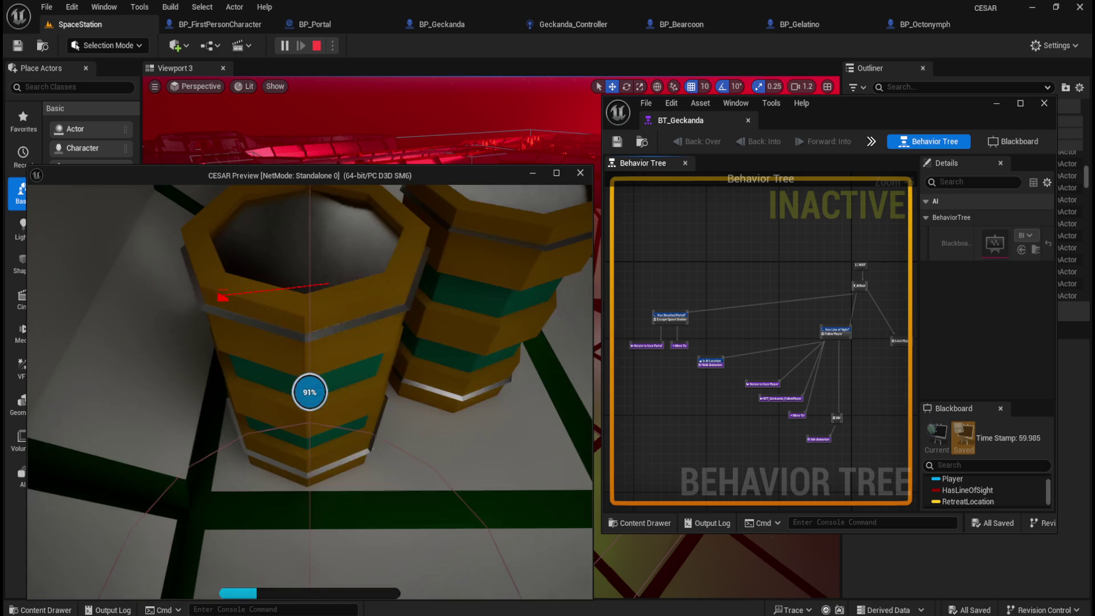
key(Escape)
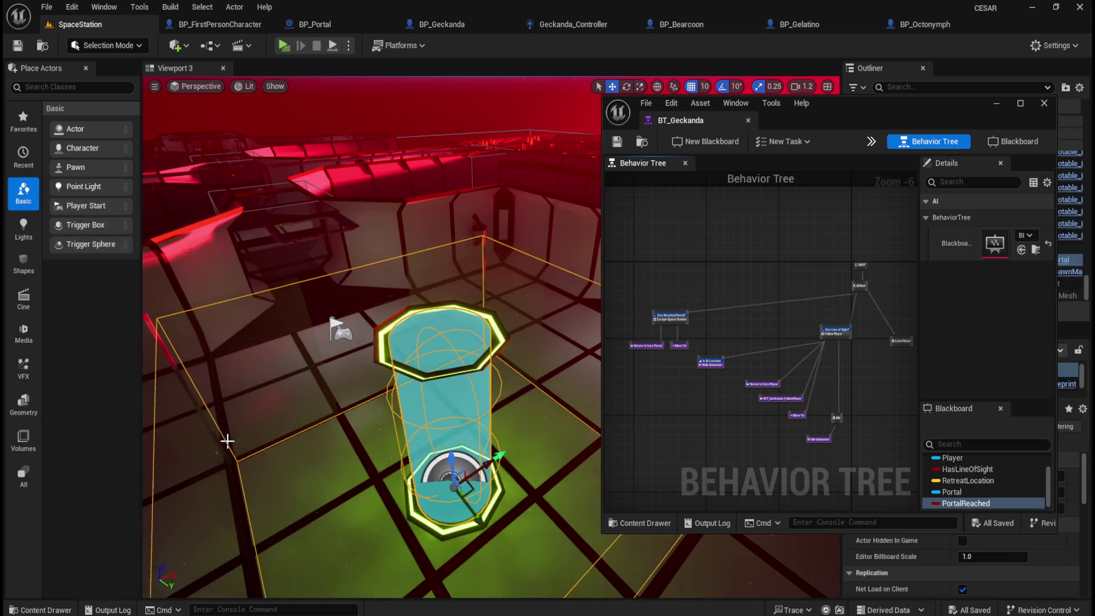
key(alt+p)
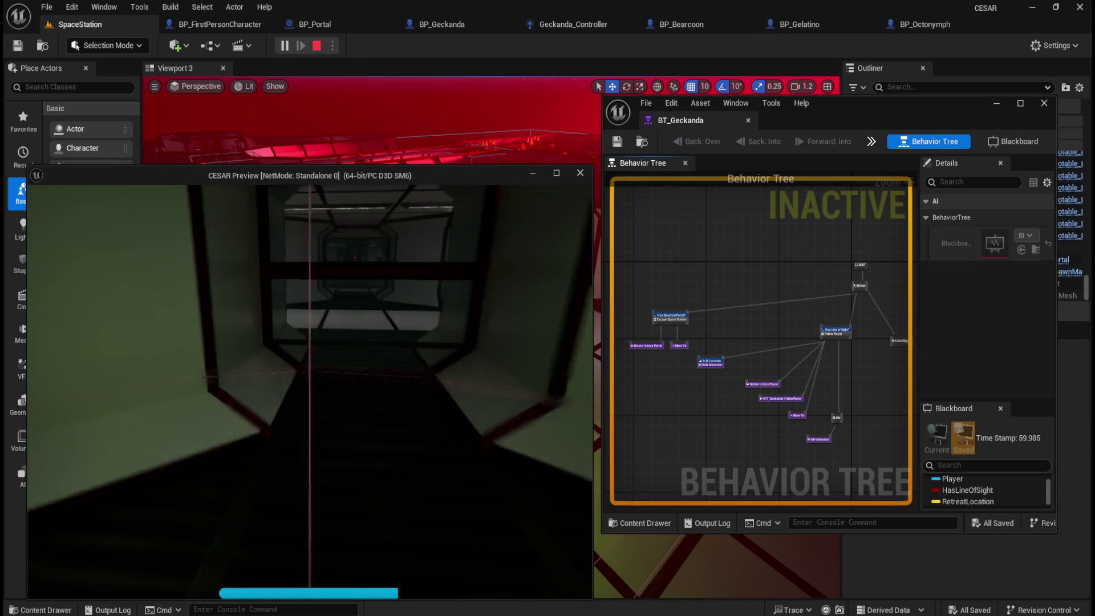
key(w)
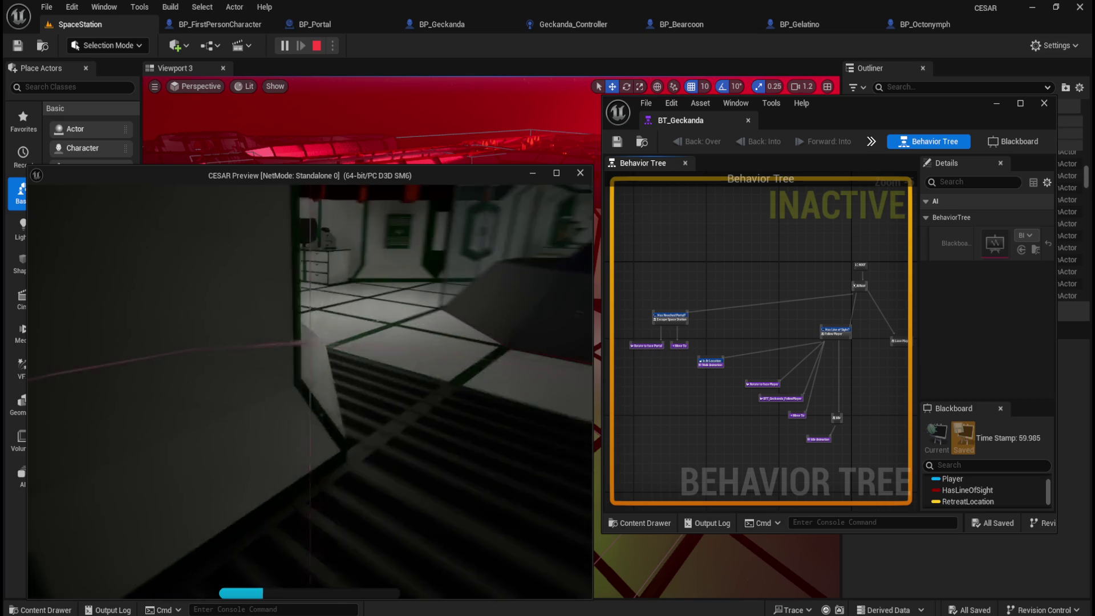
key(w)
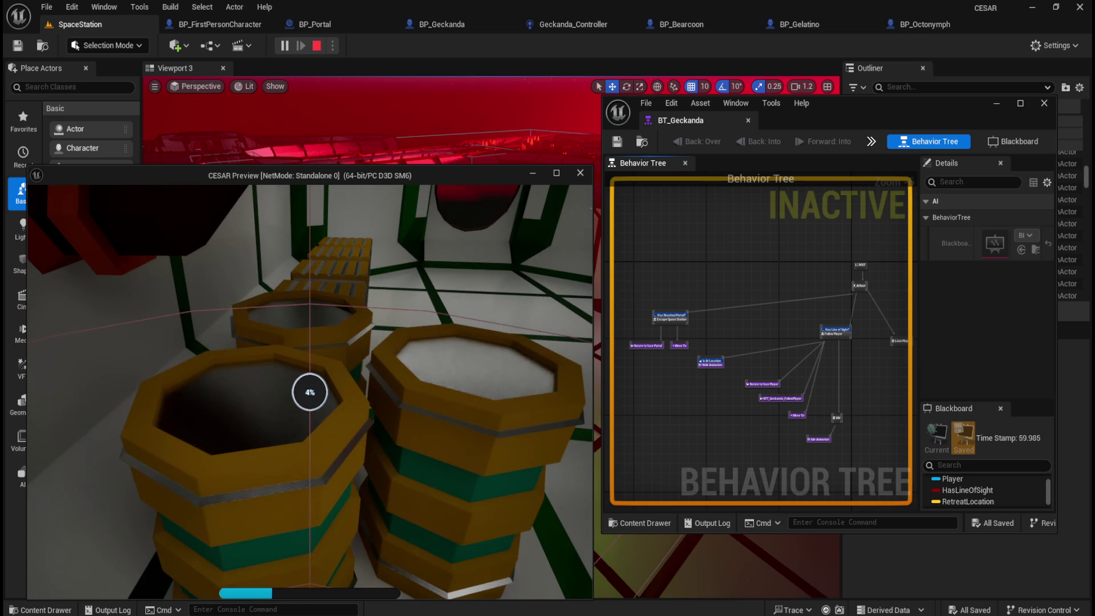
key(w)
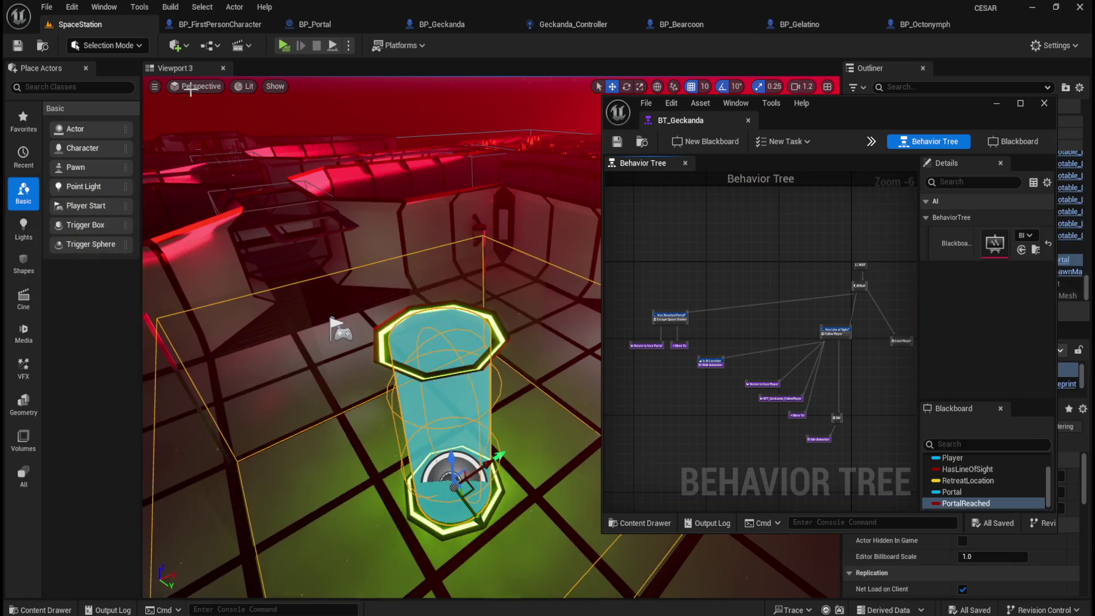
click(285, 49)
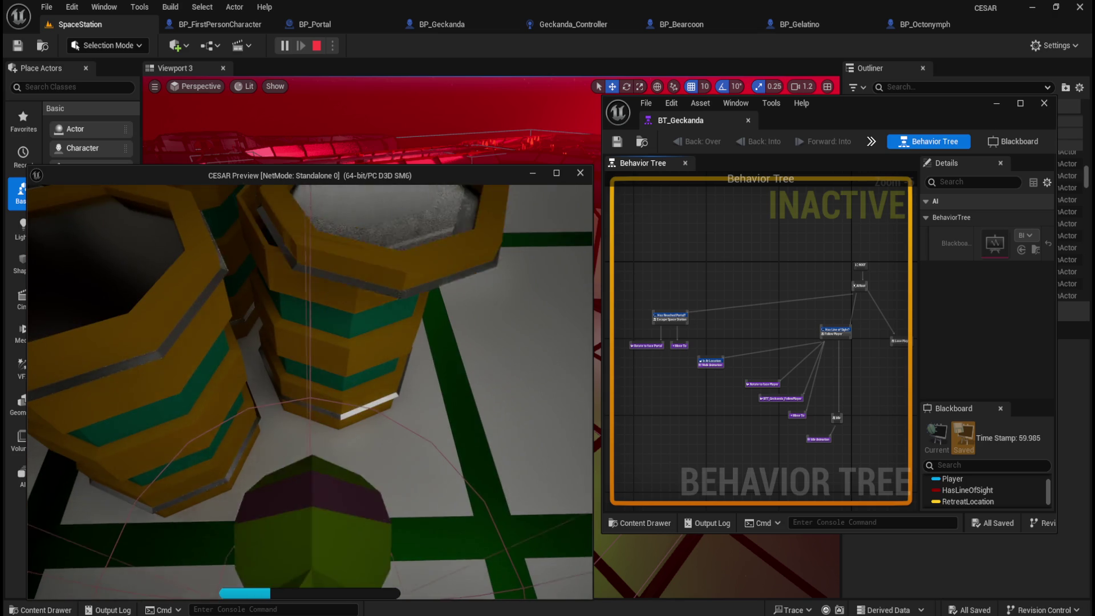
key(Escape)
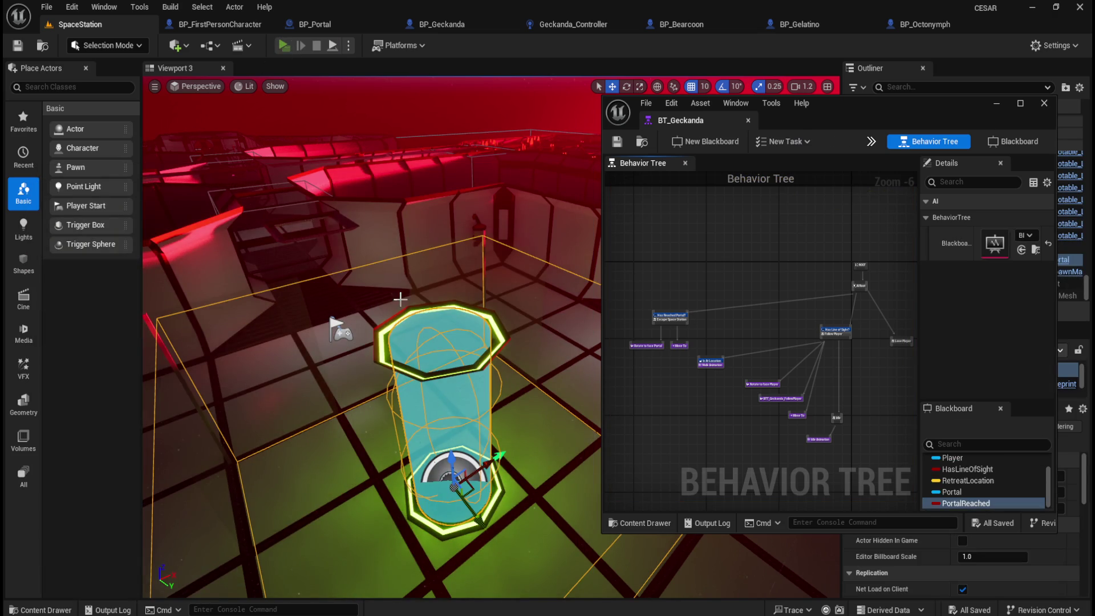
key(alt+p)
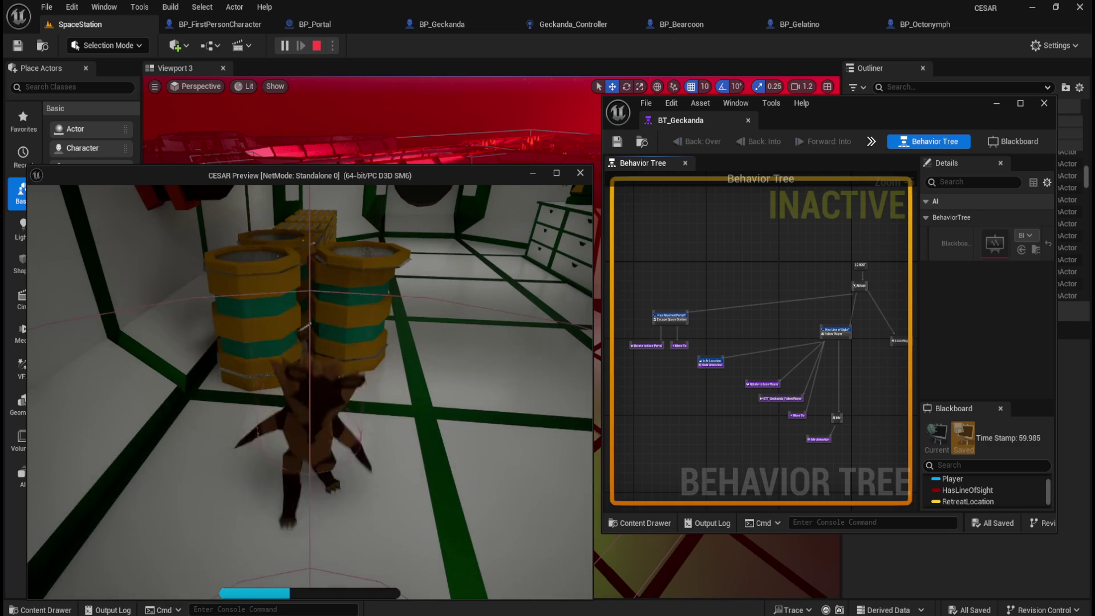
key(Escape)
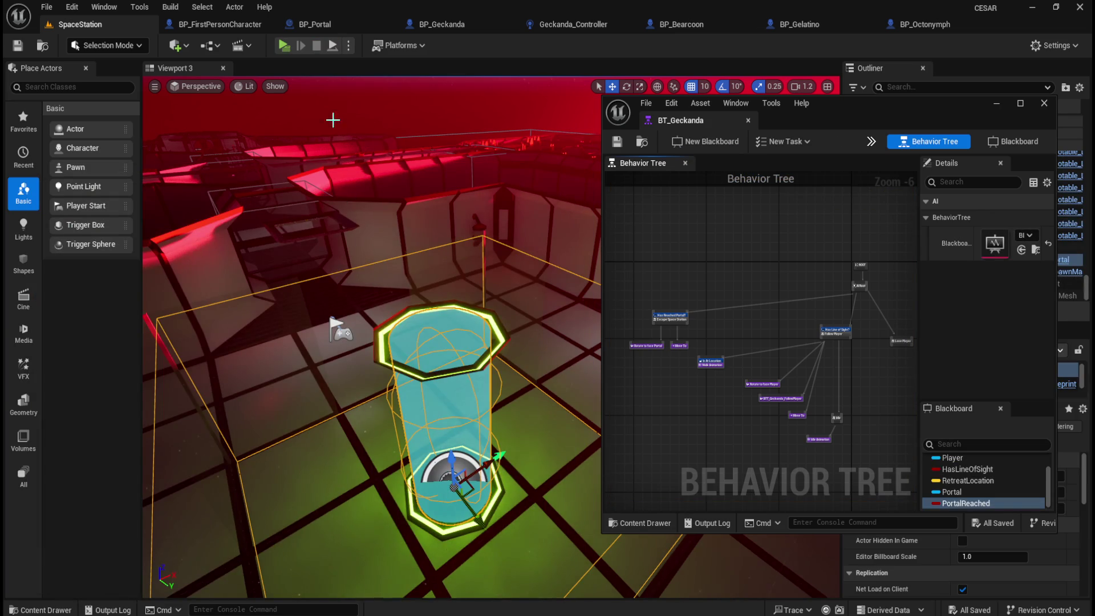
click(285, 46)
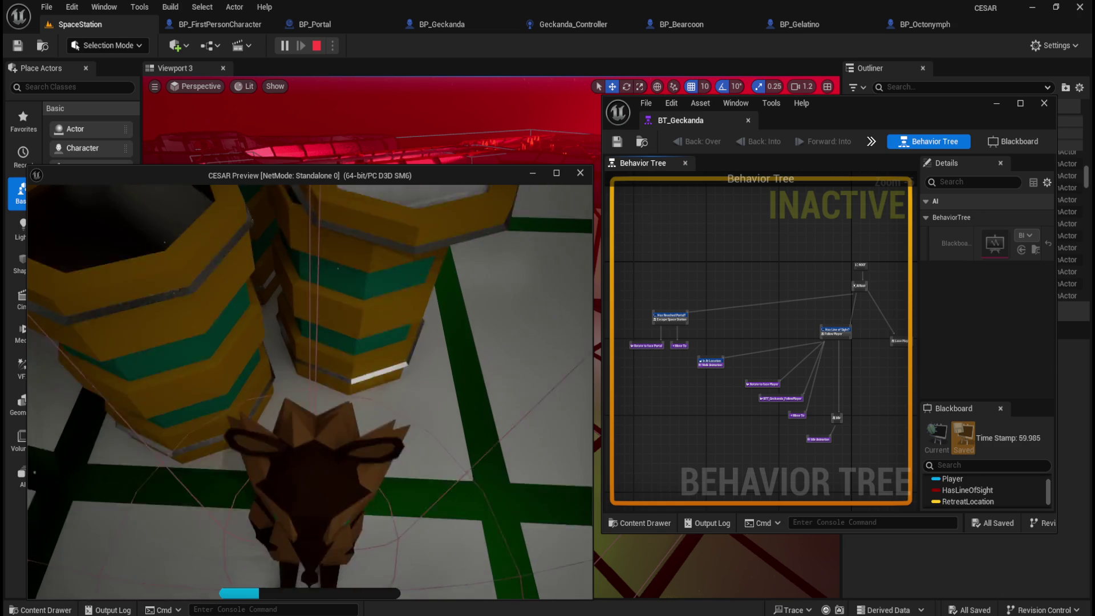
key(Escape)
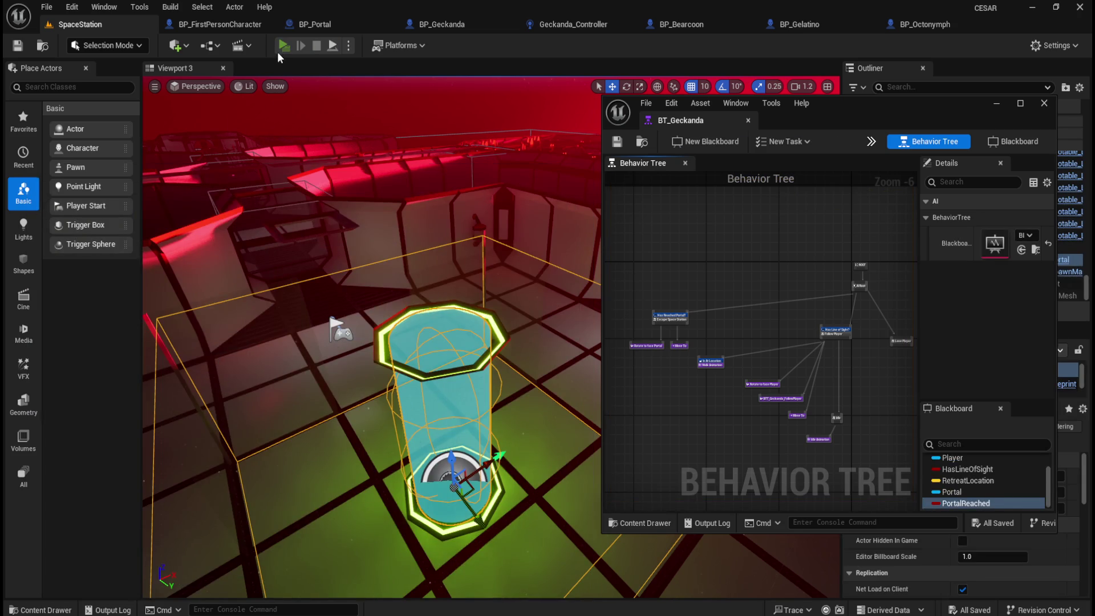
click(283, 45)
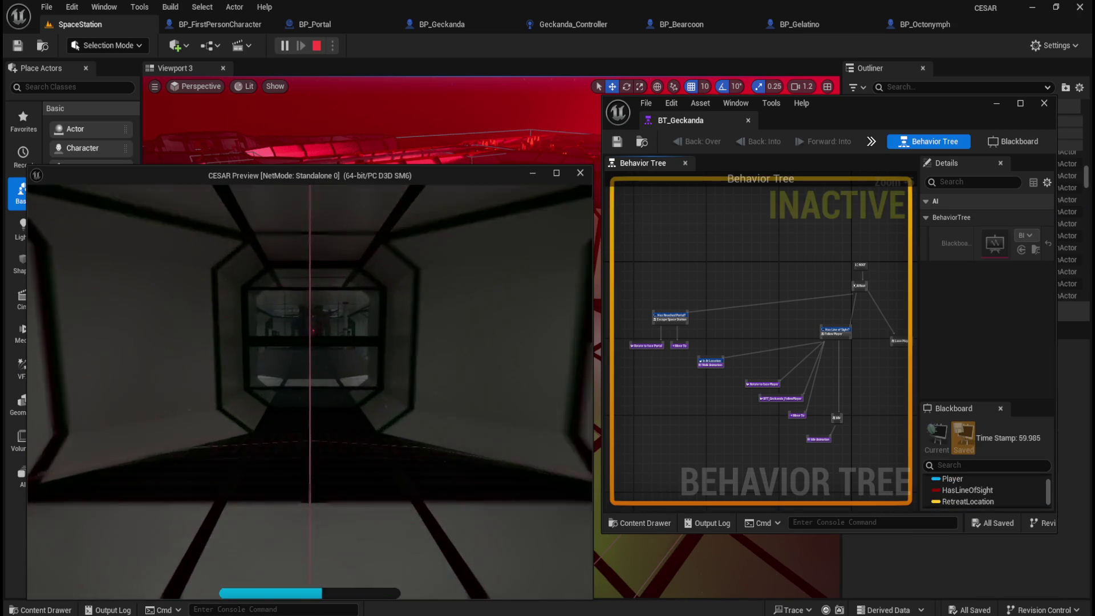
key(w)
key(e)
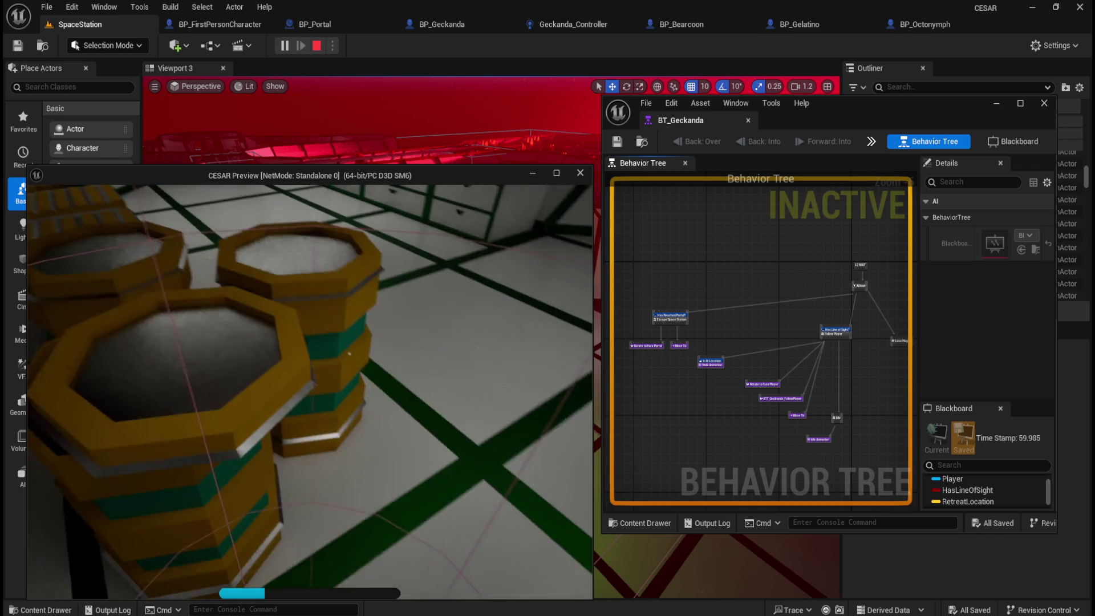
key(Escape)
click(290, 26)
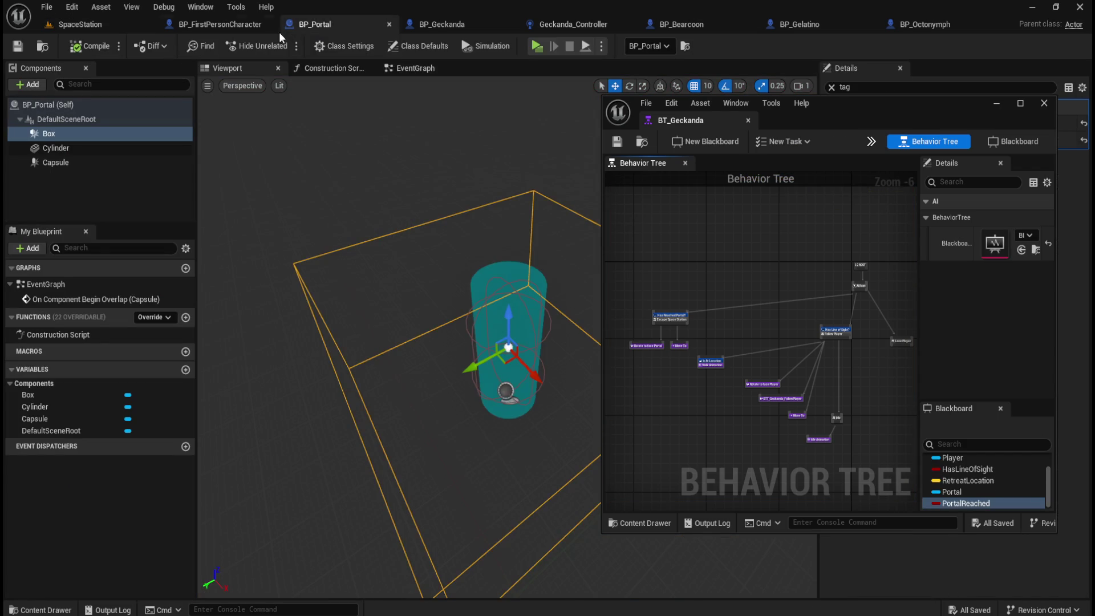
click(118, 21)
click(280, 45)
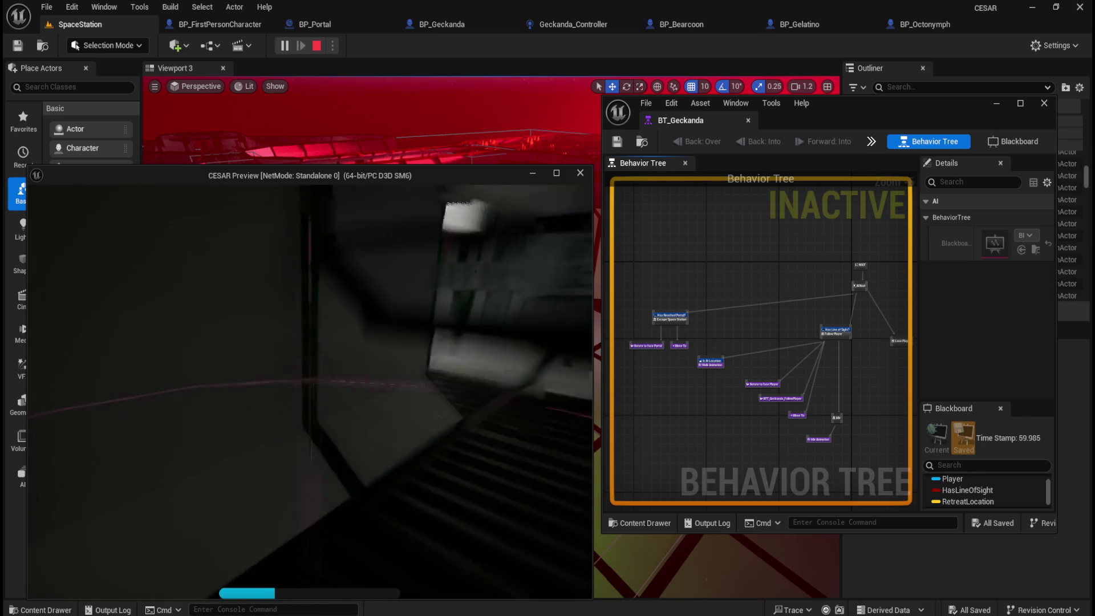
key(w)
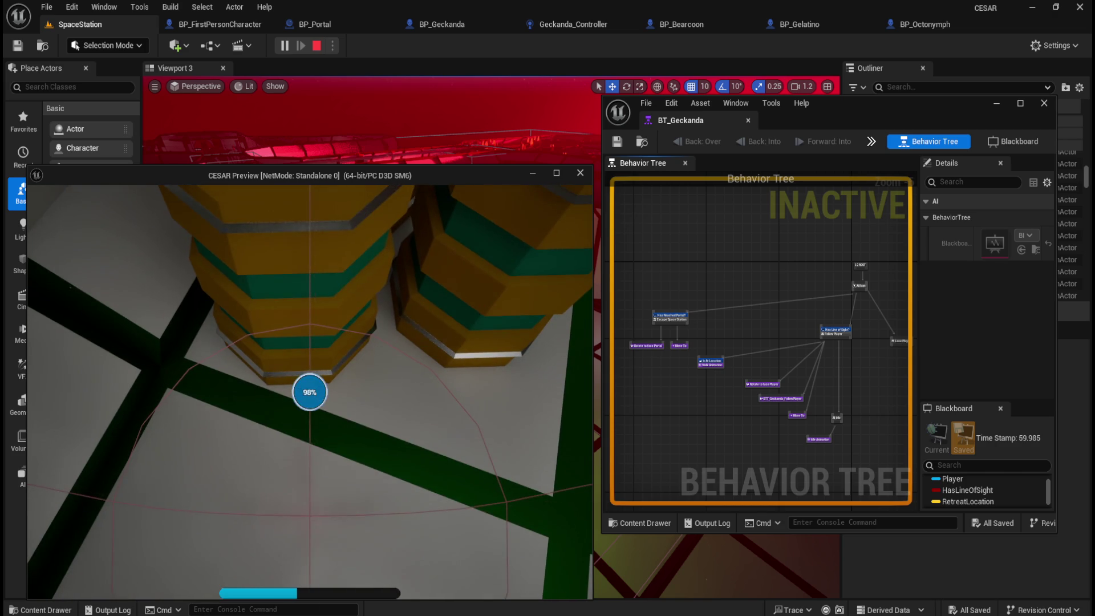
key(Escape)
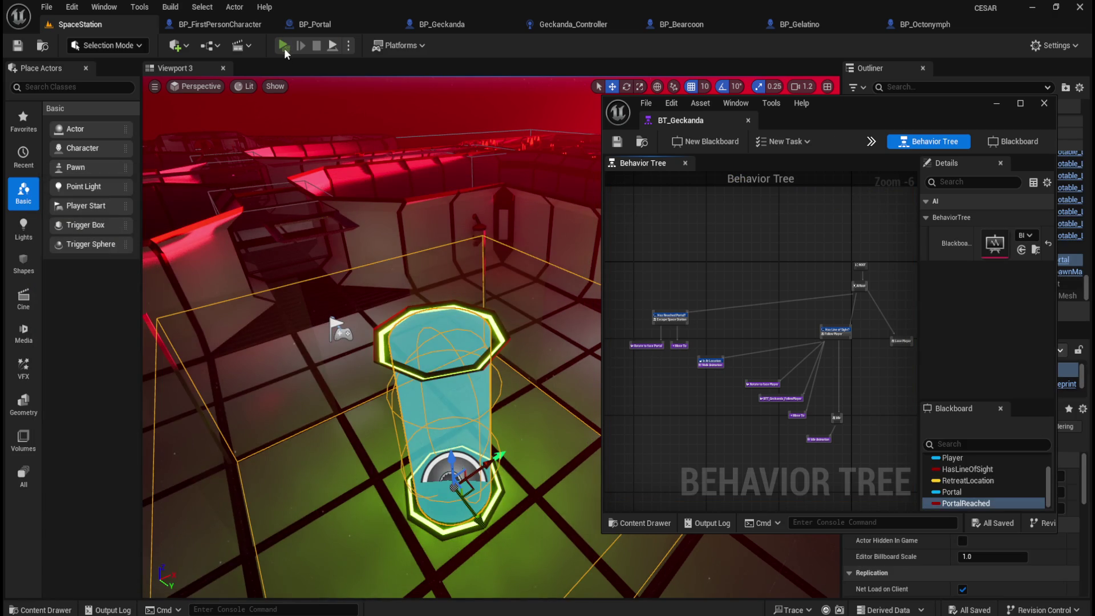
Run a final play-test so Geckanda flees to the portal, then step out of the game window
click(284, 47)
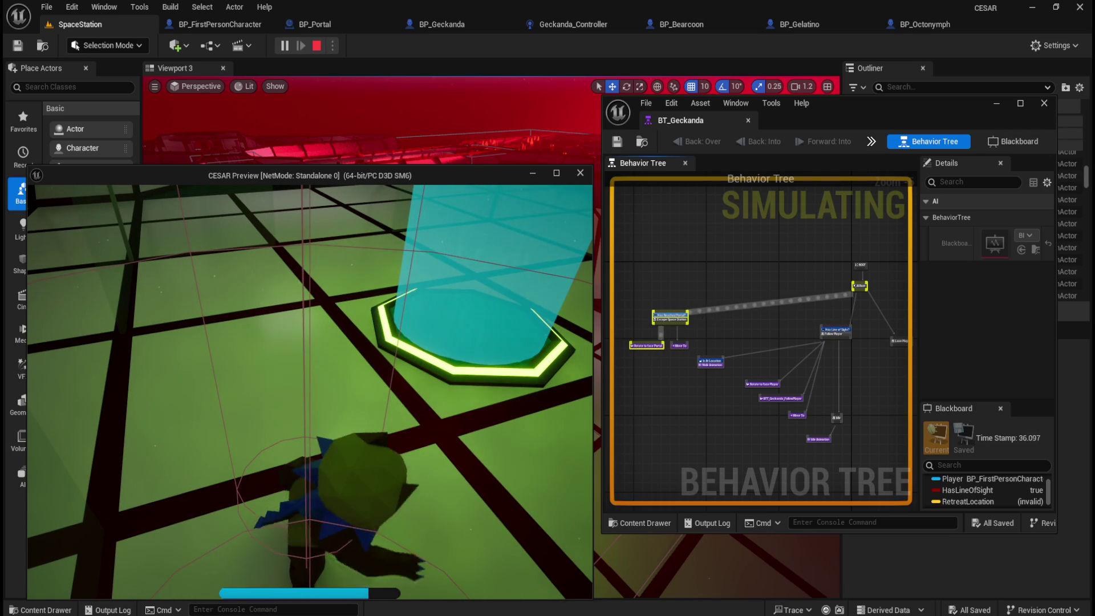
key(Escape)
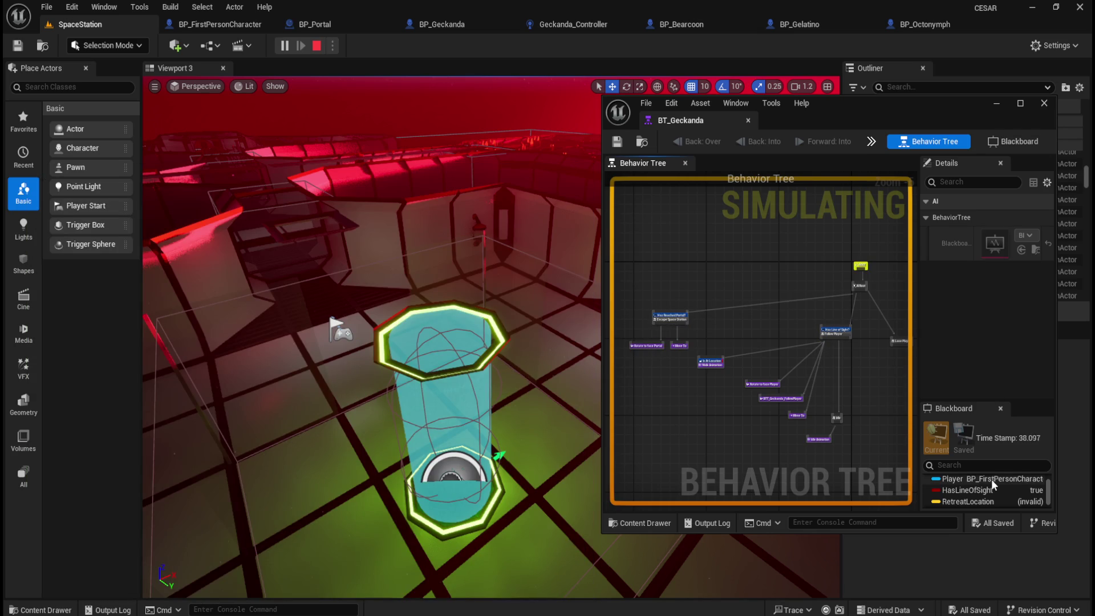
Confirm PortalReached reads true in the Blackboard panel, then bring the CESAR Preview back to the front
scroll(991, 479, down, 2)
click(970, 503)
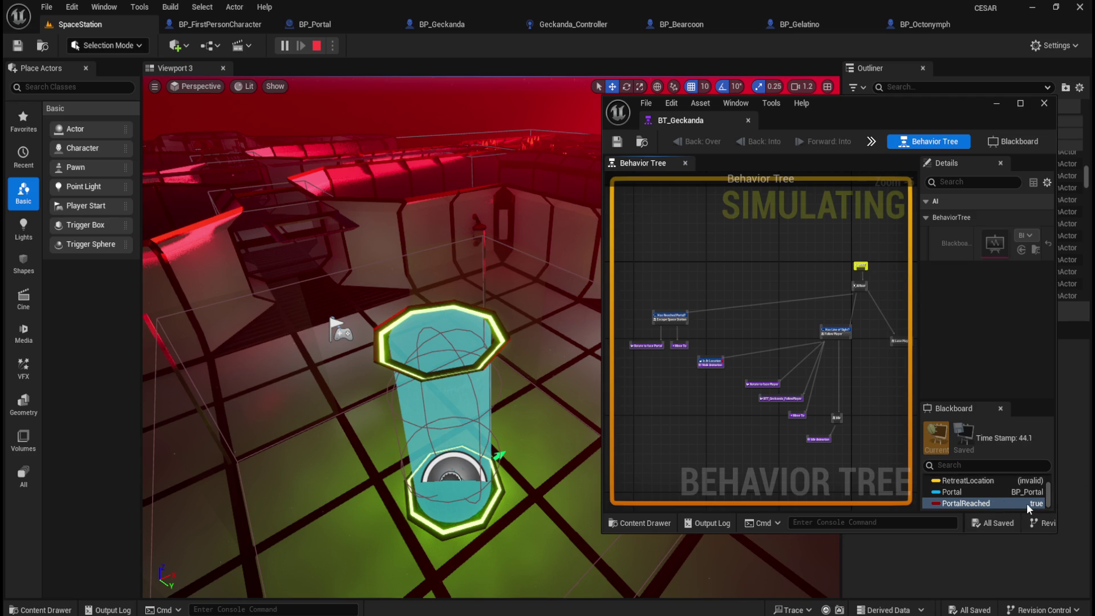
mouse_move(661, 613)
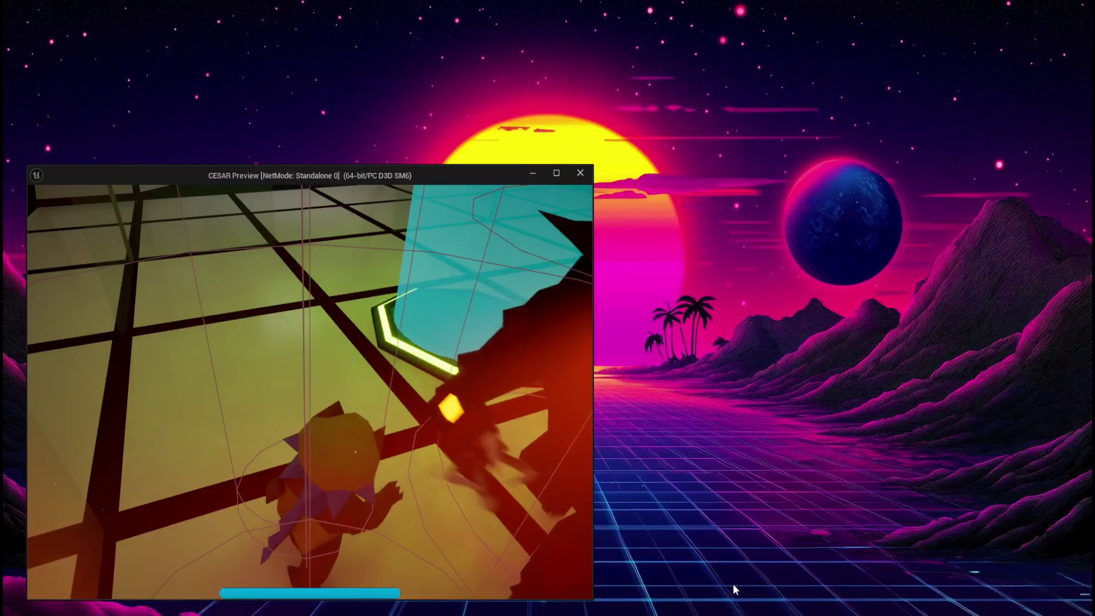
click(733, 583)
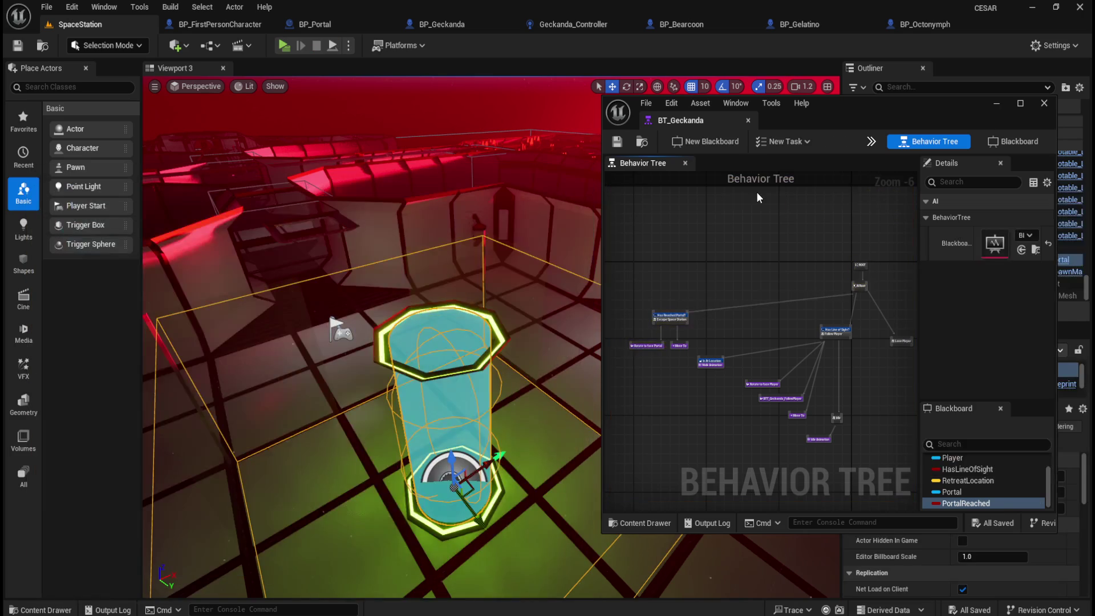
Inspect the Portal-targeted Move To node in a maximized BT_Geckanda, then switch to BP_Portal
double_click(846, 105)
scroll(171, 374, up, 5)
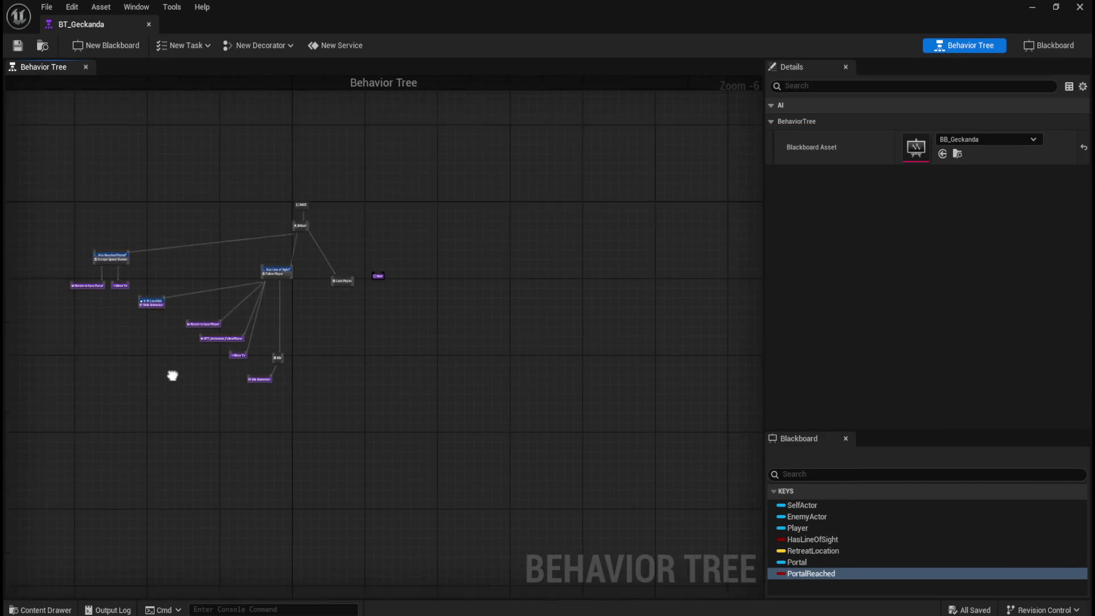
drag(594, 350, 495, 335)
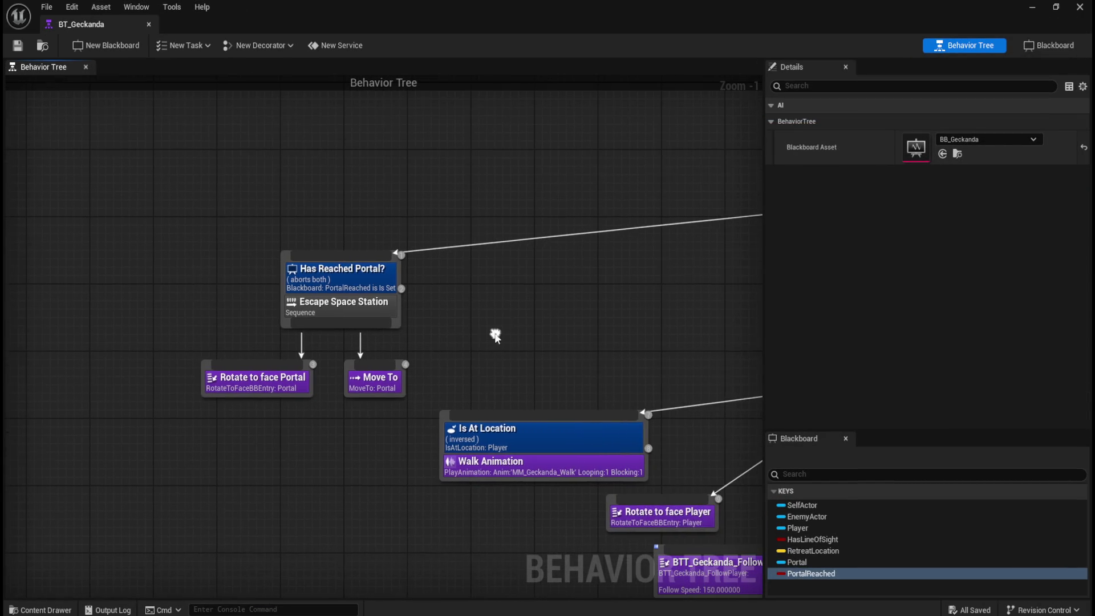
click(392, 388)
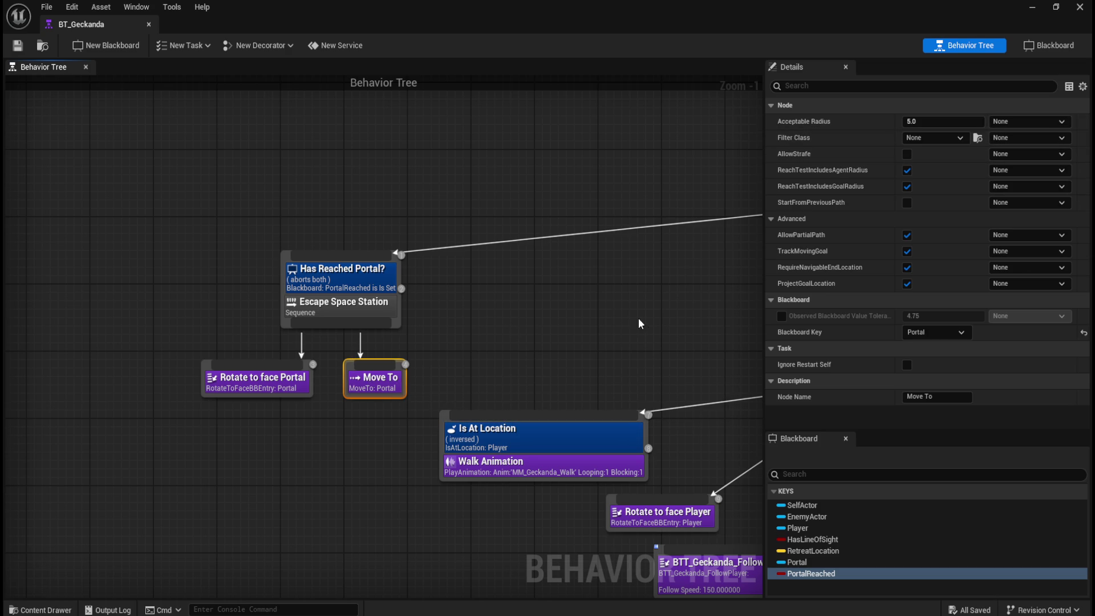
click(426, 177)
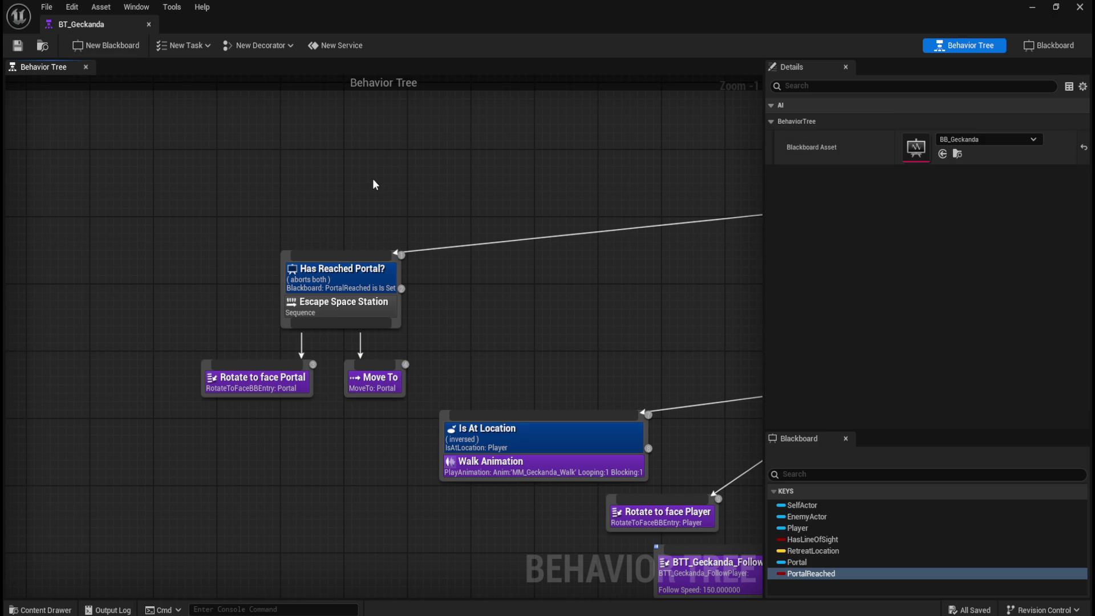
double_click(388, 10)
click(330, 27)
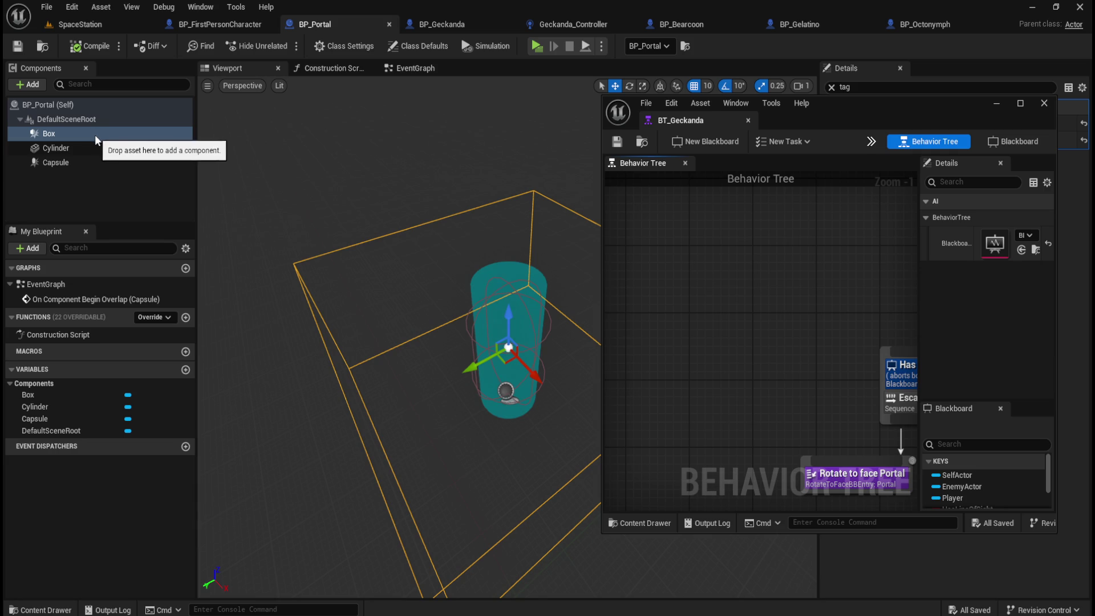
View BP_Portal's class defaults, then zoom in on the portal in the SpaceStation level
click(70, 105)
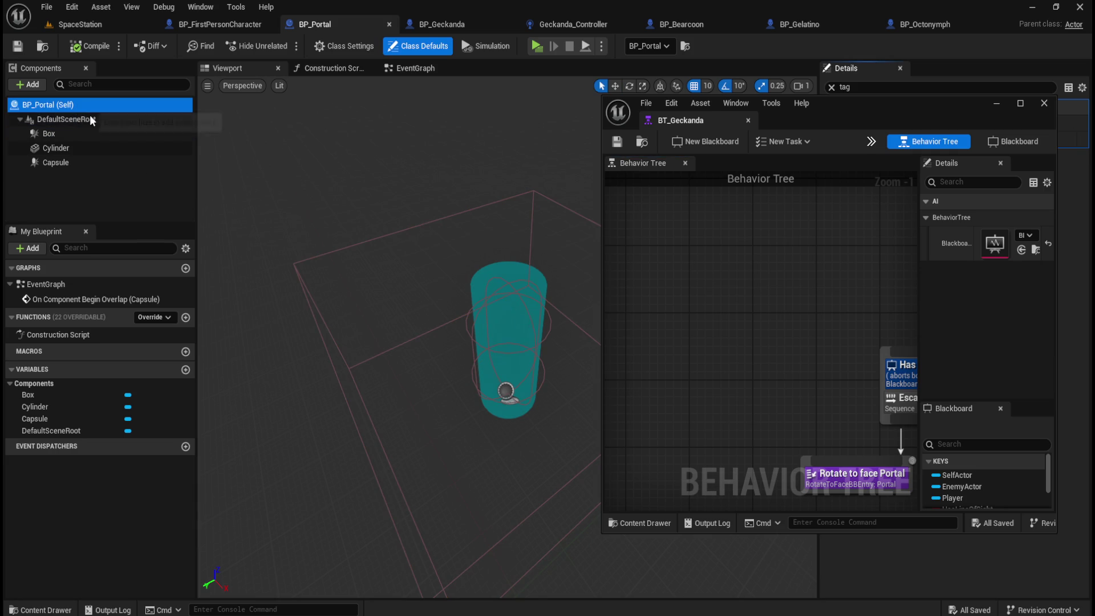
click(111, 27)
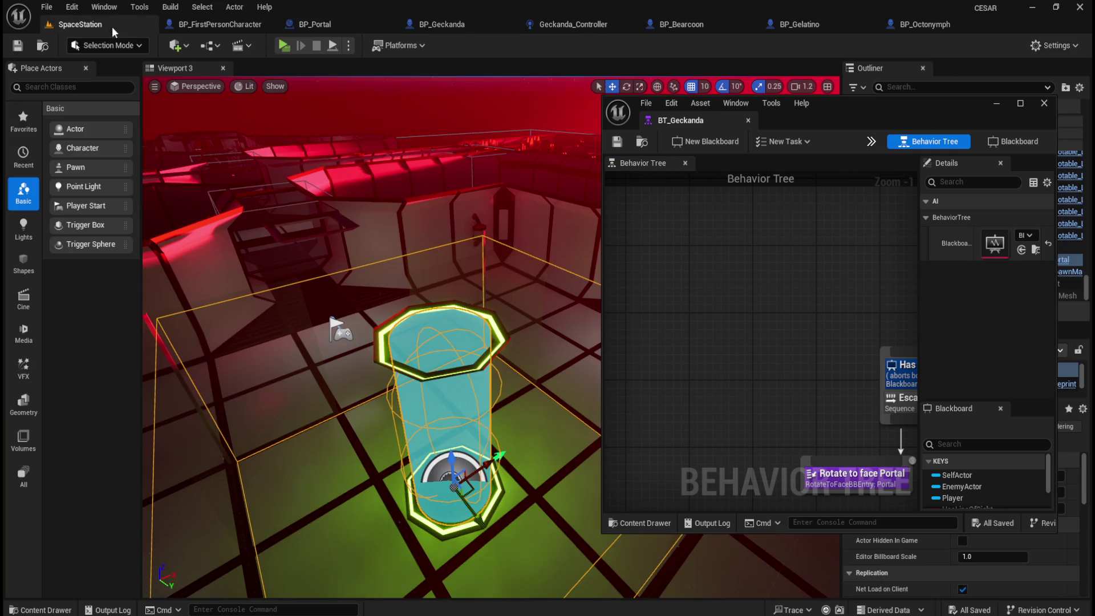
scroll(390, 340, down, 2)
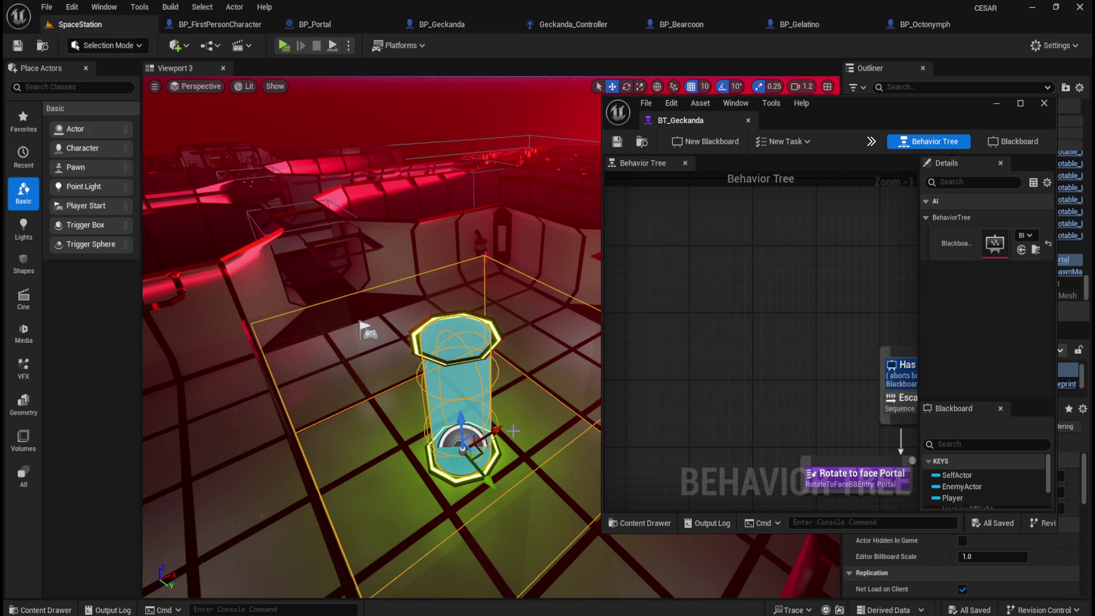
scroll(490, 522, up, 1)
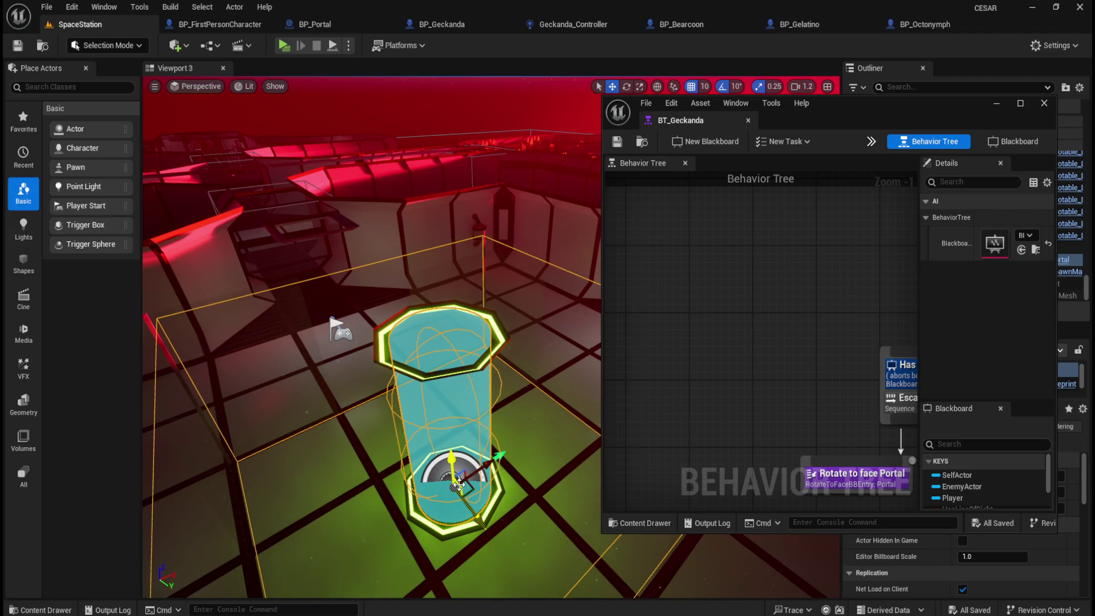
scroll(465, 494, up, 4)
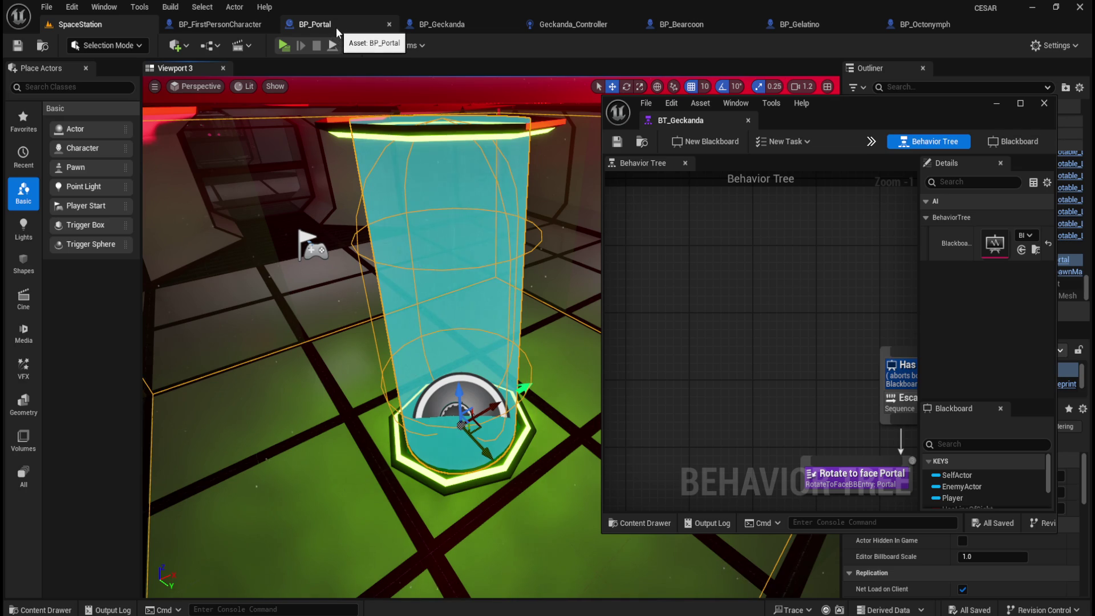
Maximize BT_Geckanda and inspect the portal Move To (Acceptable Radius 5.0, key Portal)
double_click(858, 113)
scroll(354, 399, up, 1)
click(378, 376)
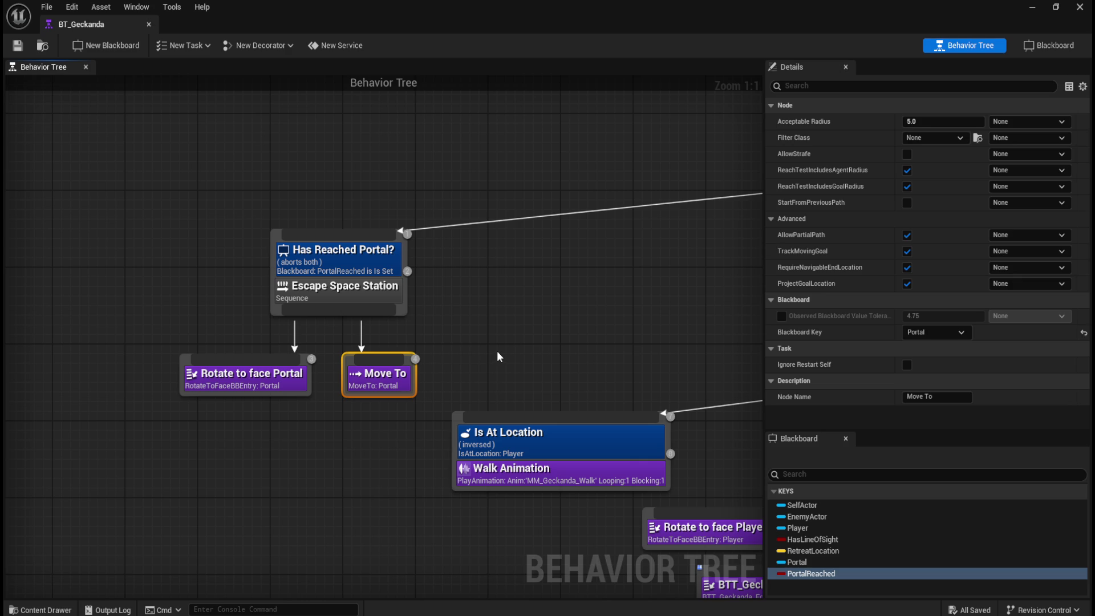
click(941, 333)
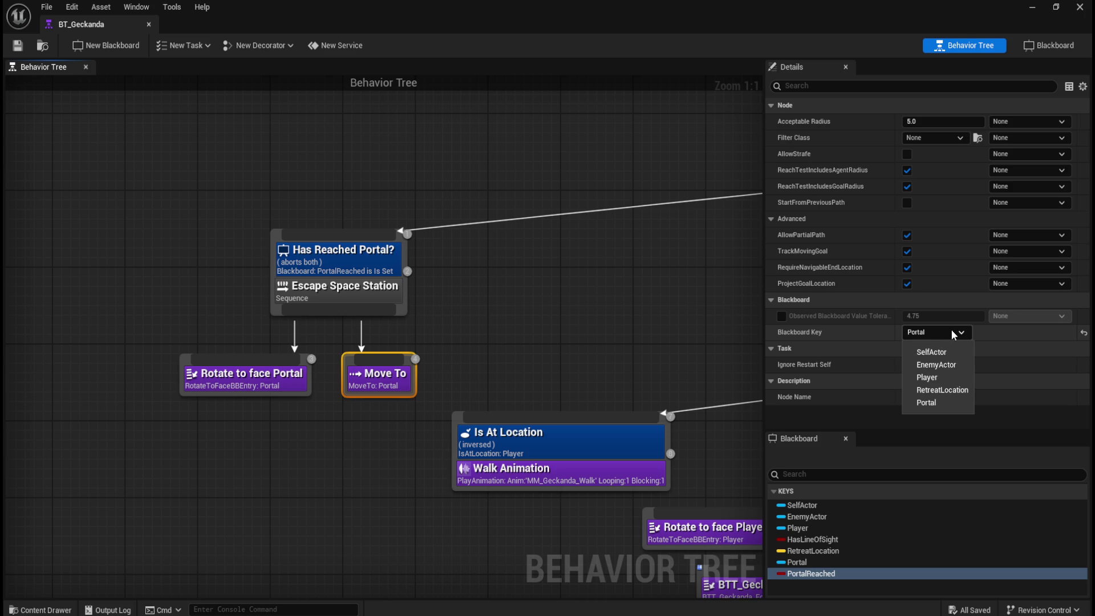
click(498, 312)
drag(384, 312, 487, 338)
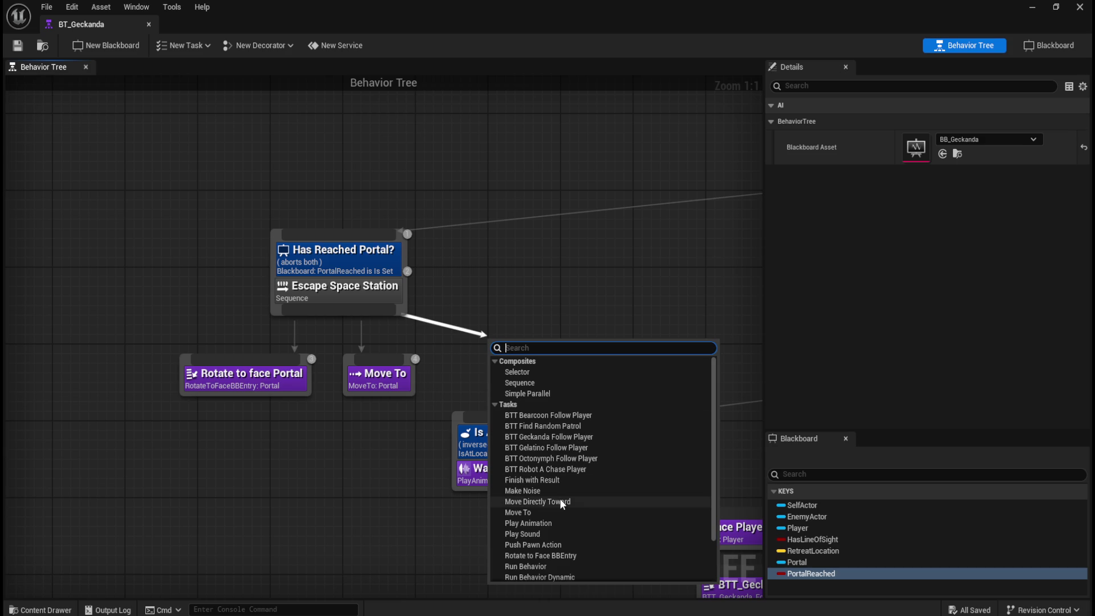
scroll(590, 488, down, 2)
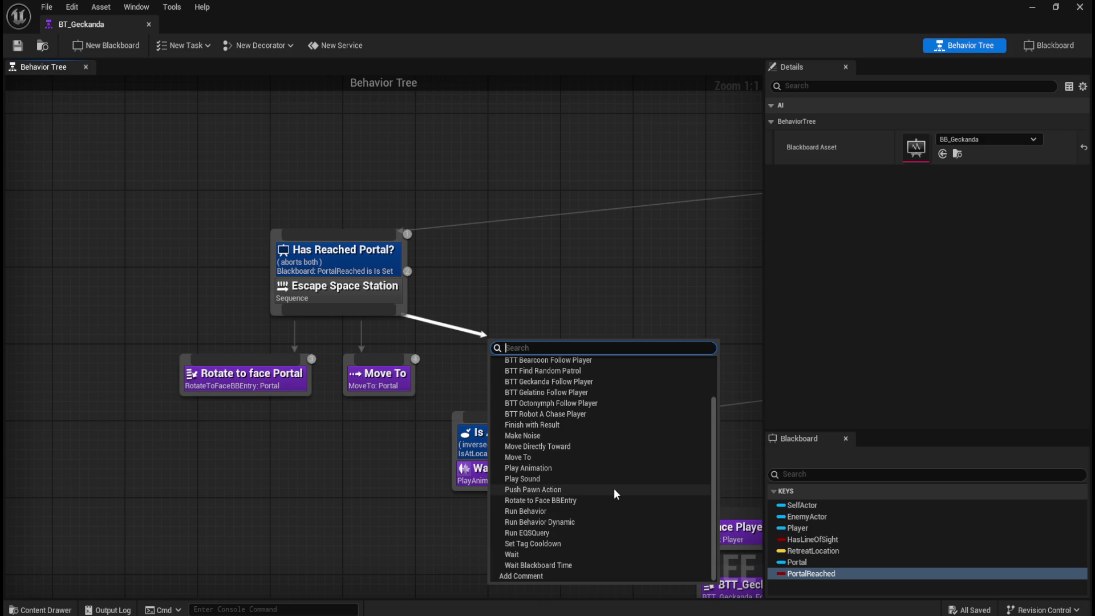
scroll(614, 490, up, 1)
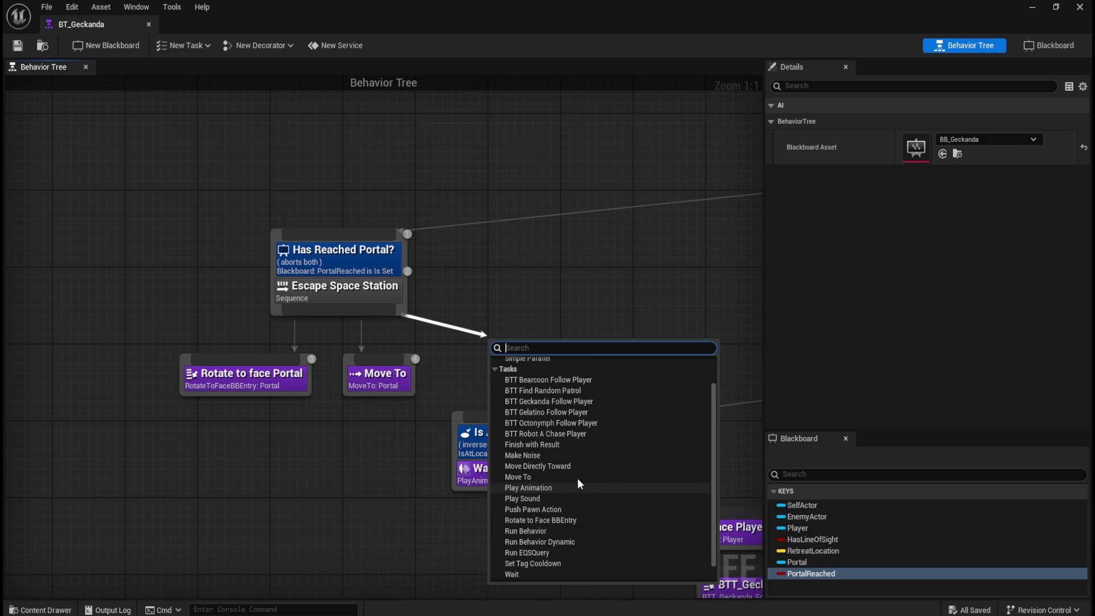
click(548, 467)
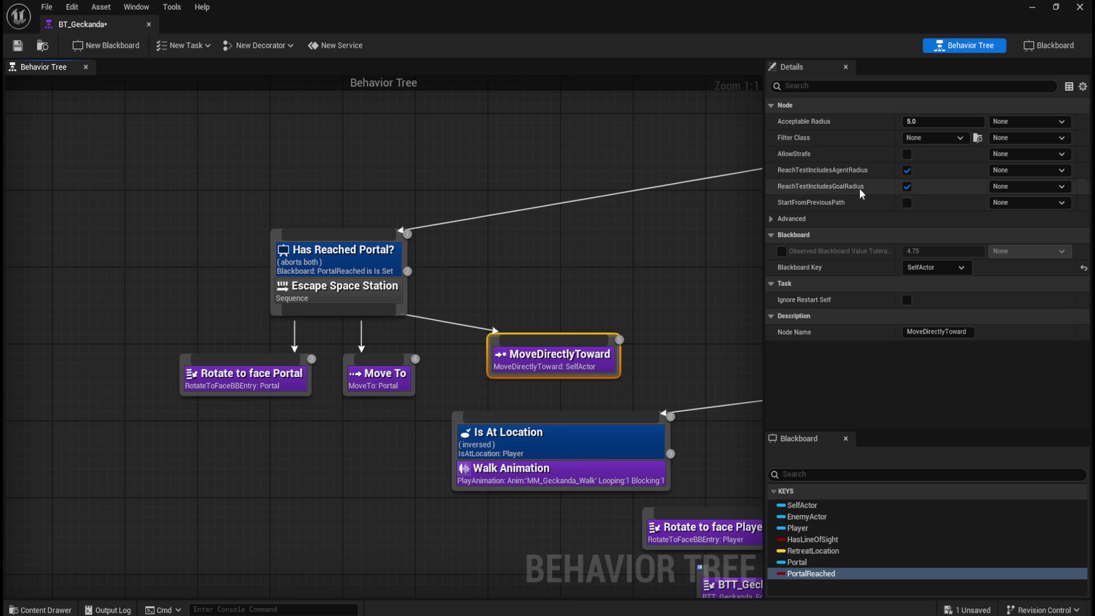
click(774, 215)
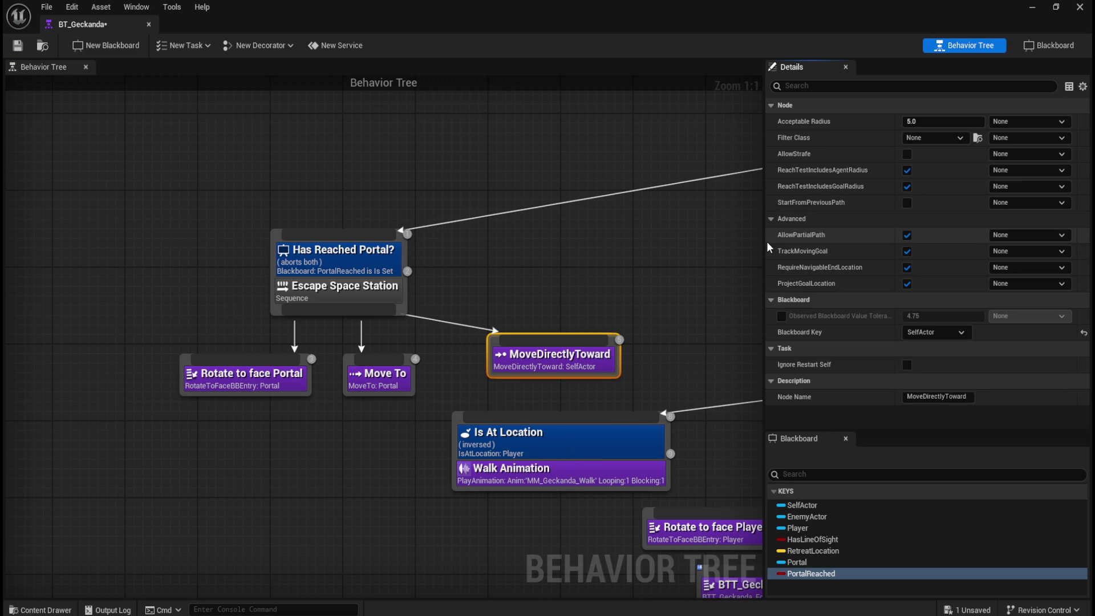
click(771, 220)
drag(604, 298, 552, 337)
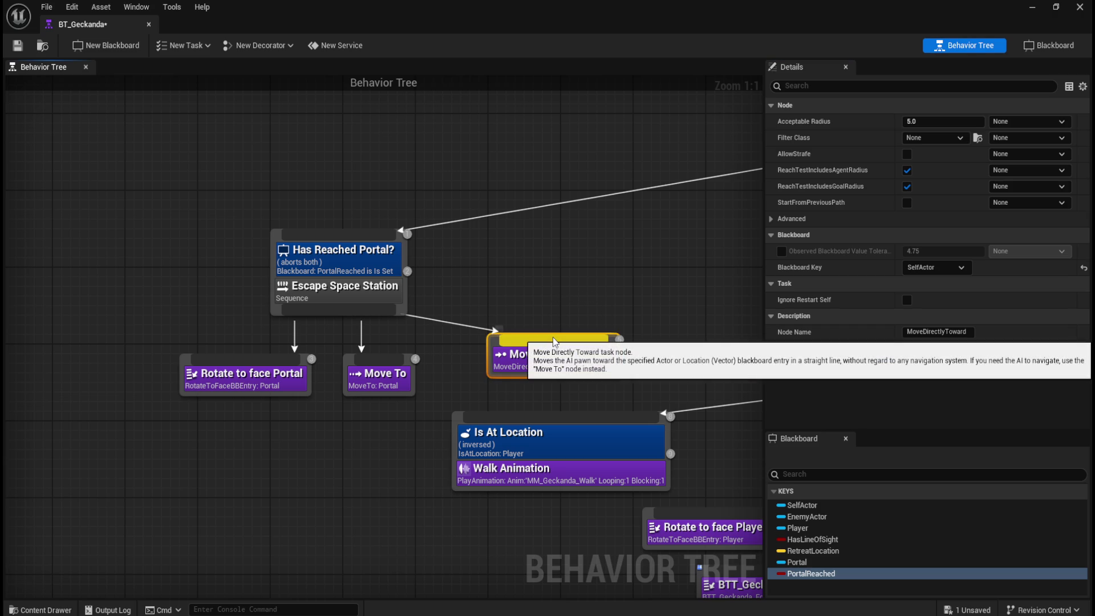
key(Delete)
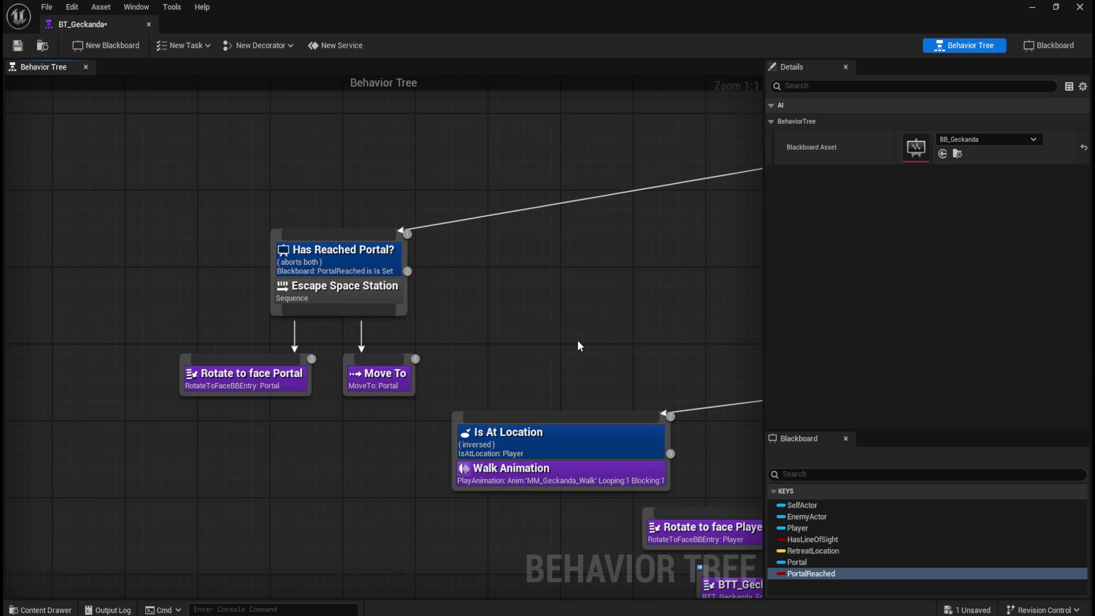
scroll(577, 345, down, 3)
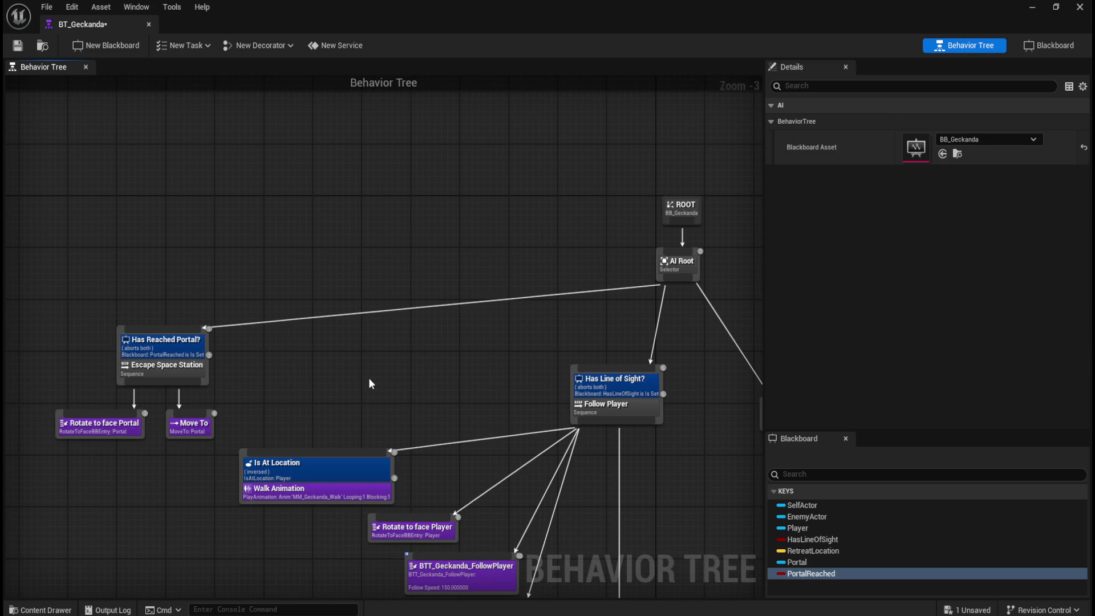
Inspect the Has Line of Sight decorator and pan to the Has Reached Portal branch
scroll(443, 379, up, 2)
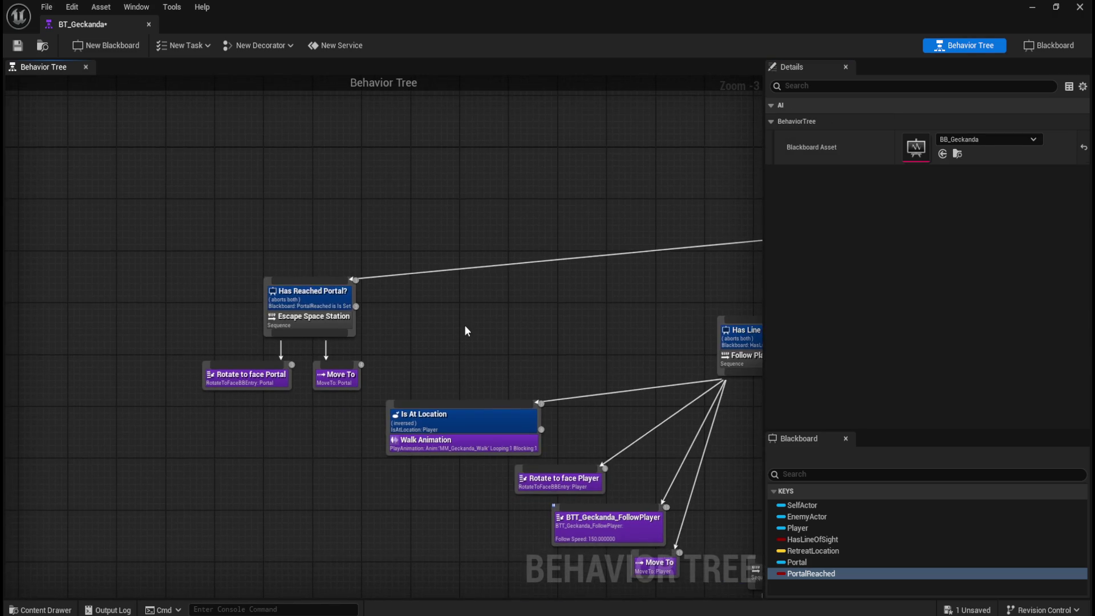
drag(538, 353, 263, 343)
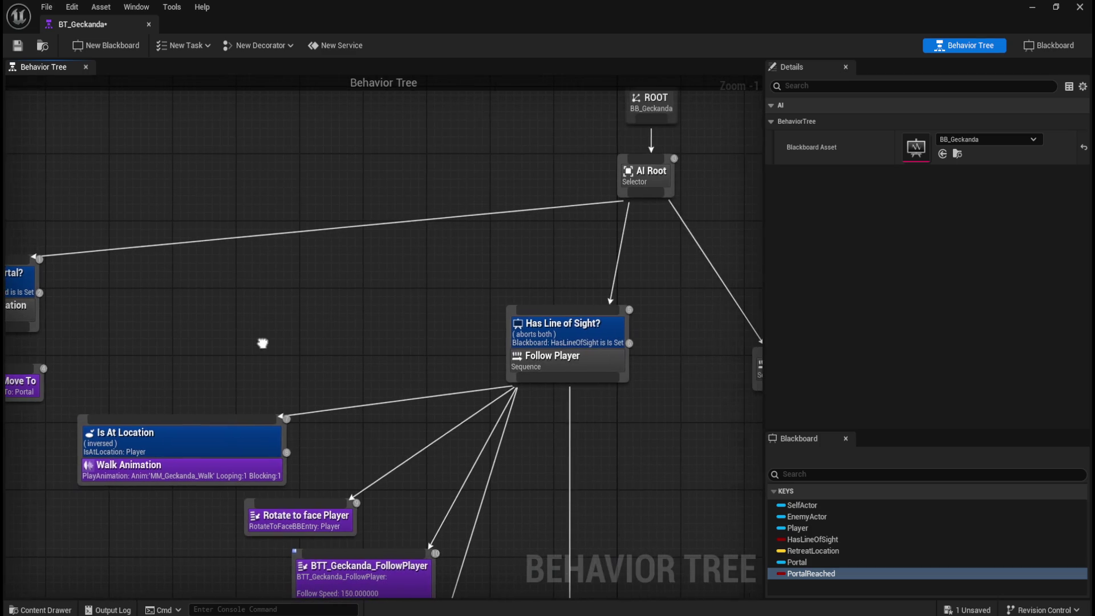
click(594, 340)
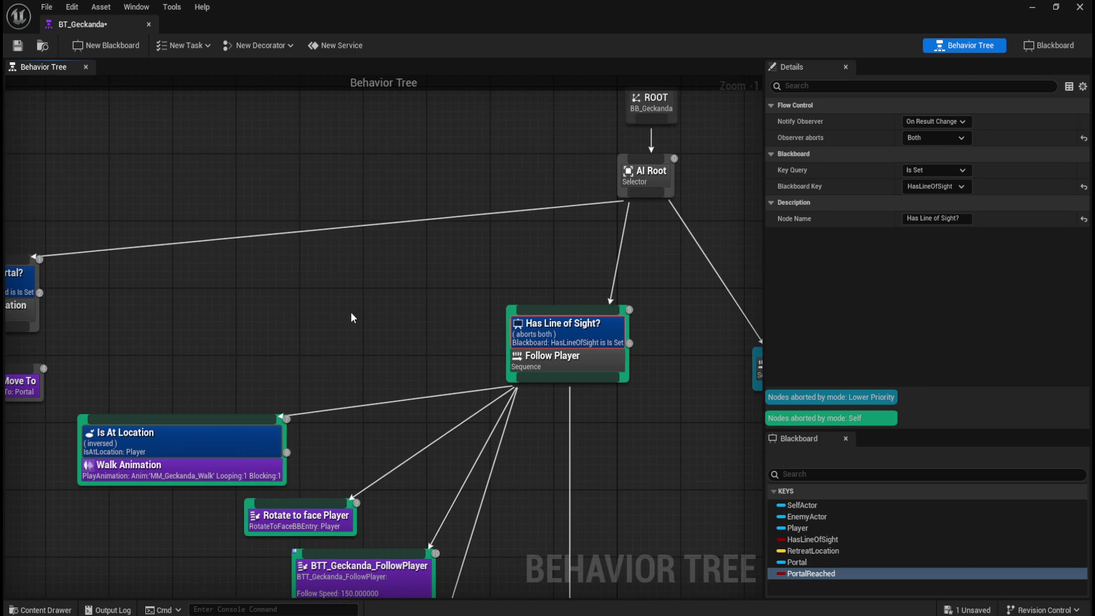
click(323, 321)
mouse_move(324, 321)
mouse_down()
mouse_move(518, 327)
mouse_move(222, 307)
mouse_move(578, 269)
mouse_move(481, 296)
mouse_move(244, 329)
mouse_move(49, 305)
mouse_move(496, 323)
mouse_move(548, 313)
mouse_up()
Check the portal Move To's Acceptable Radius binding and navigation filter class options
click(295, 378)
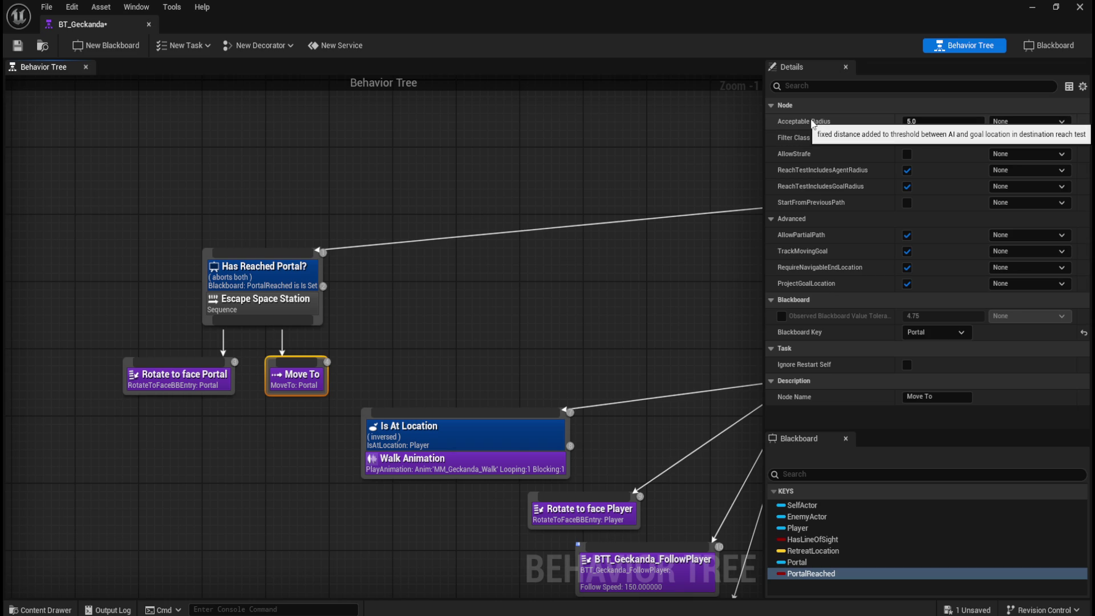
click(1057, 123)
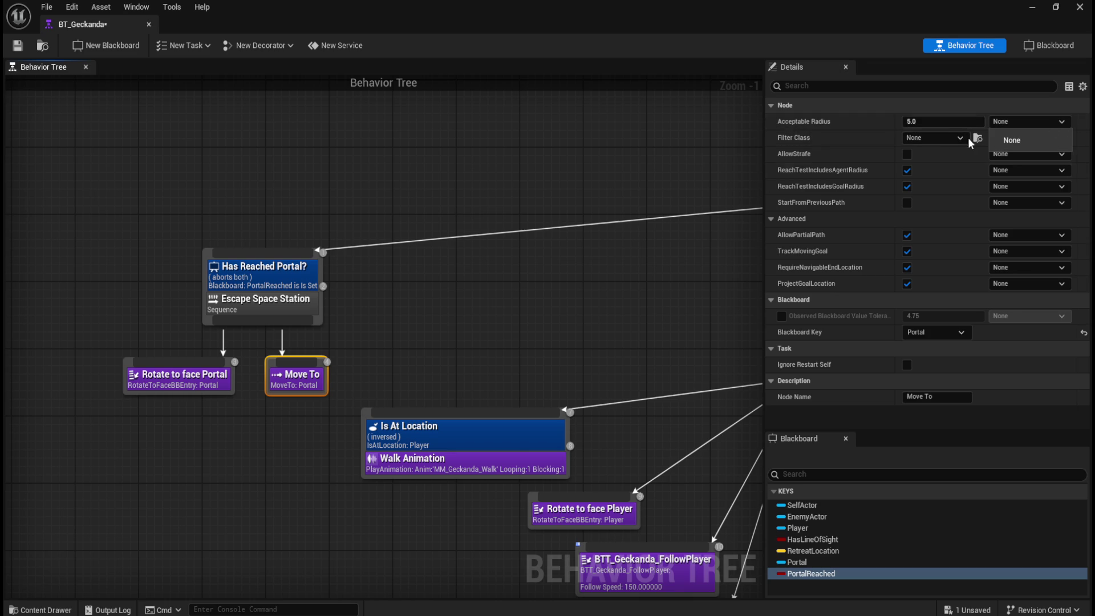
click(538, 315)
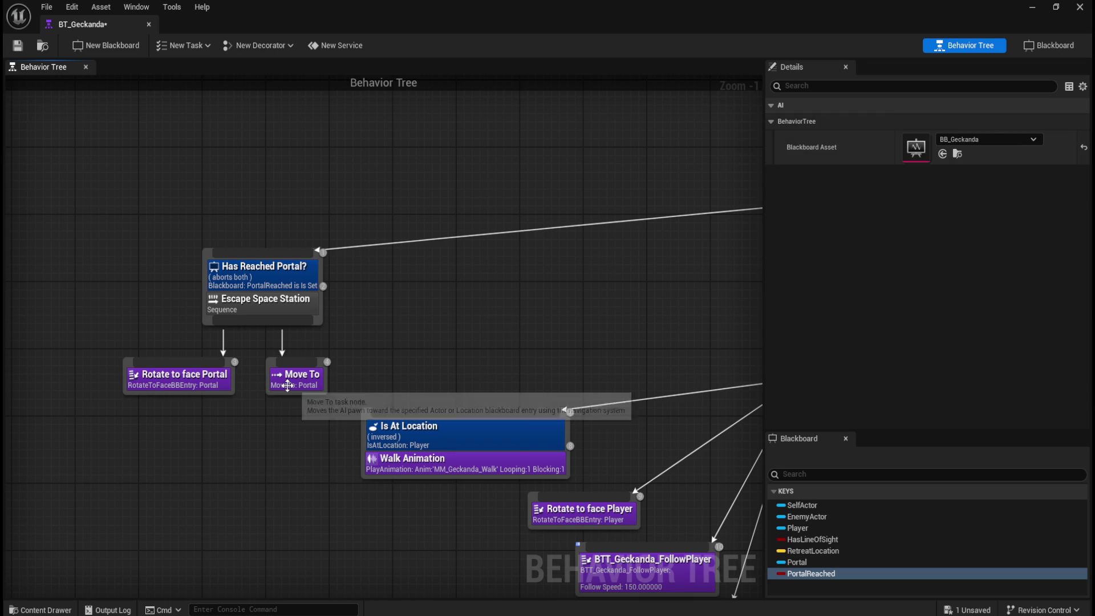
click(288, 386)
click(941, 140)
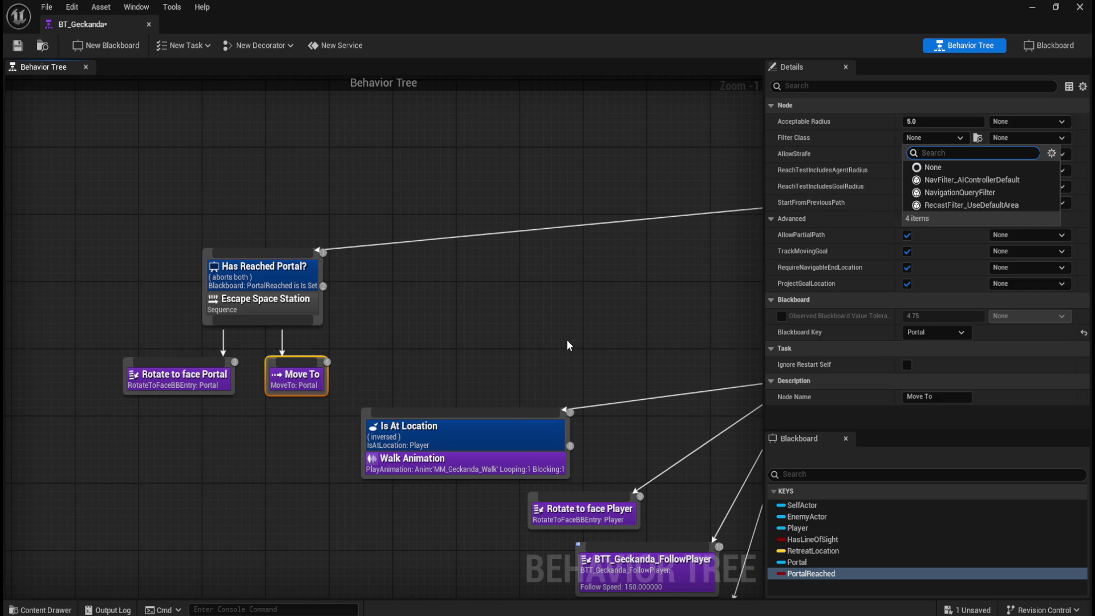
click(569, 345)
click(308, 381)
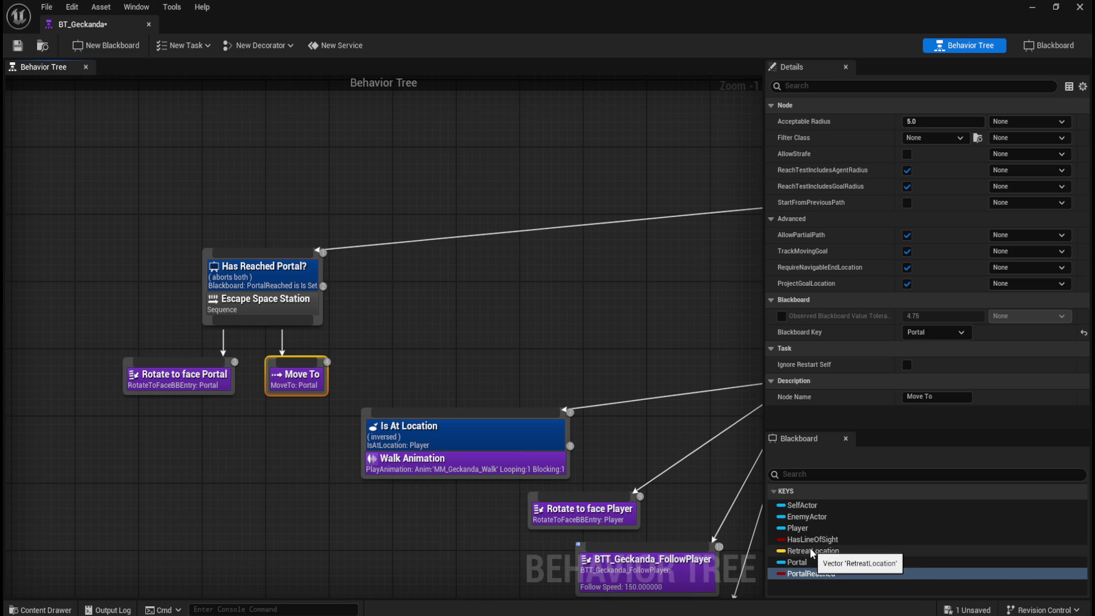
Review the Follow Player, Idle Animation and Lose Player branches, then open the Content Drawer
mouse_move(660, 594)
mouse_down()
mouse_move(556, 546)
mouse_move(467, 481)
mouse_up()
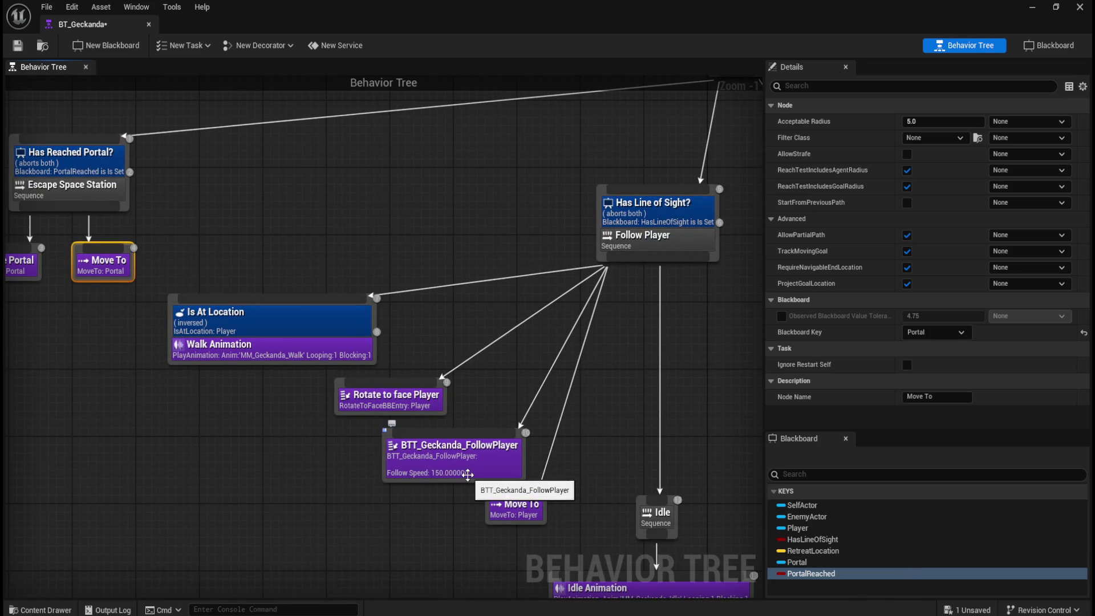
drag(623, 464, 366, 264)
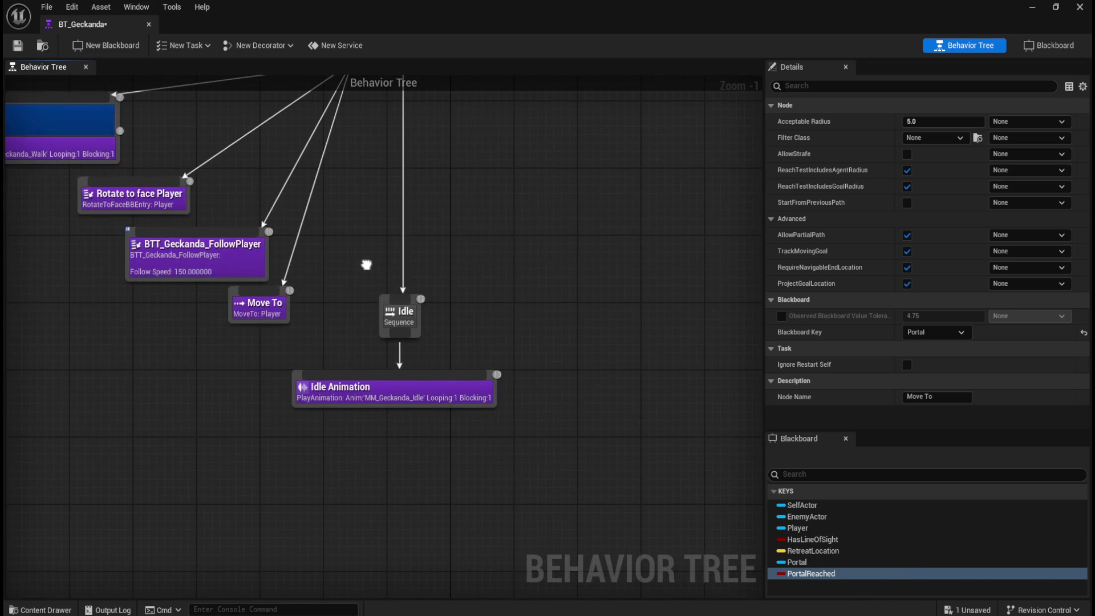
mouse_move(502, 262)
mouse_down()
mouse_move(459, 502)
mouse_move(490, 398)
mouse_move(464, 372)
mouse_up()
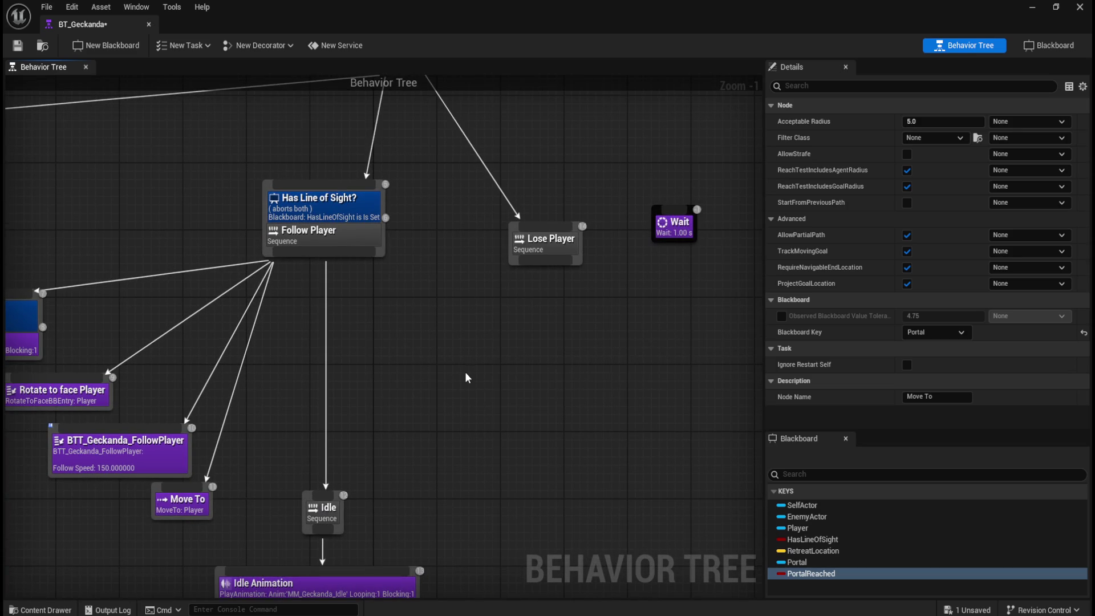
click(437, 368)
key(ctrl+space)
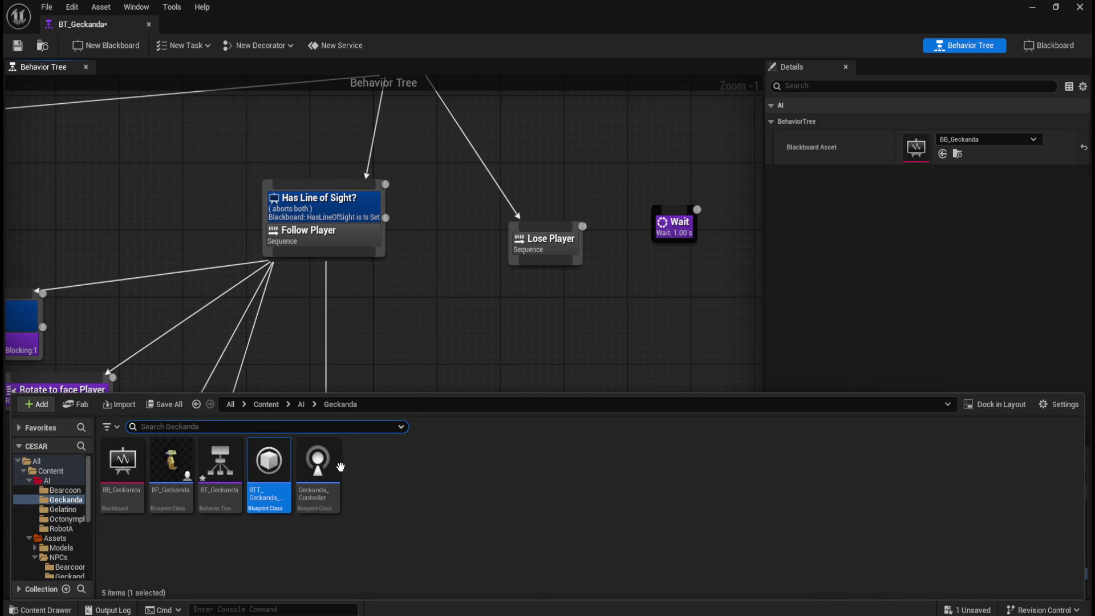
Open BT_Enemy_A from the AI/RobotA folder and inspect its patrol Move To task
click(301, 403)
double_click(318, 462)
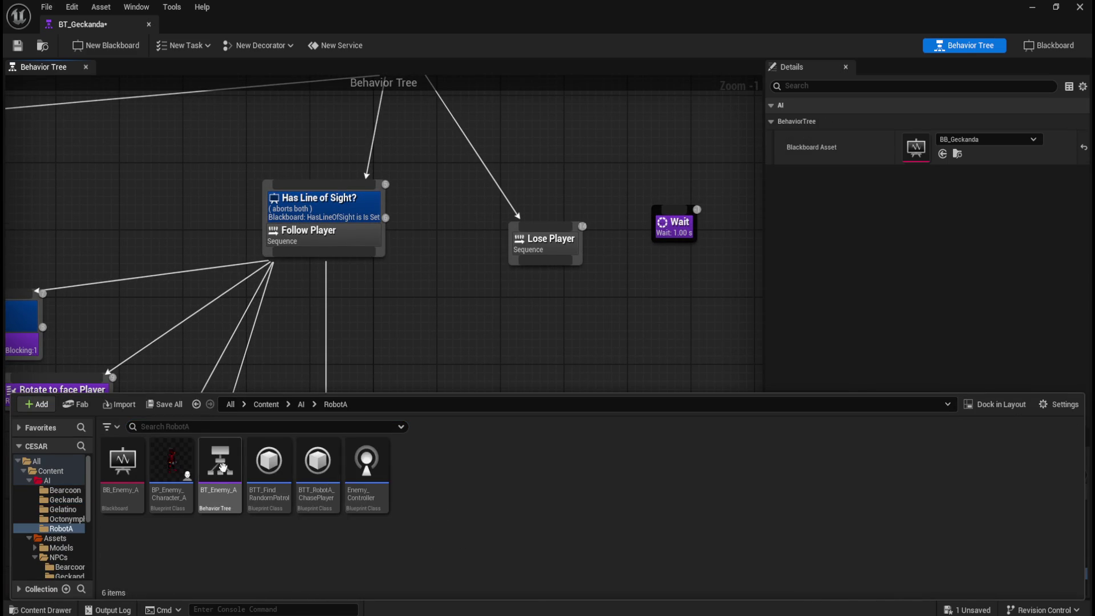
click(221, 476)
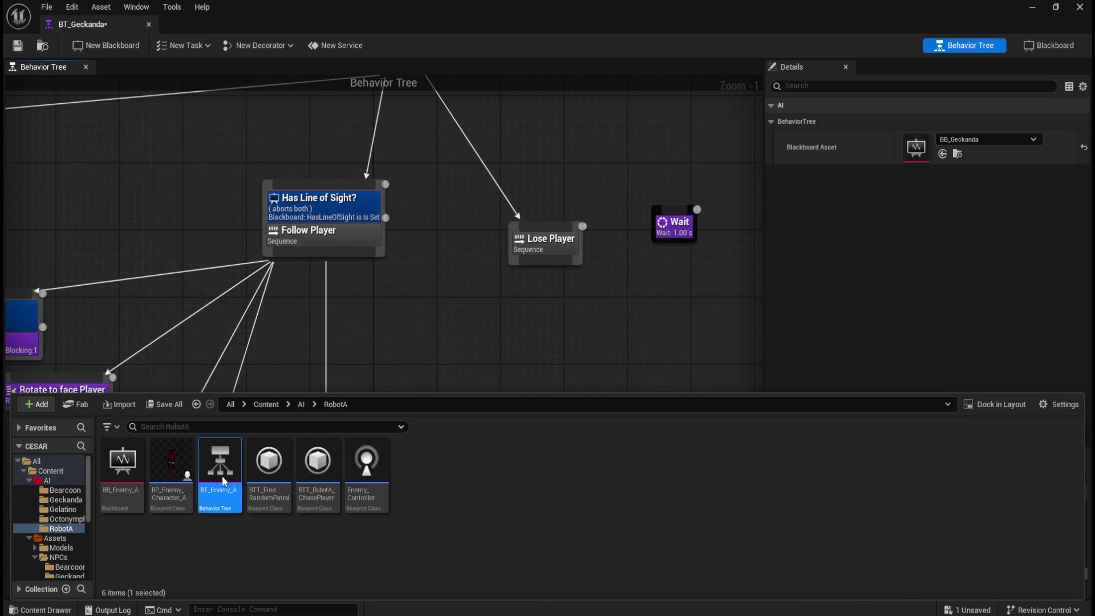
key(ctrl+space)
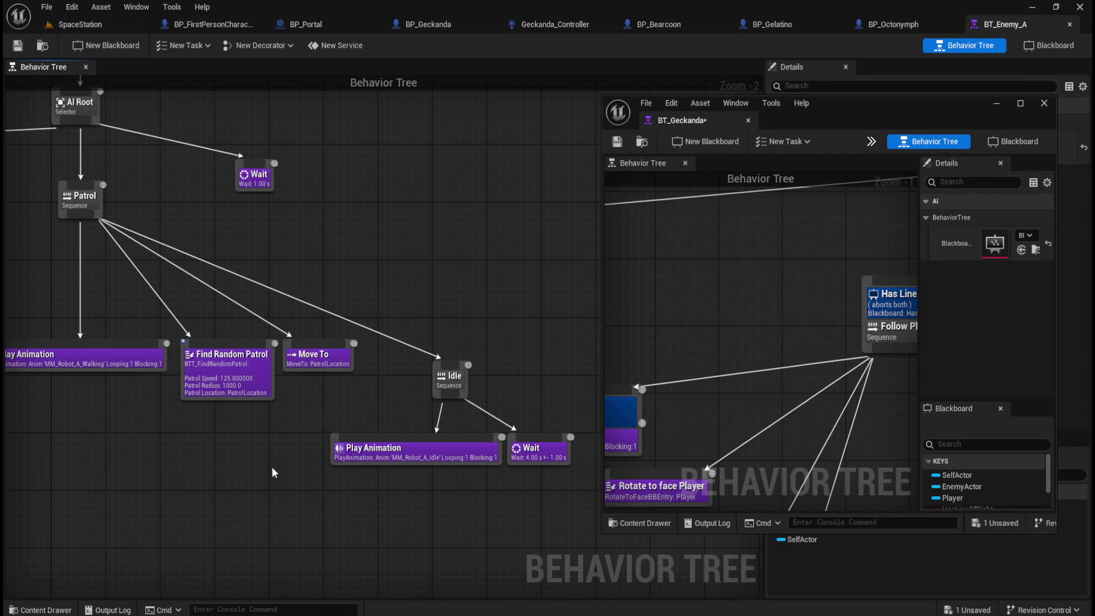
click(321, 368)
Drag the BT_Geckanda window aside to reveal the Move To, then maximize it
drag(897, 107, 531, 124)
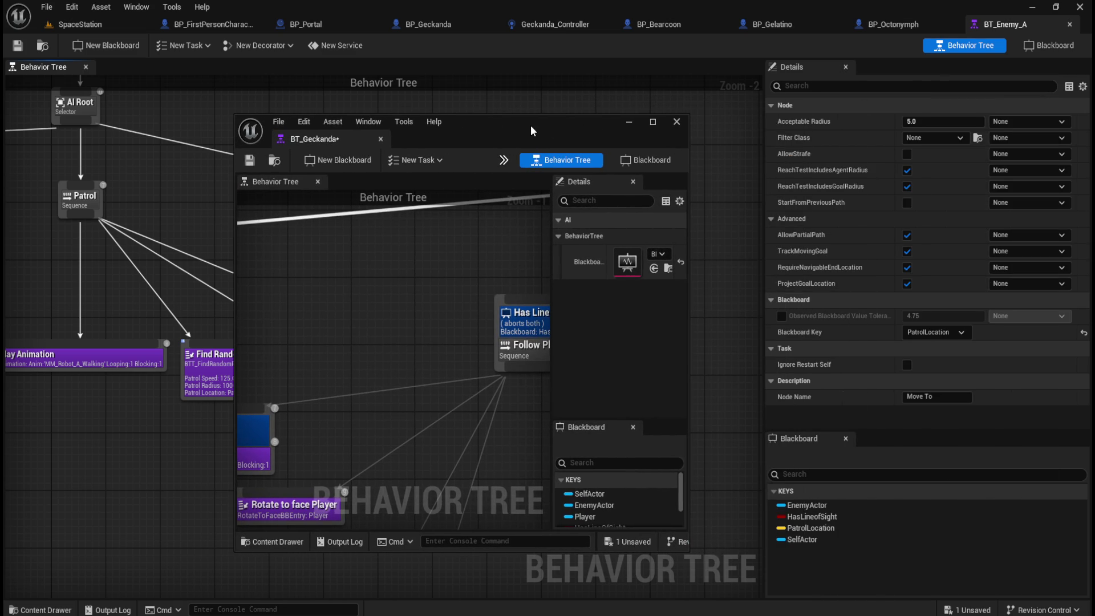
mouse_move(530, 125)
mouse_down()
mouse_move(675, 122)
mouse_move(672, 109)
mouse_move(589, 115)
mouse_move(682, 122)
mouse_move(653, 123)
mouse_move(675, 114)
mouse_up()
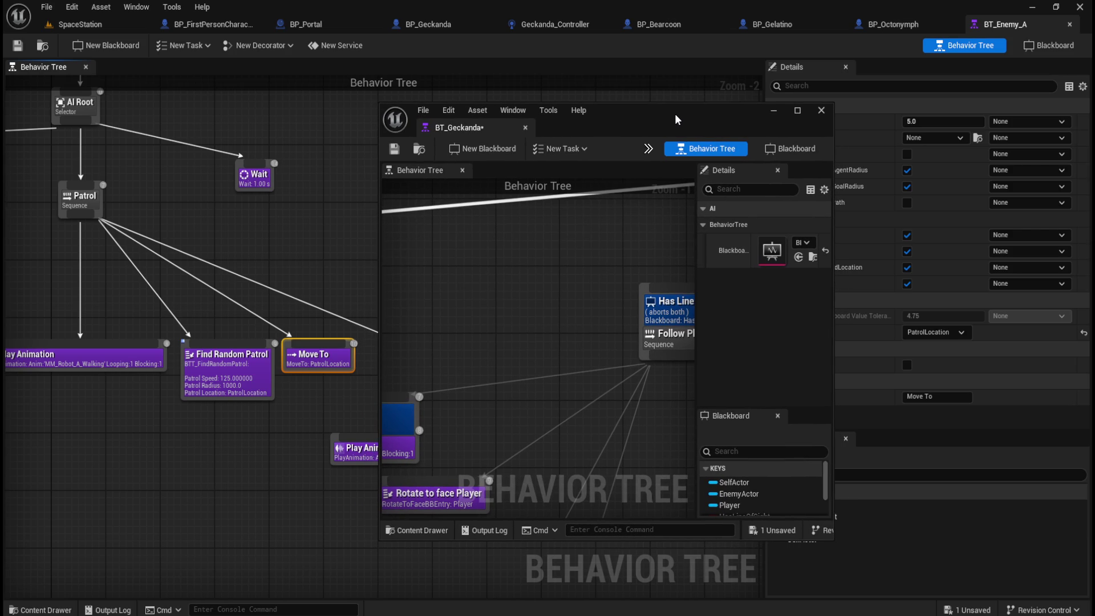
mouse_move(675, 114)
mouse_down()
mouse_move(618, 122)
mouse_move(767, 108)
mouse_move(662, 111)
mouse_up()
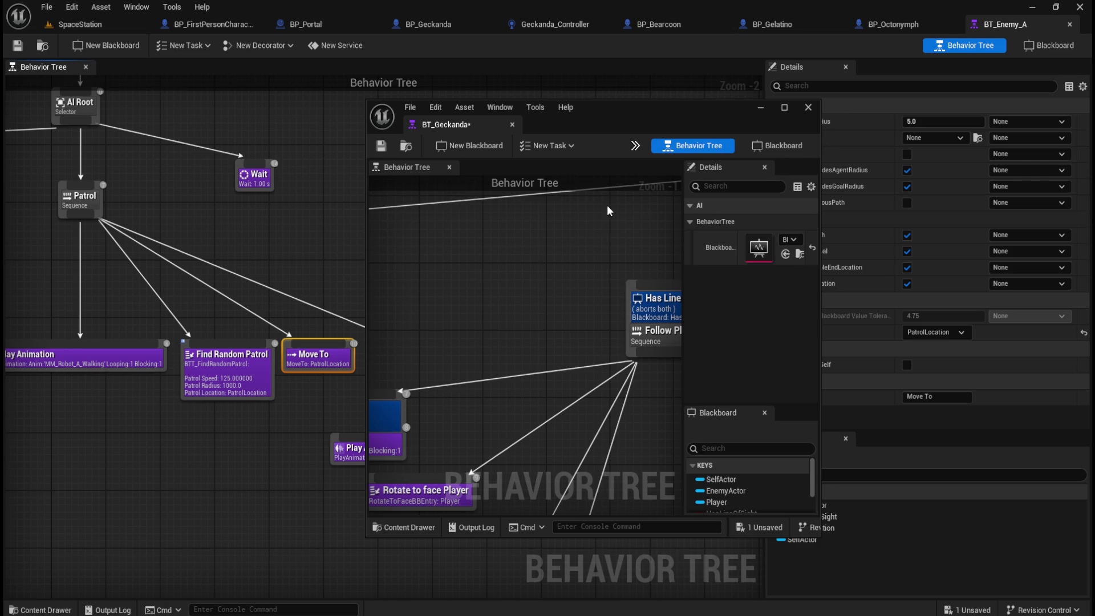
double_click(651, 109)
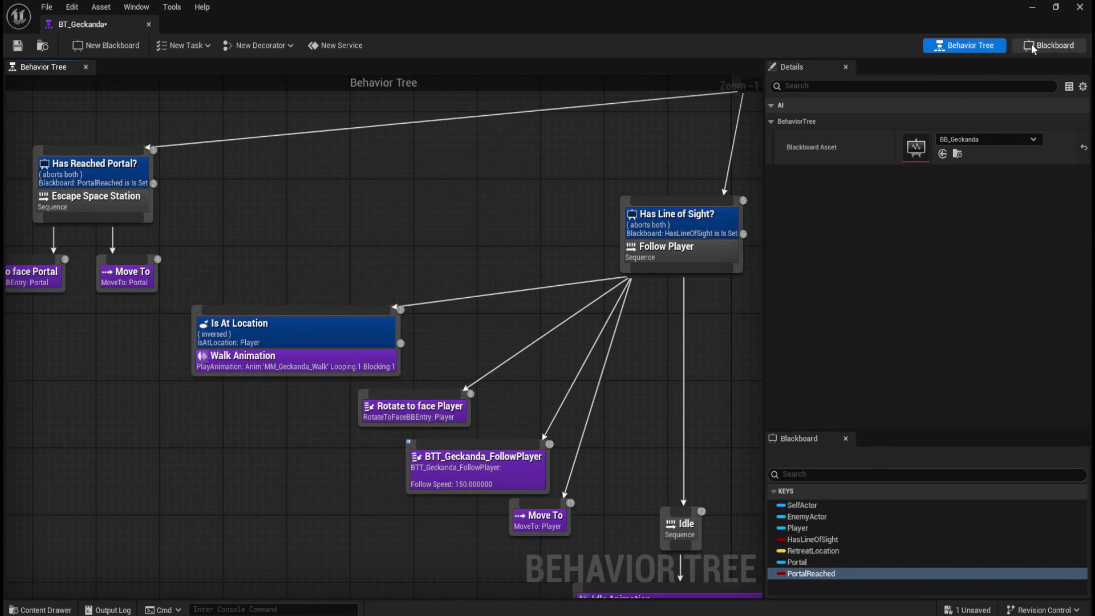
Switch to the Geckanda blackboard and inspect the RetreatLocation key's settings
click(1033, 44)
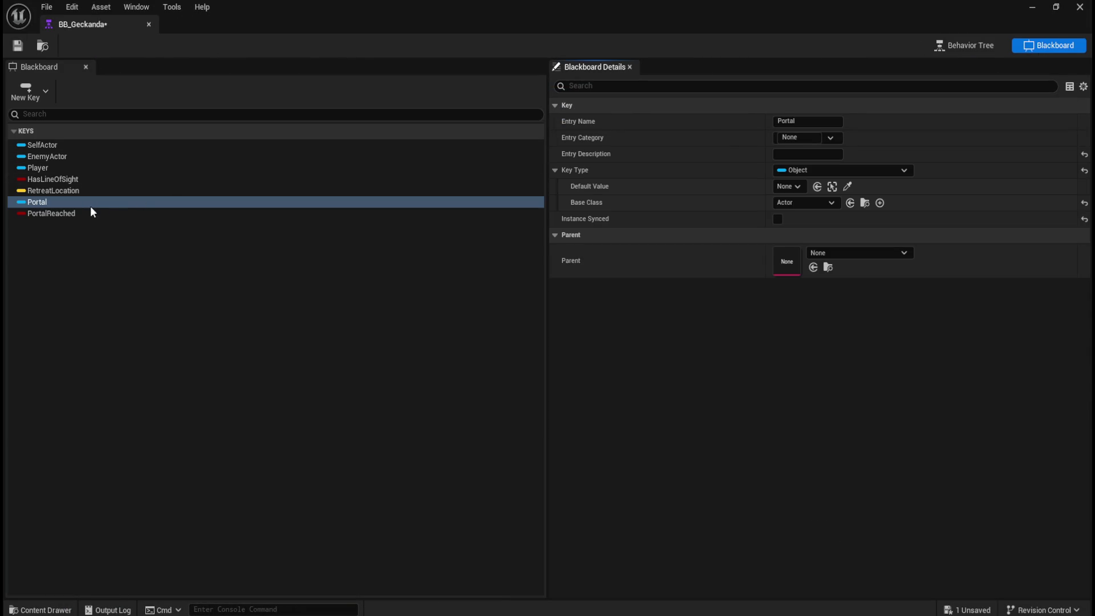
click(92, 193)
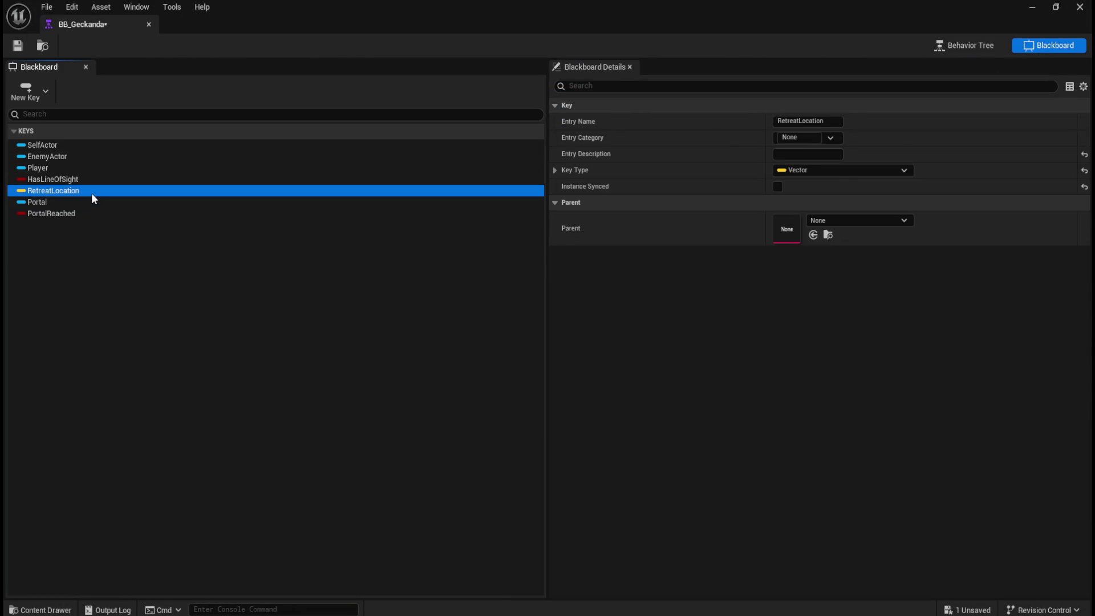
click(552, 170)
click(555, 170)
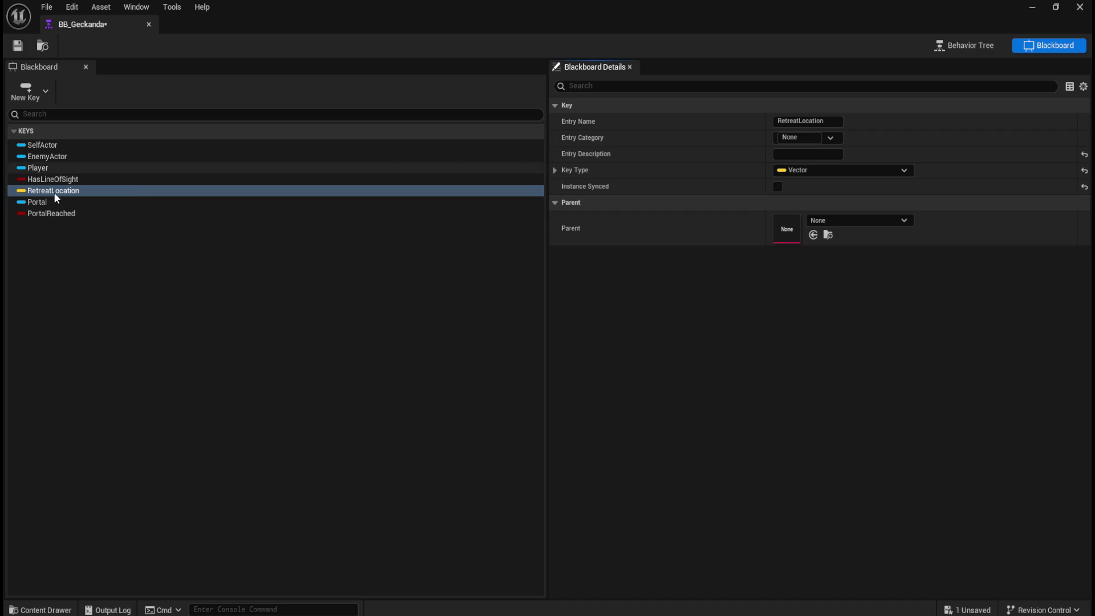
Add a new Vector blackboard key named PortalLocation
click(38, 98)
scroll(62, 209, down, 1)
click(46, 226)
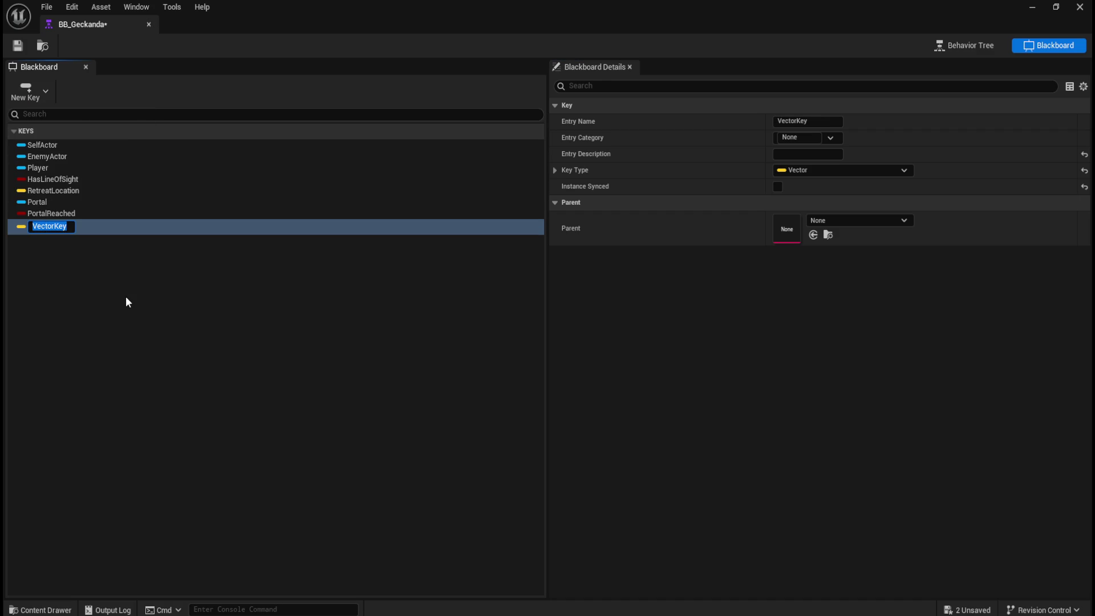
text(PortalLocation)
key(Return)
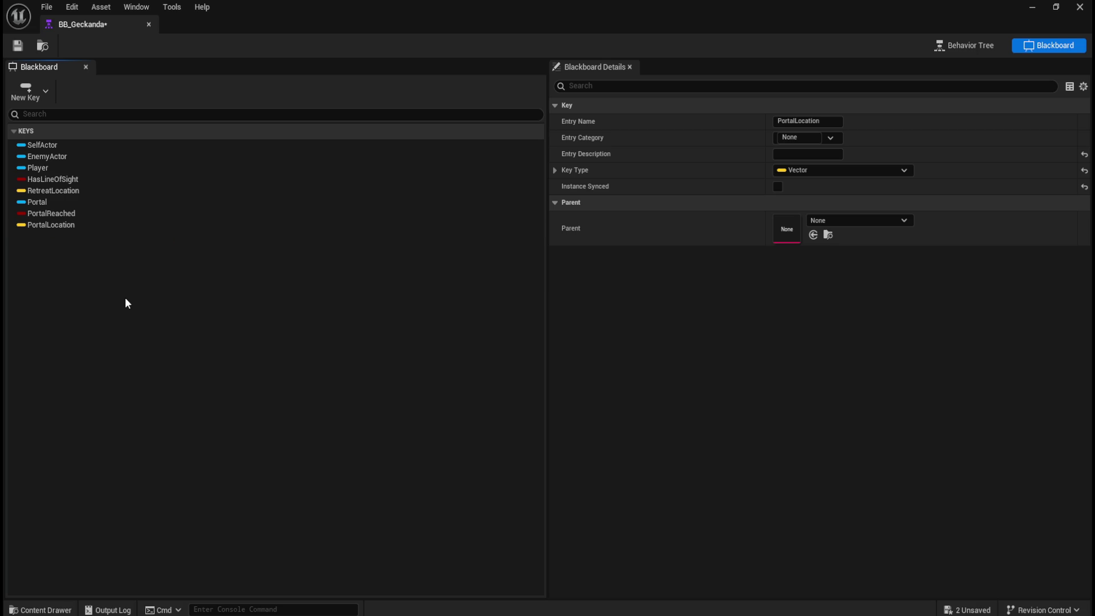
click(122, 224)
click(109, 190)
click(101, 224)
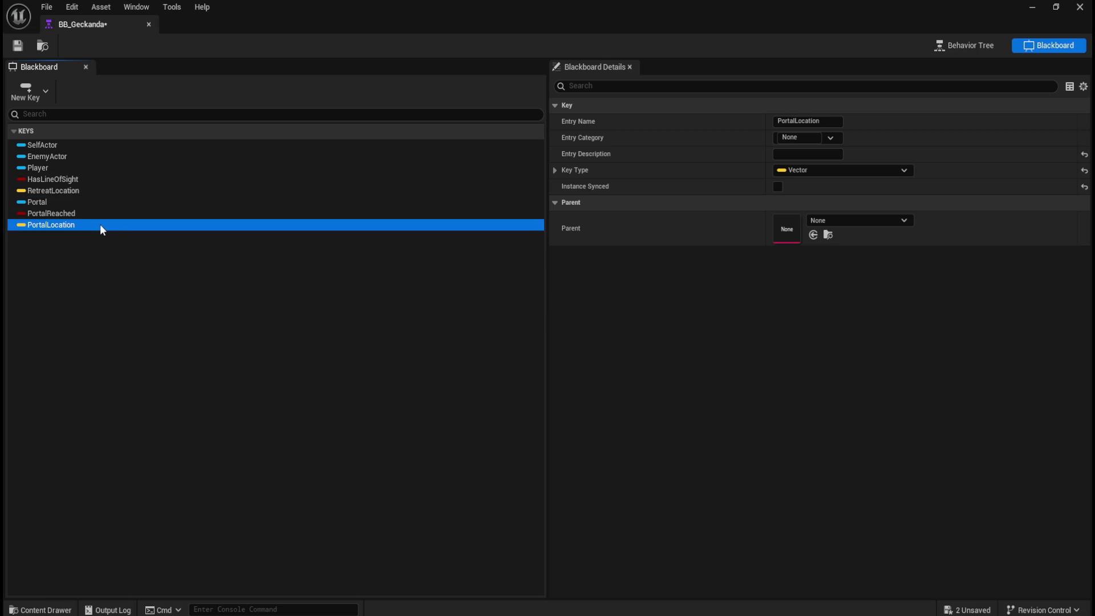
Enable PortalLocation's default value, save BB_Geckanda, and return to the behavior tree
click(555, 171)
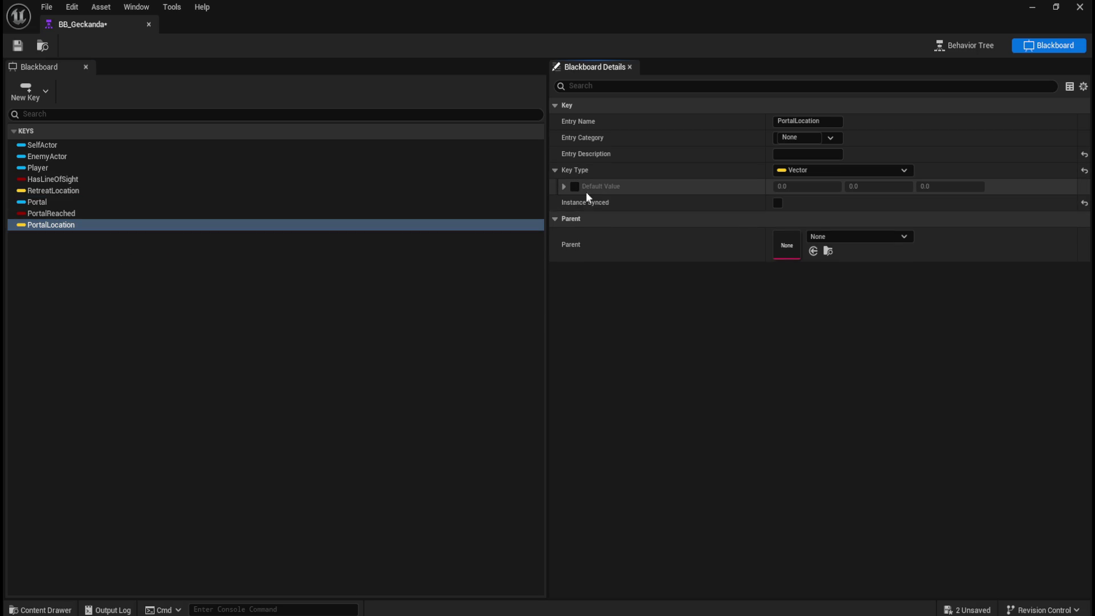
click(575, 187)
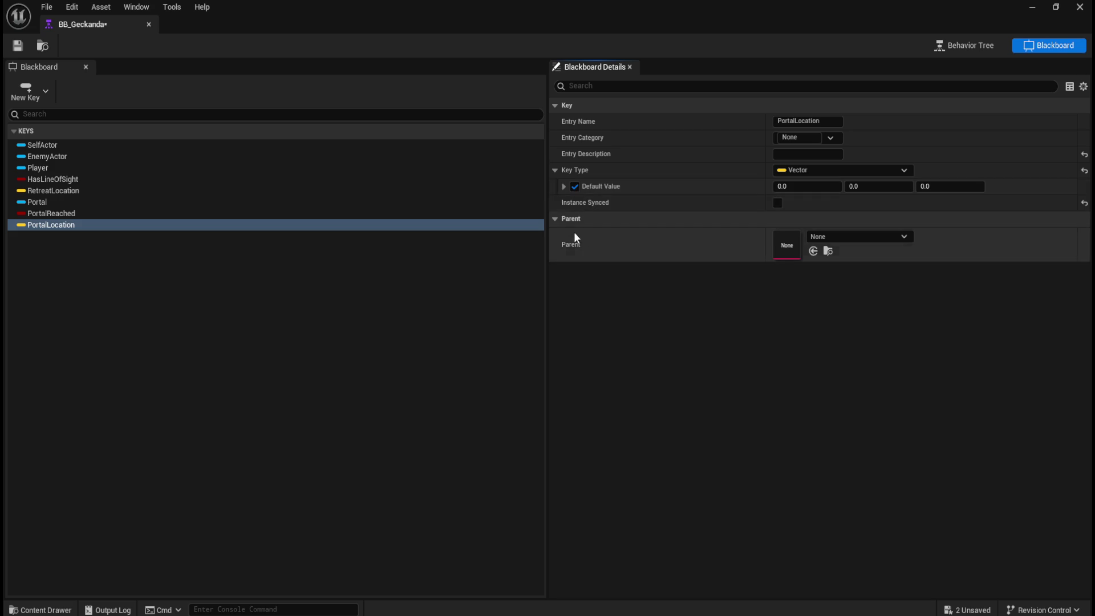
click(562, 187)
click(562, 188)
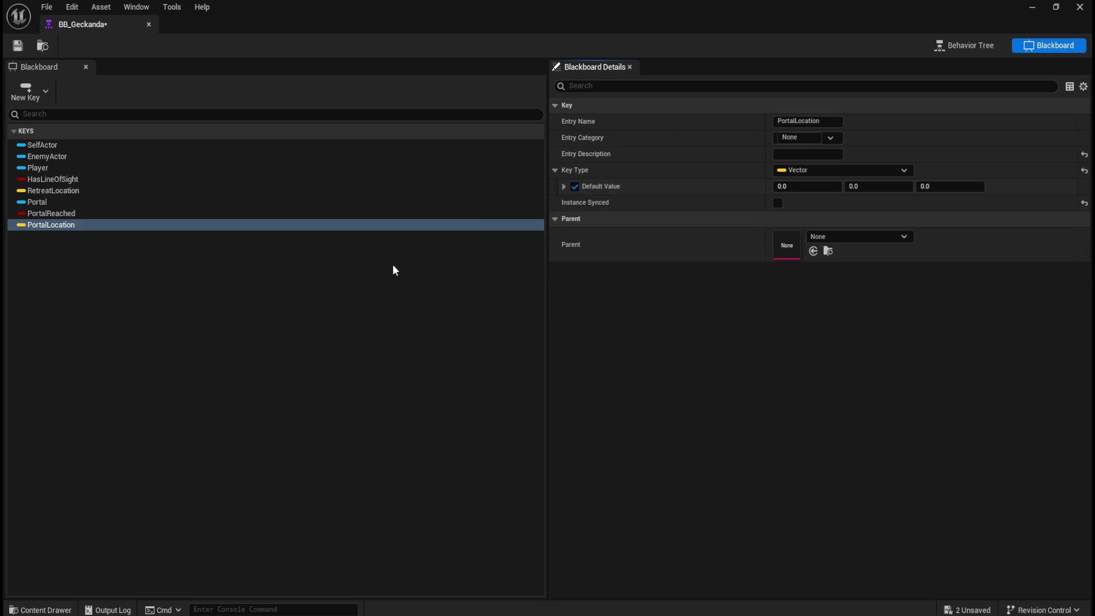
click(18, 46)
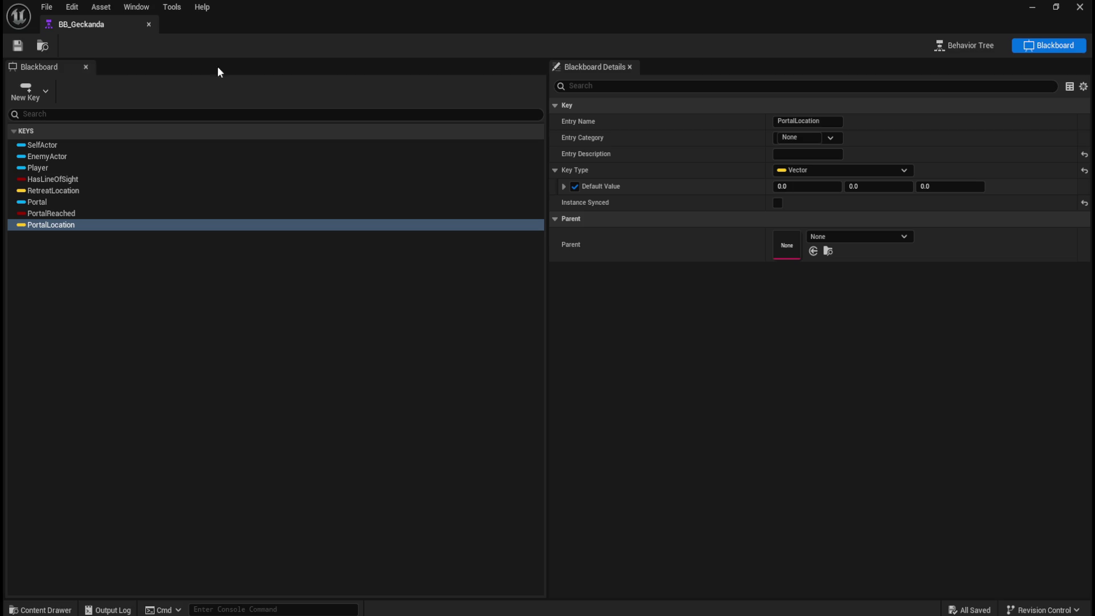
click(989, 45)
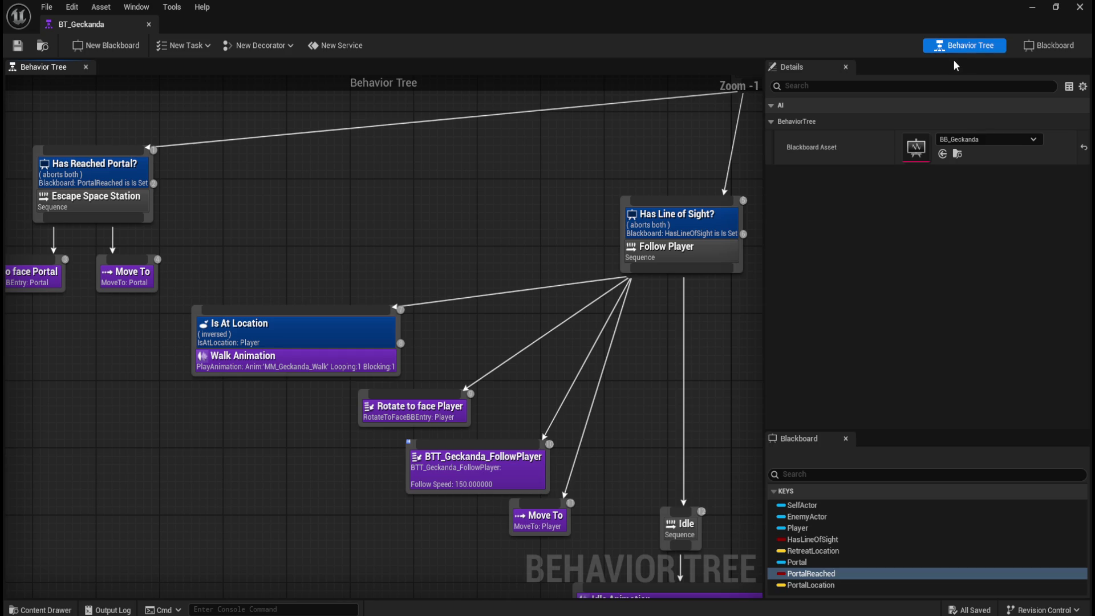
Set the Escape Space Station Move To's blackboard key to PortalLocation
drag(90, 373, 334, 356)
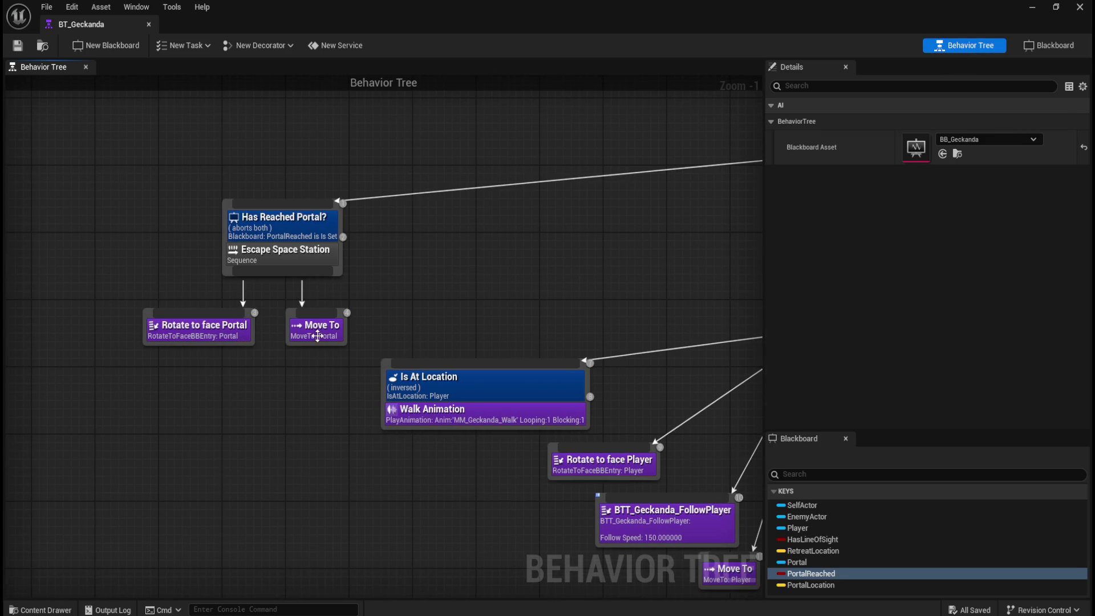
click(318, 336)
click(935, 332)
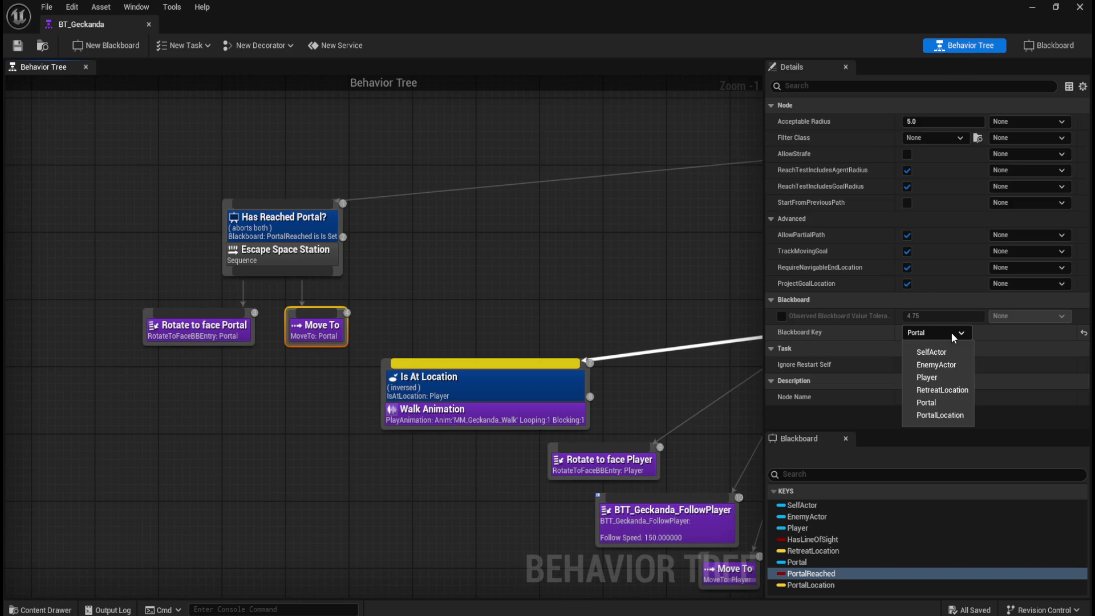
click(933, 415)
click(453, 330)
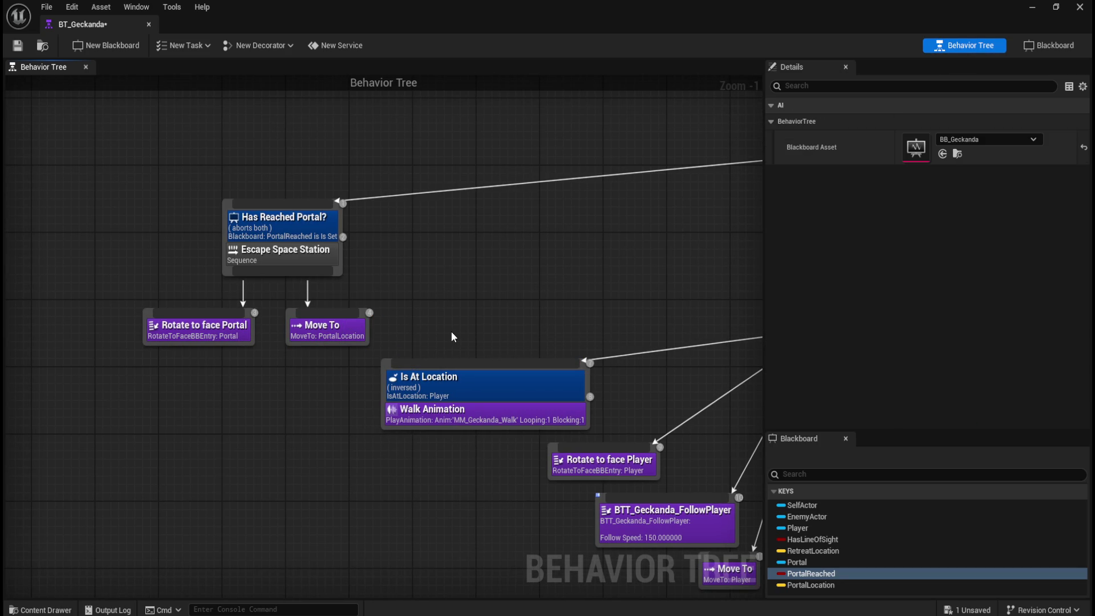
click(341, 335)
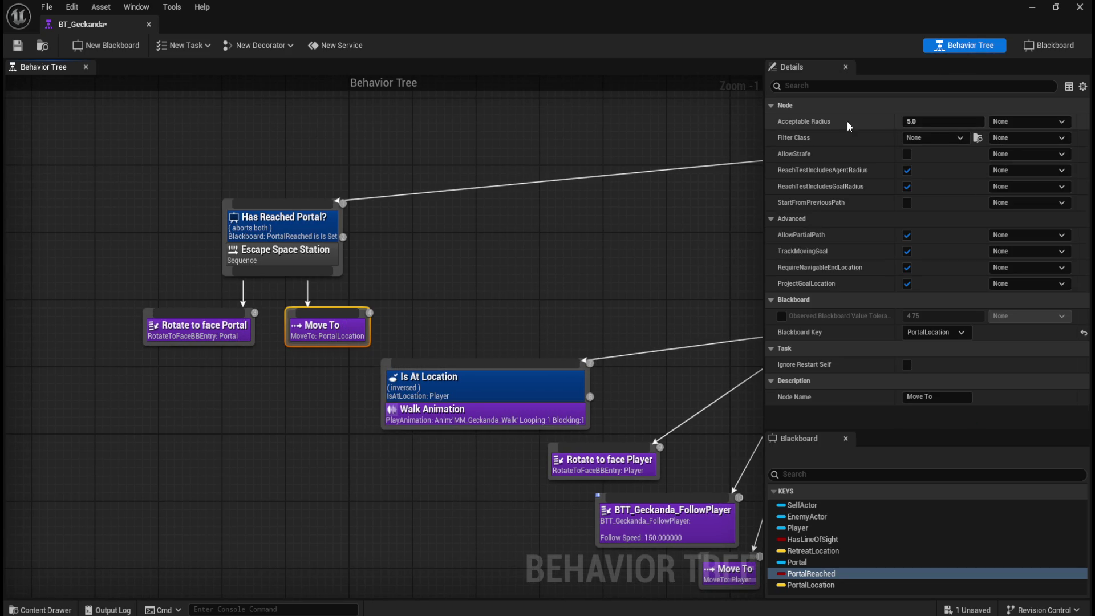
Change the Move To acceptable radius to 0.0 and save BT_Geckanda
mouse_move(822, 125)
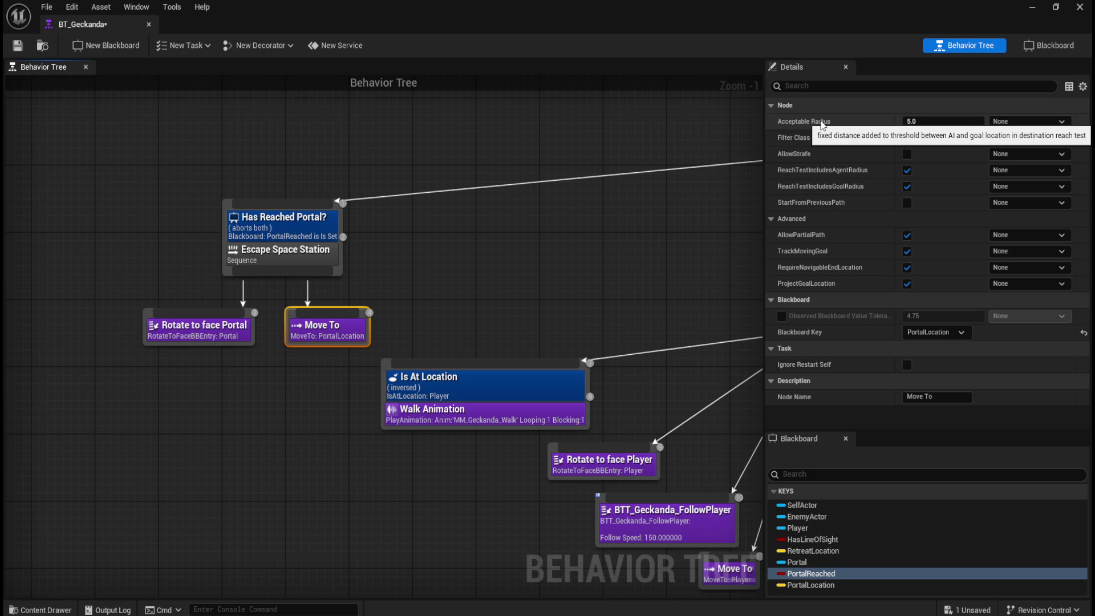
click(930, 123)
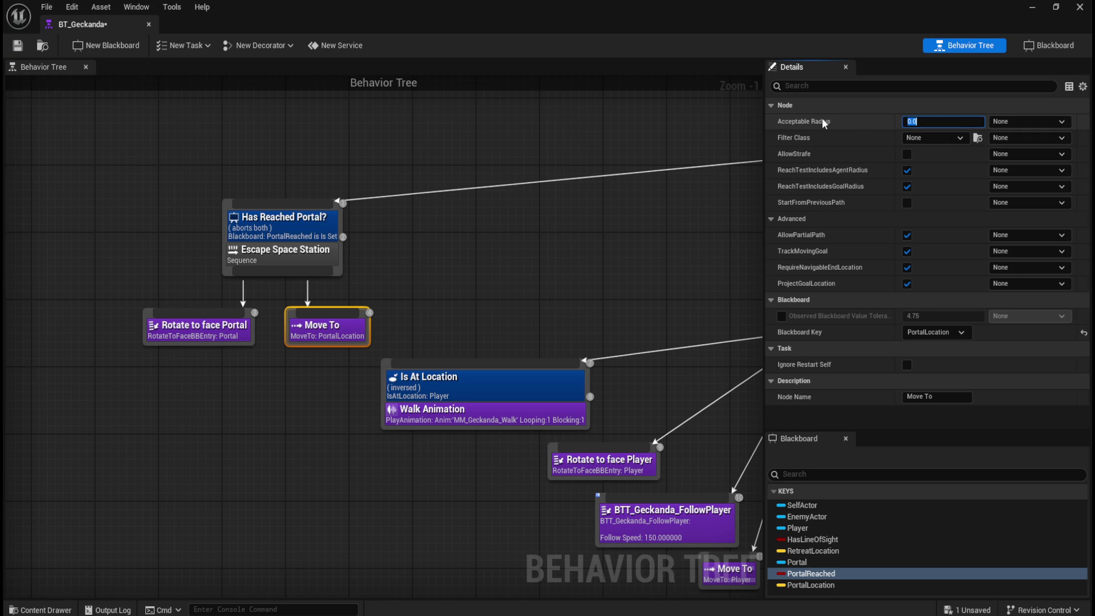
mouse_move(821, 123)
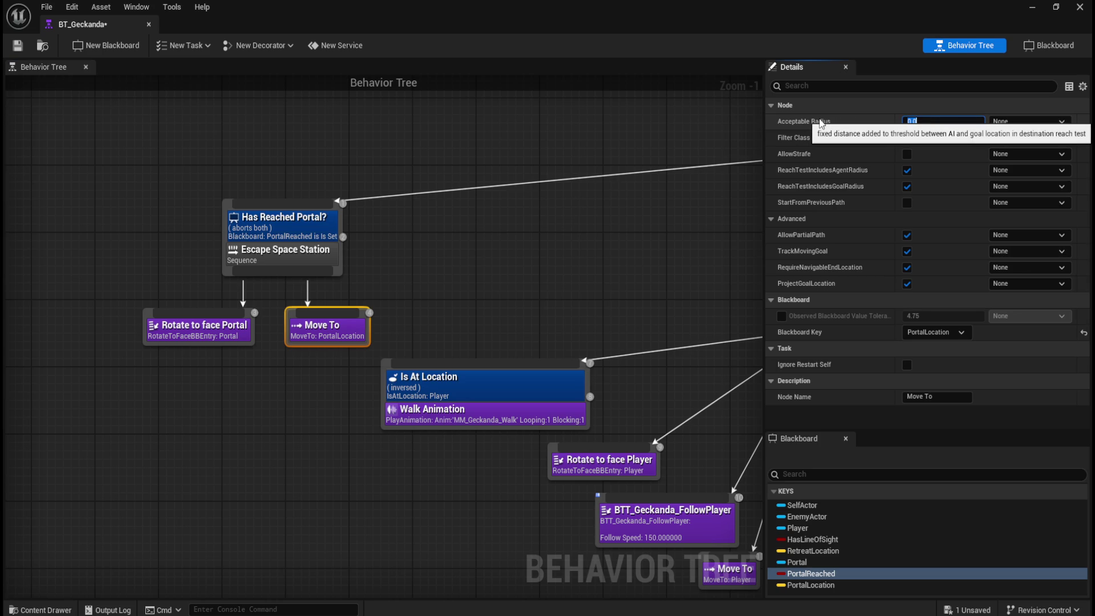
click(413, 284)
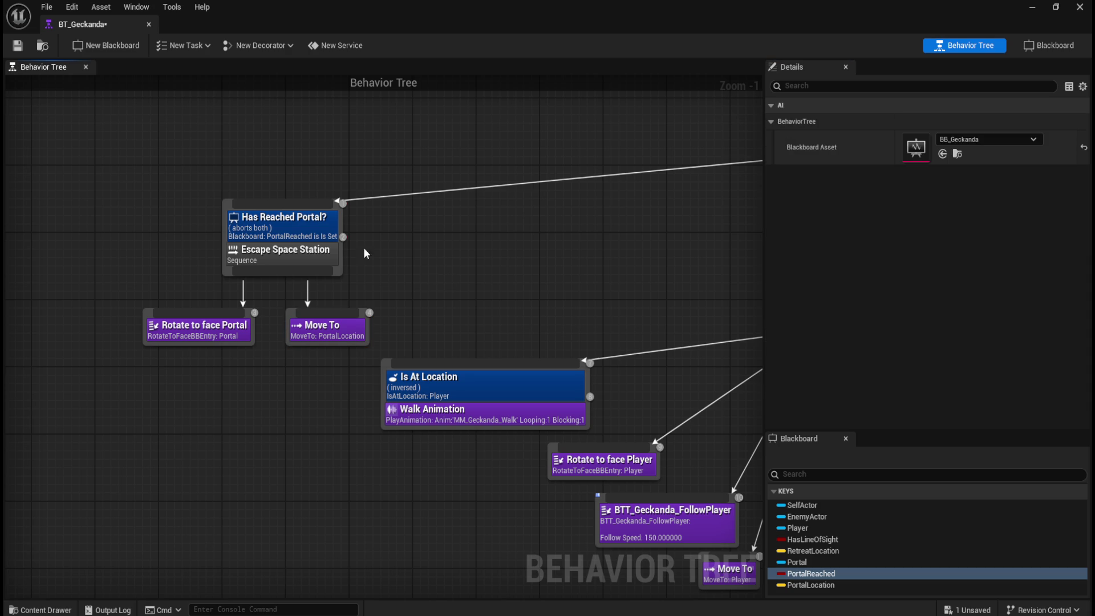
click(18, 45)
Review the Has Reached Portal? decorator and Move To, then restore the floating window
click(305, 230)
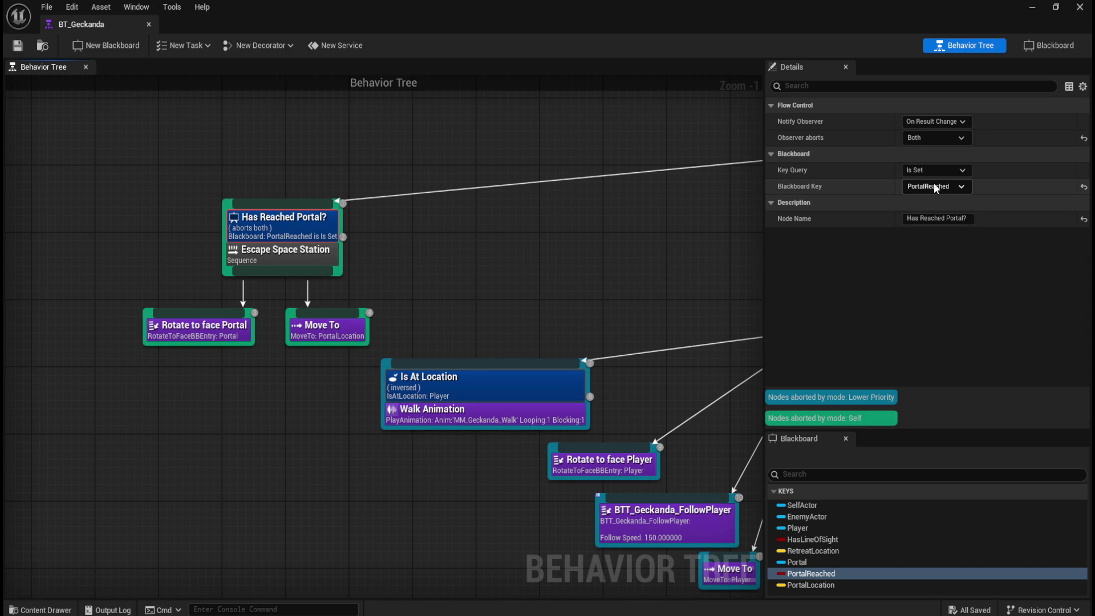
click(292, 371)
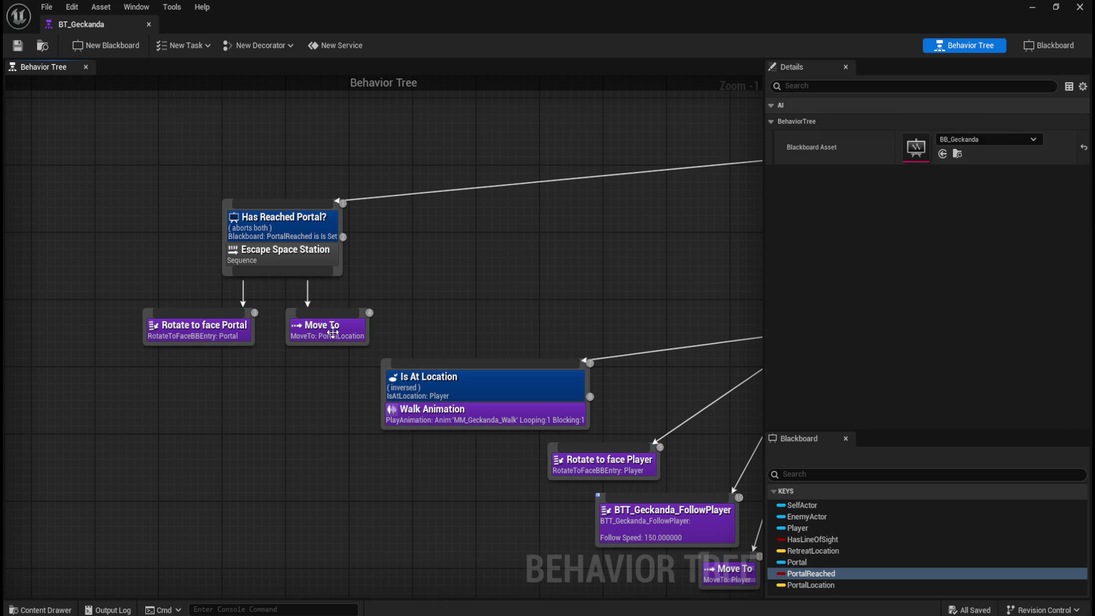
click(332, 332)
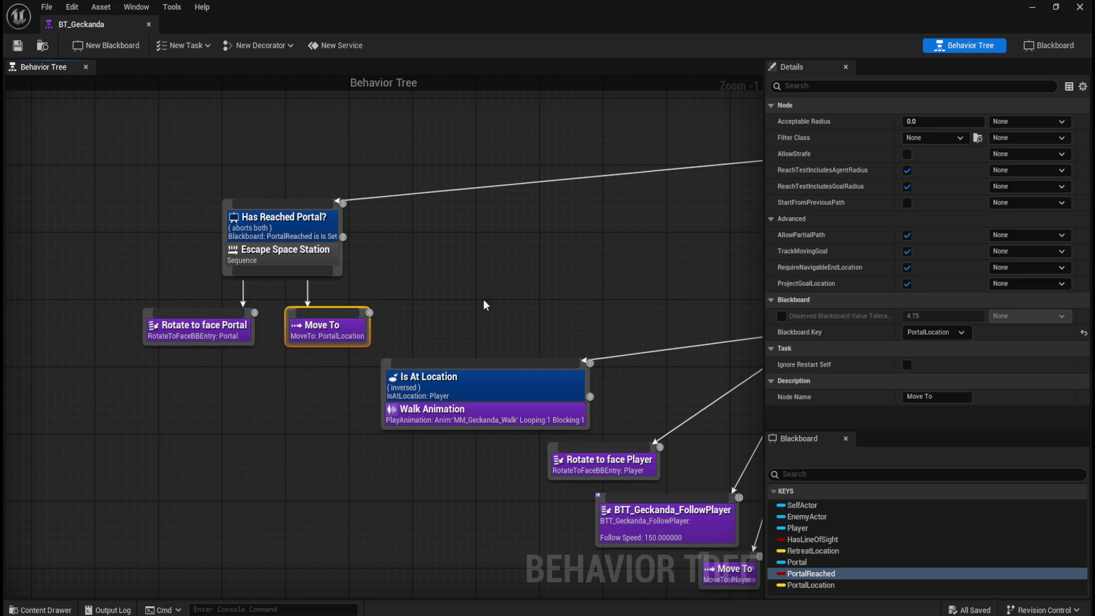
click(441, 278)
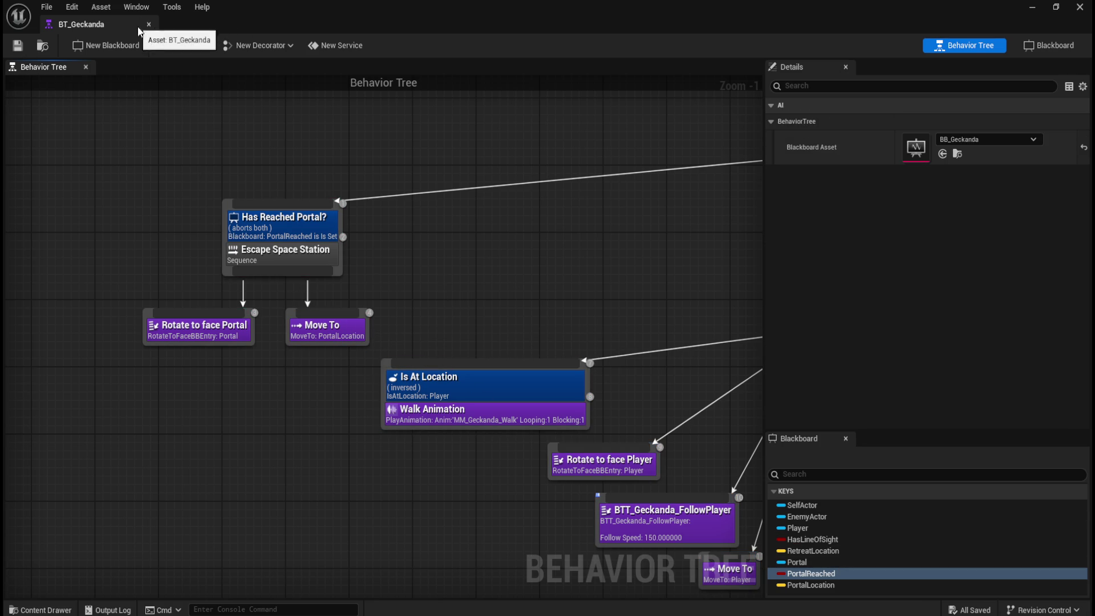
double_click(411, 11)
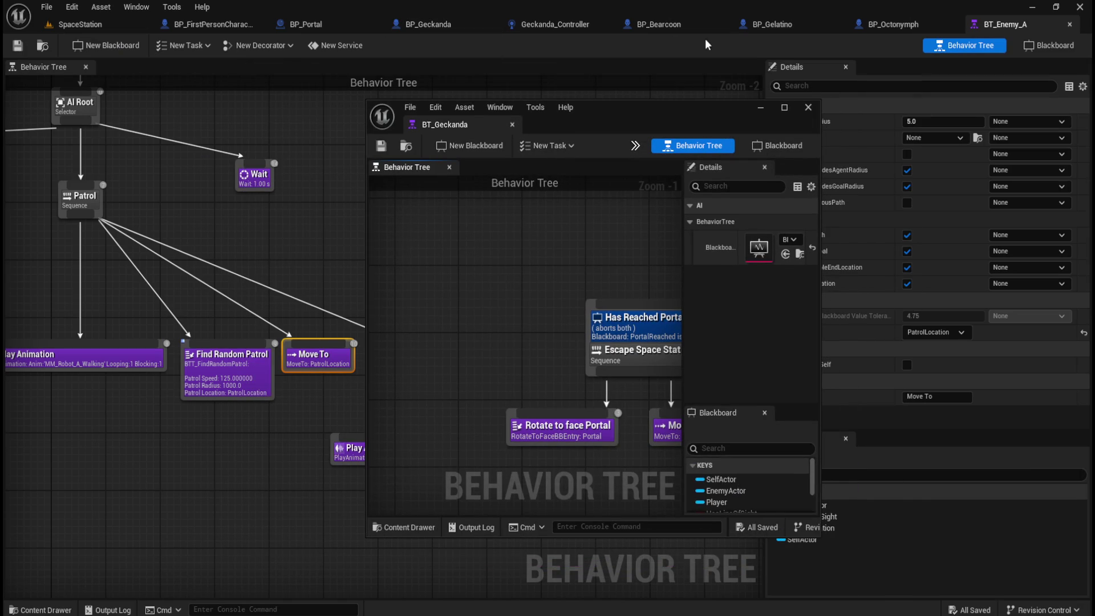
Look over the BP_Geckanda event graph, then bring up the Geckanda_Controller graph
click(464, 24)
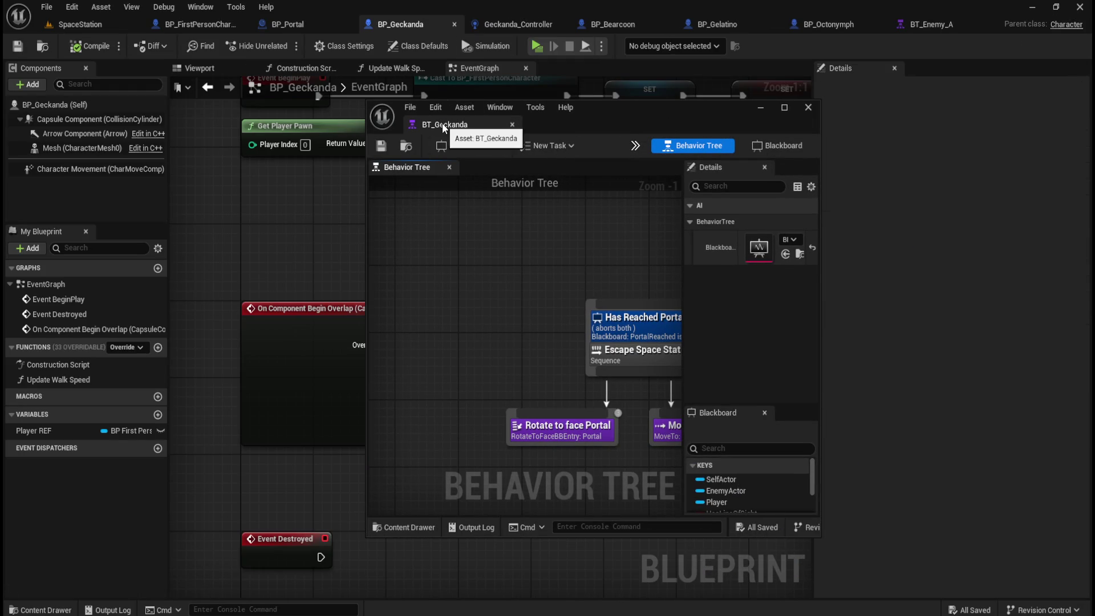
click(808, 107)
mouse_move(804, 206)
mouse_down()
mouse_move(496, 244)
mouse_move(374, 240)
mouse_move(716, 240)
mouse_move(656, 249)
mouse_move(339, 249)
mouse_up()
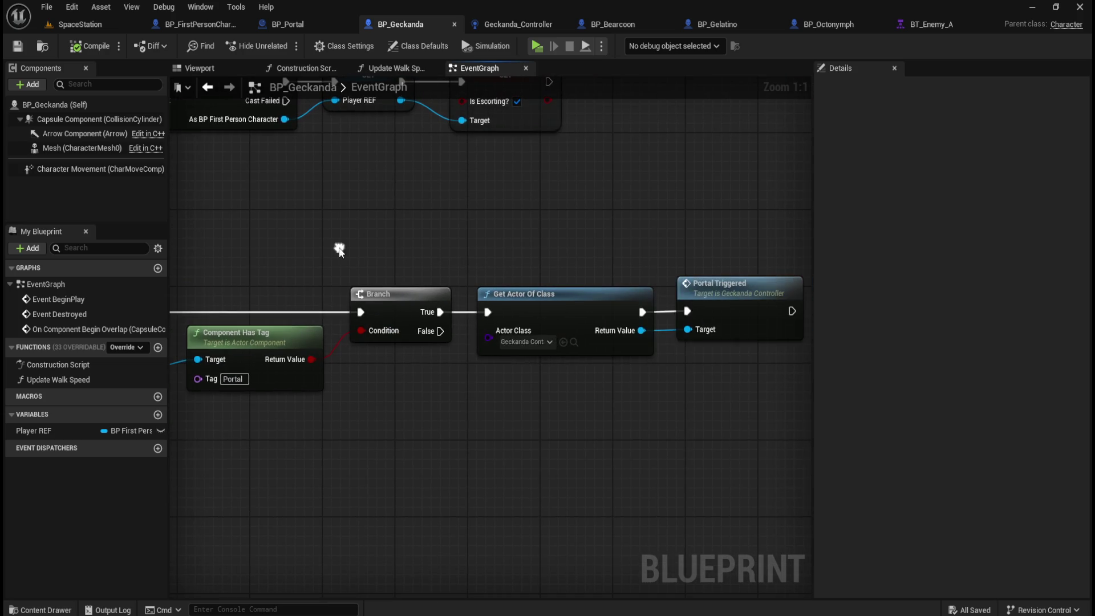
click(527, 25)
scroll(450, 257, up, 3)
Delete the Portal Set Value as Object nodes, then compile and save the controller
mouse_move(546, 231)
mouse_down()
mouse_move(703, 406)
mouse_move(769, 435)
mouse_up()
mouse_move(564, 230)
mouse_down()
mouse_move(707, 417)
mouse_move(761, 433)
mouse_up()
drag(562, 260, 714, 422)
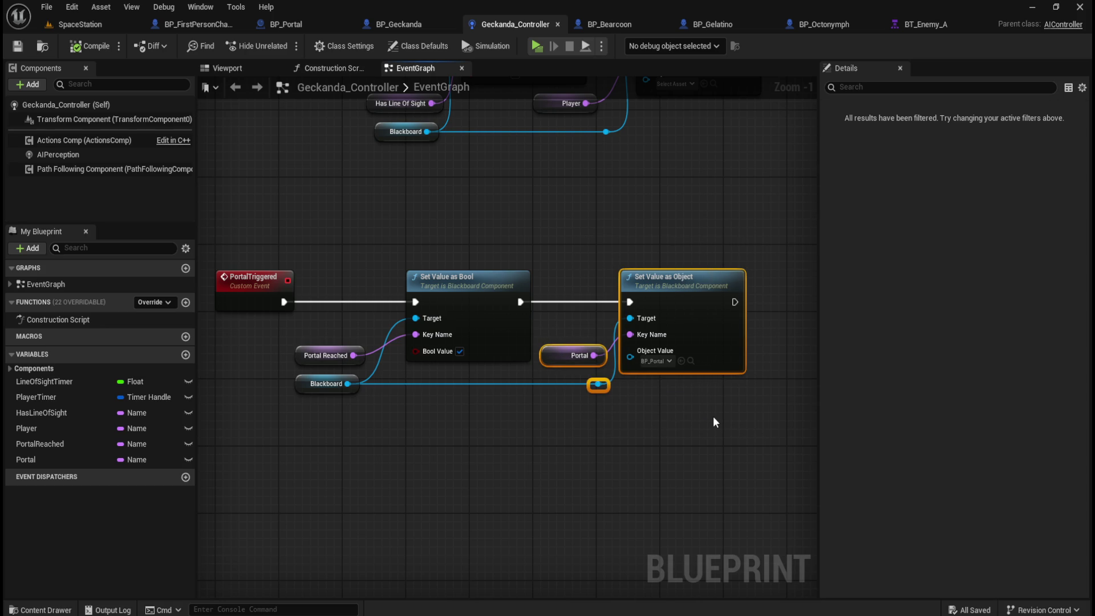
key(Delete)
drag(440, 298, 557, 405)
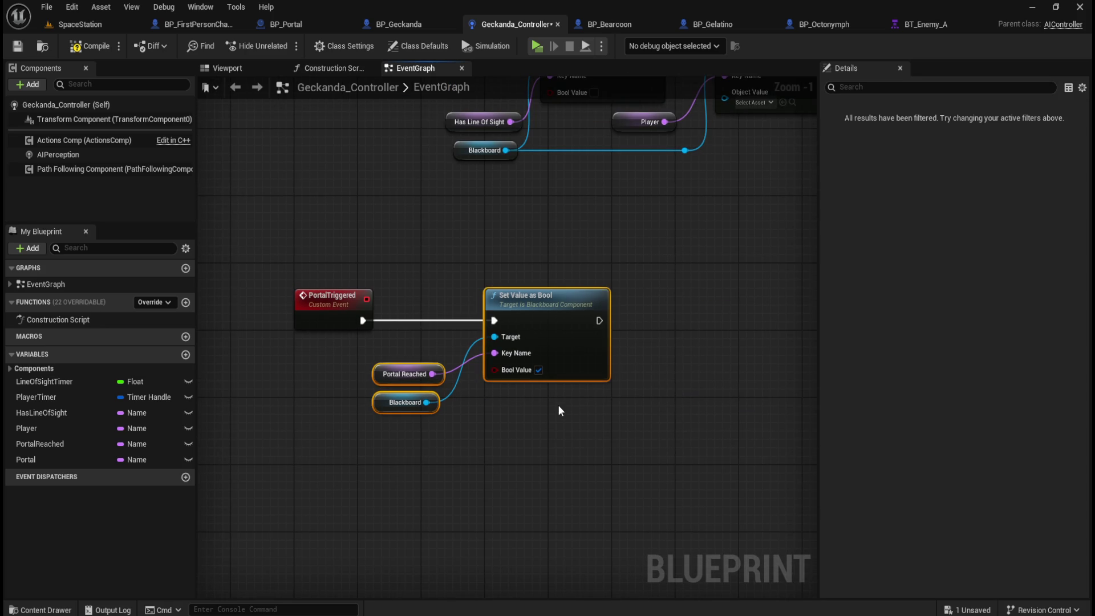
click(577, 418)
click(80, 46)
click(25, 45)
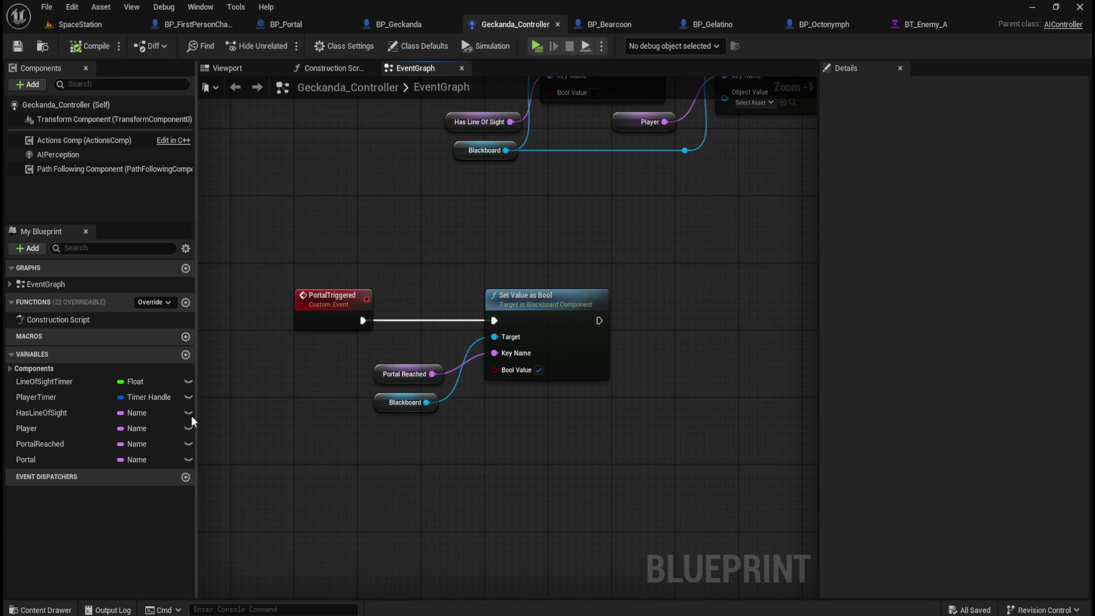
Delete the unused Portal variable from Geckanda_Controller and save
click(47, 461)
click(49, 446)
click(48, 462)
key(Delete)
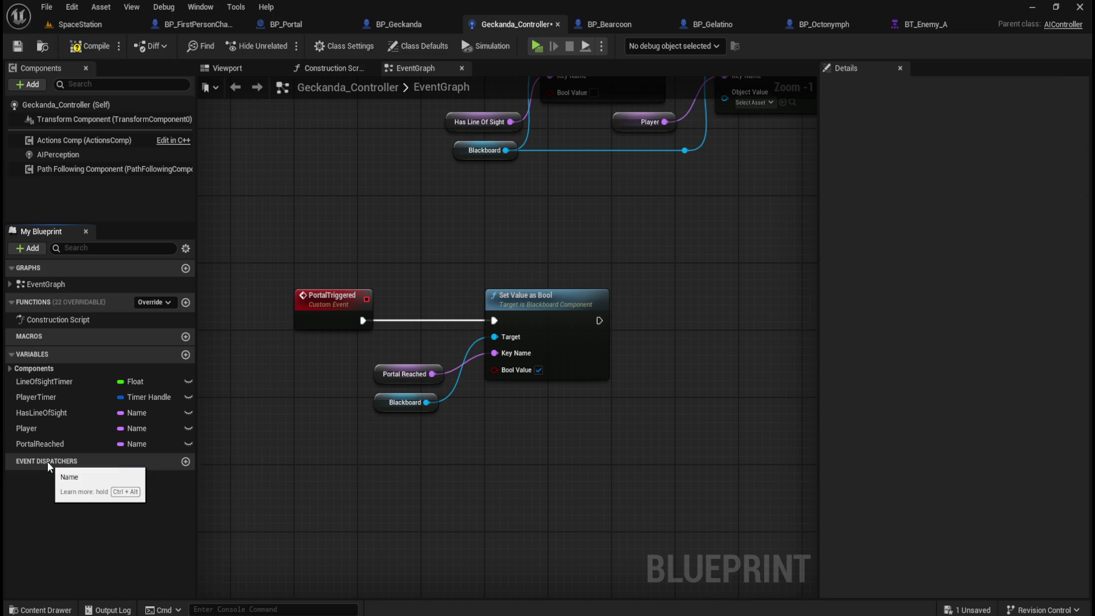
click(18, 46)
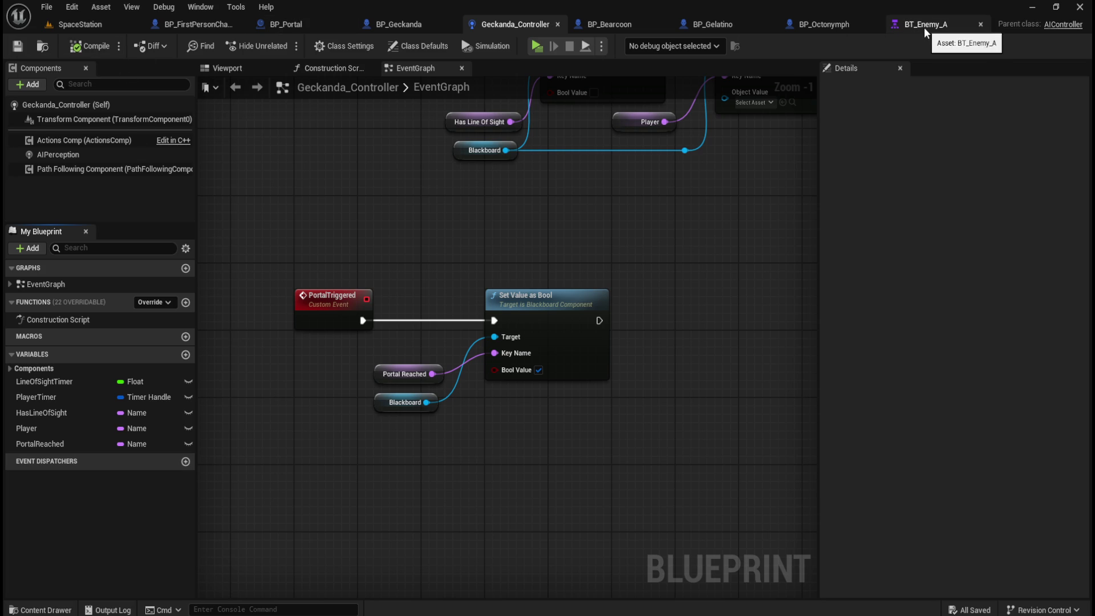
Place BT_Geckanda beside the graph and pan to its Escape Space Station branch
mouse_move(950, 162)
mouse_down()
mouse_move(846, 125)
mouse_move(872, 120)
mouse_up()
drag(751, 370, 638, 317)
scroll(689, 330, down, 3)
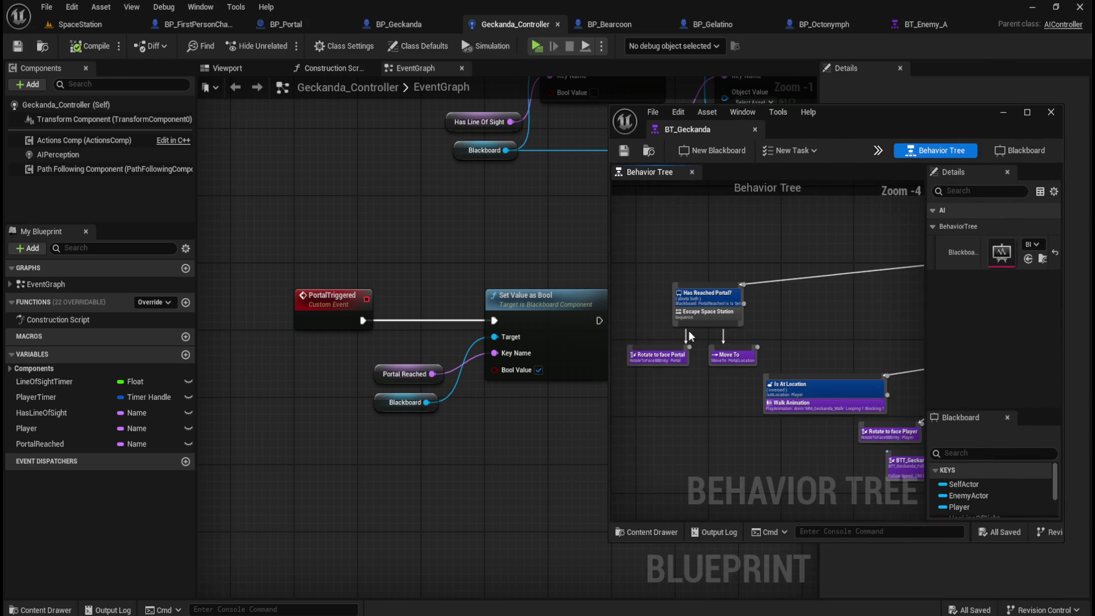
scroll(694, 334, up, 1)
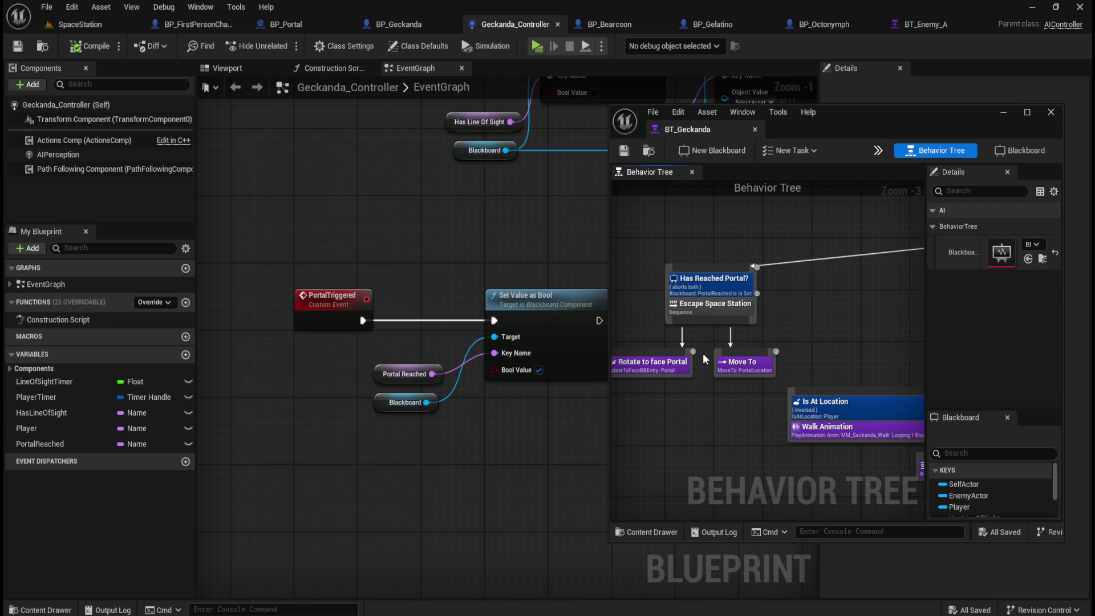
scroll(702, 354, down, 2)
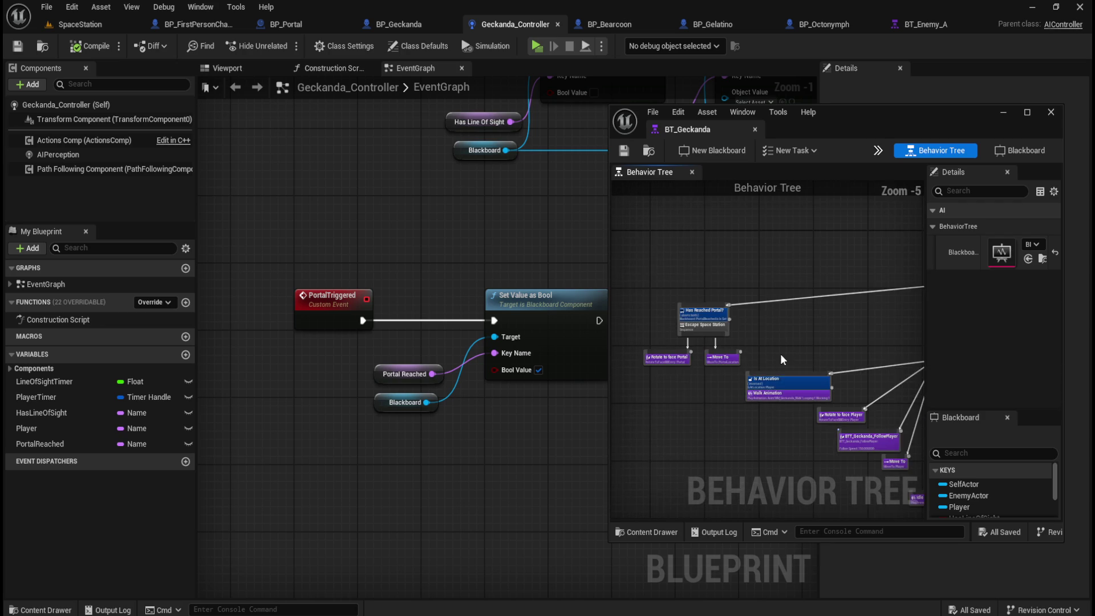
drag(779, 354, 748, 360)
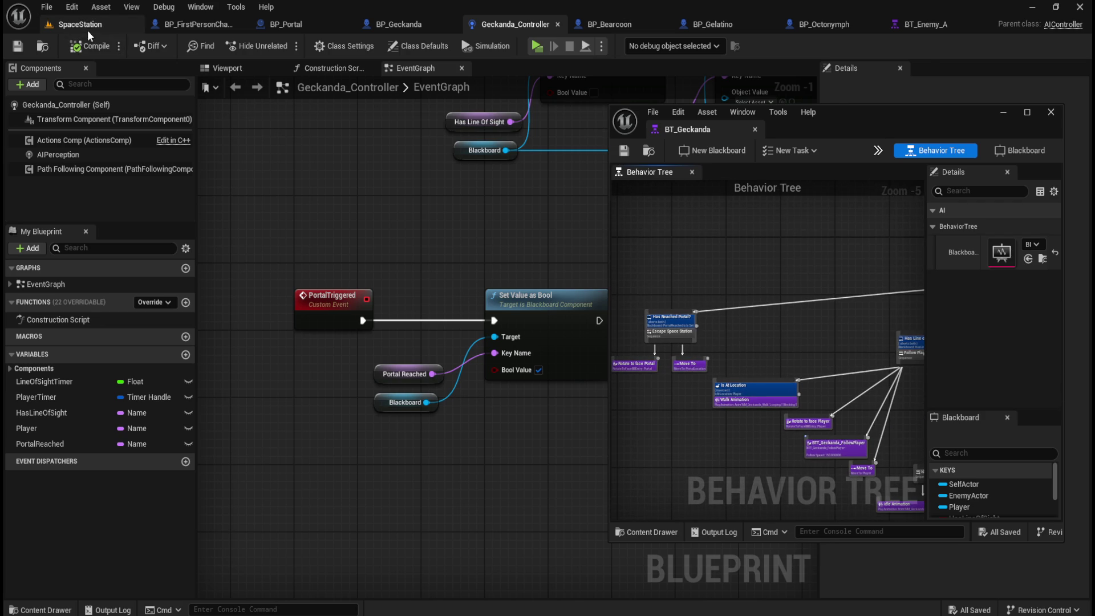
Switch to the SpaceStation level and run File > Save All
click(87, 28)
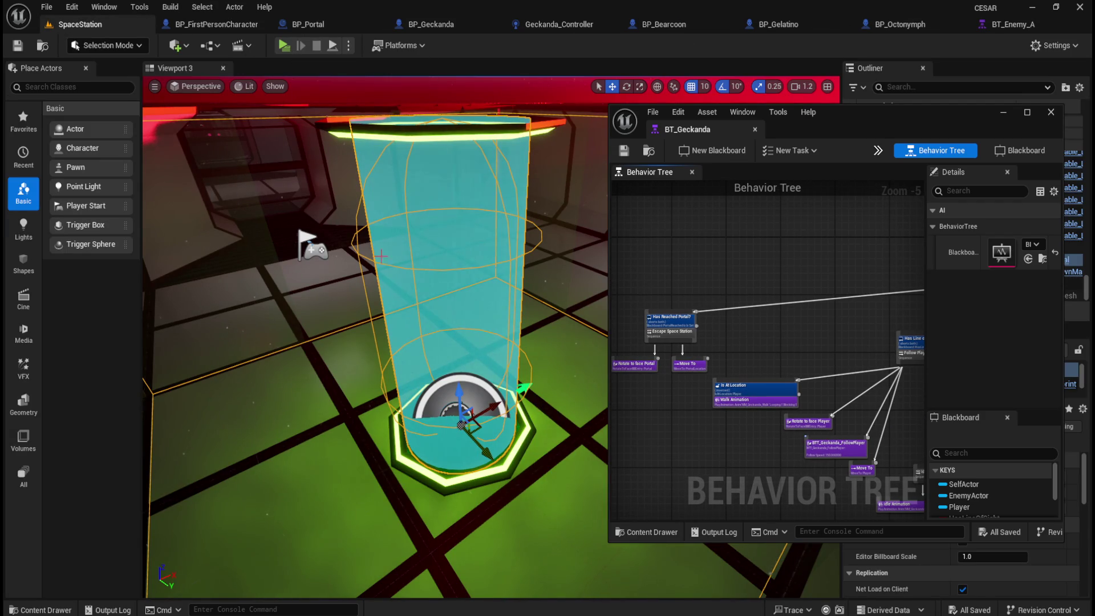
mouse_move(399, 342)
mouse_down()
mouse_move(401, 365)
mouse_move(377, 365)
mouse_up()
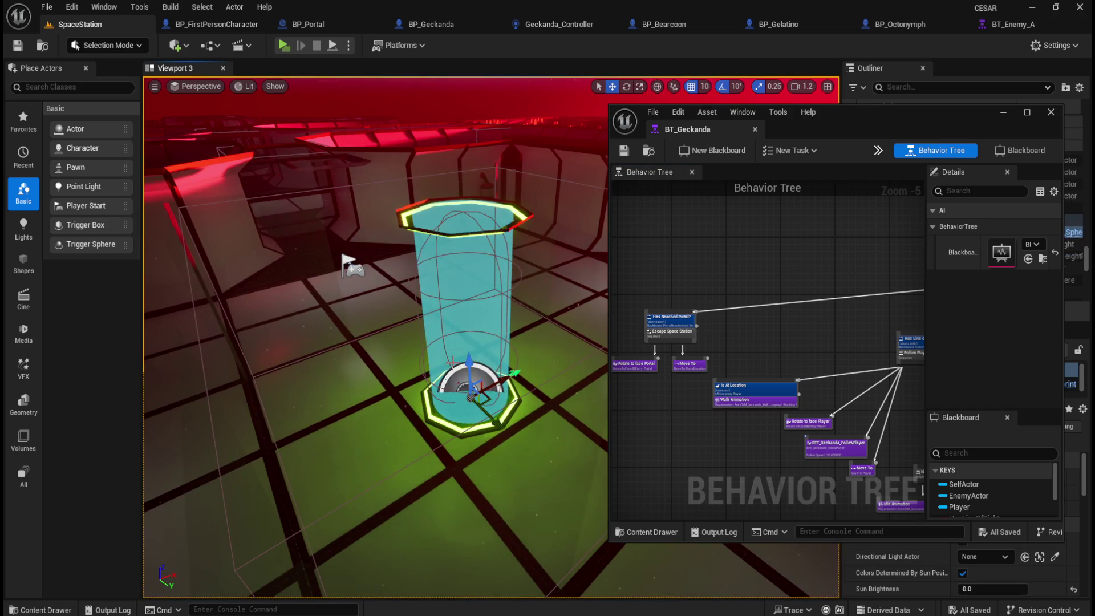
click(47, 7)
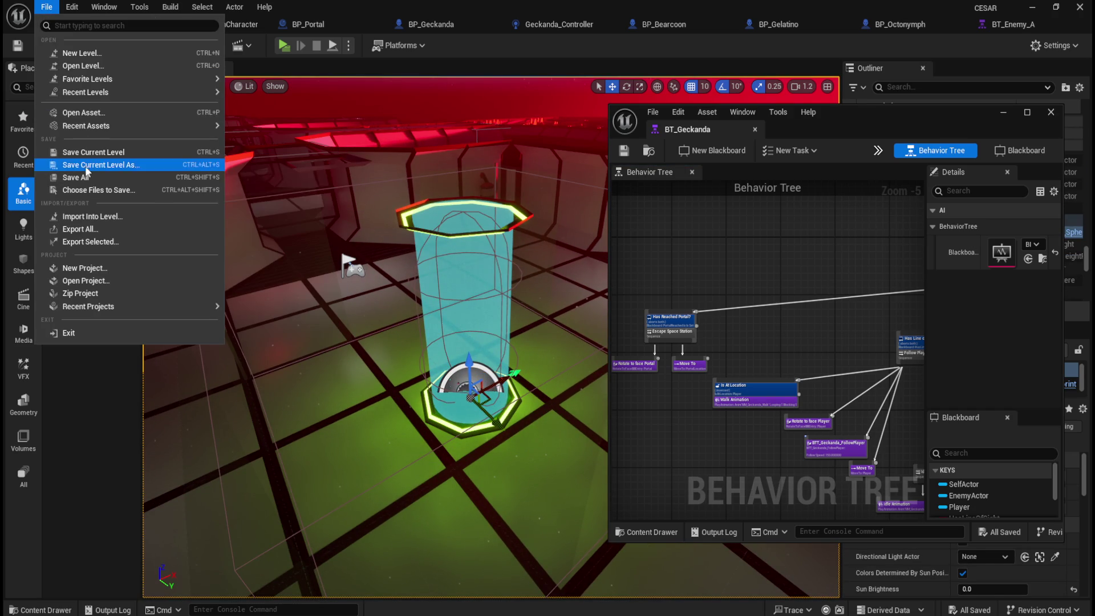
click(82, 178)
Play the level and walk the player through the corridor to interact with the striped barrel
click(286, 46)
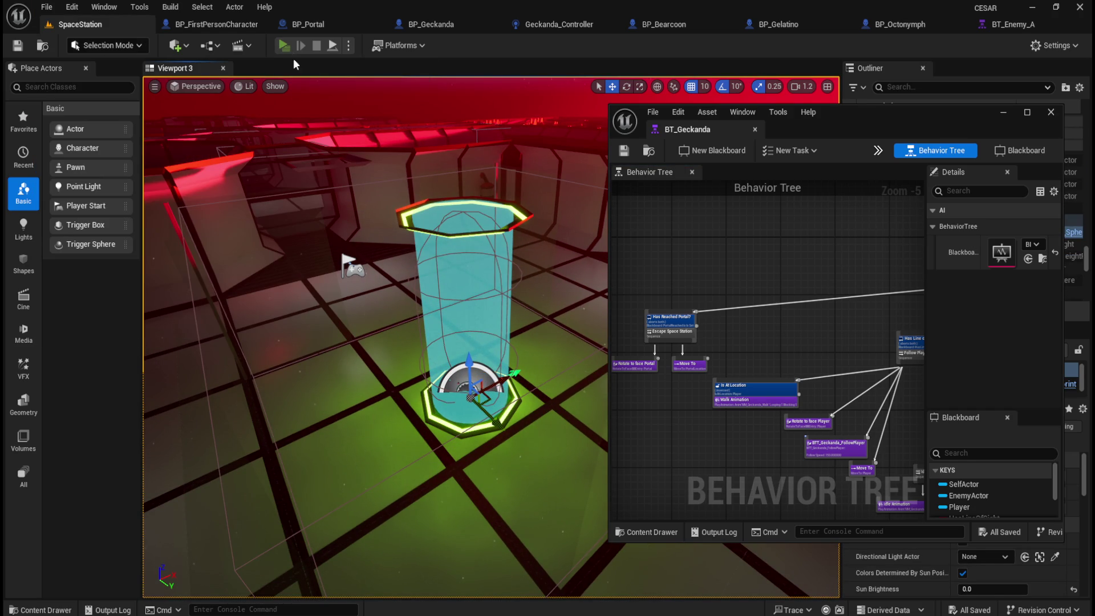
key(Escape)
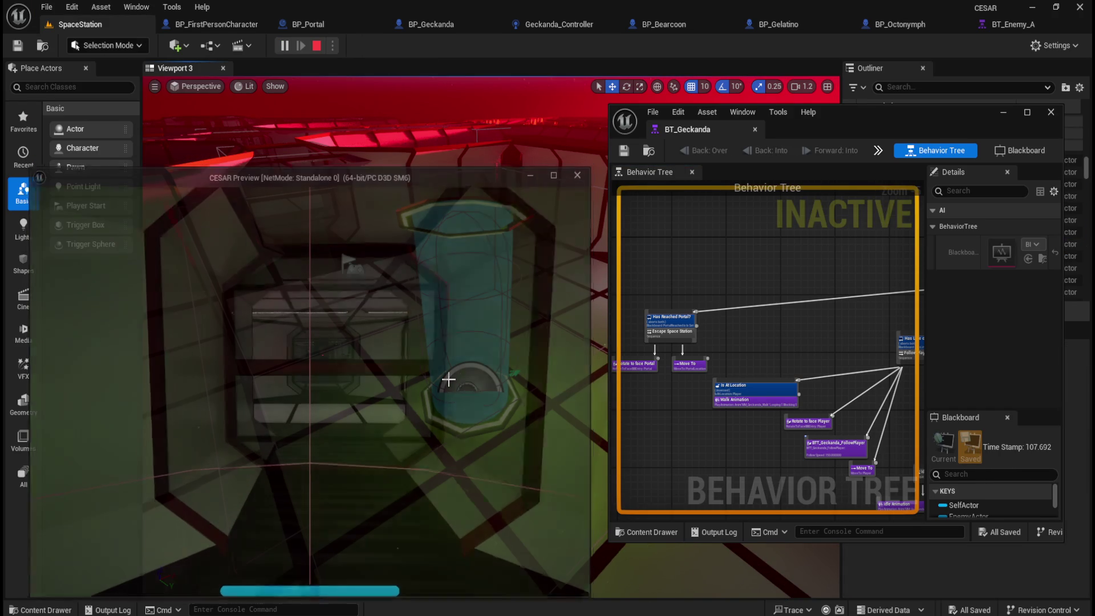
key(Home)
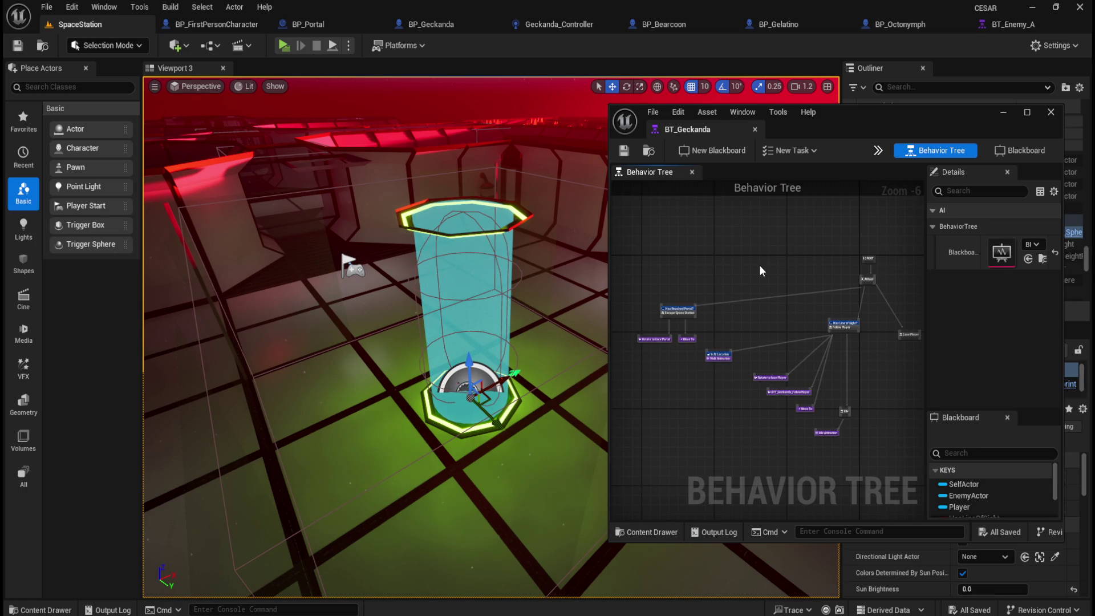
click(283, 45)
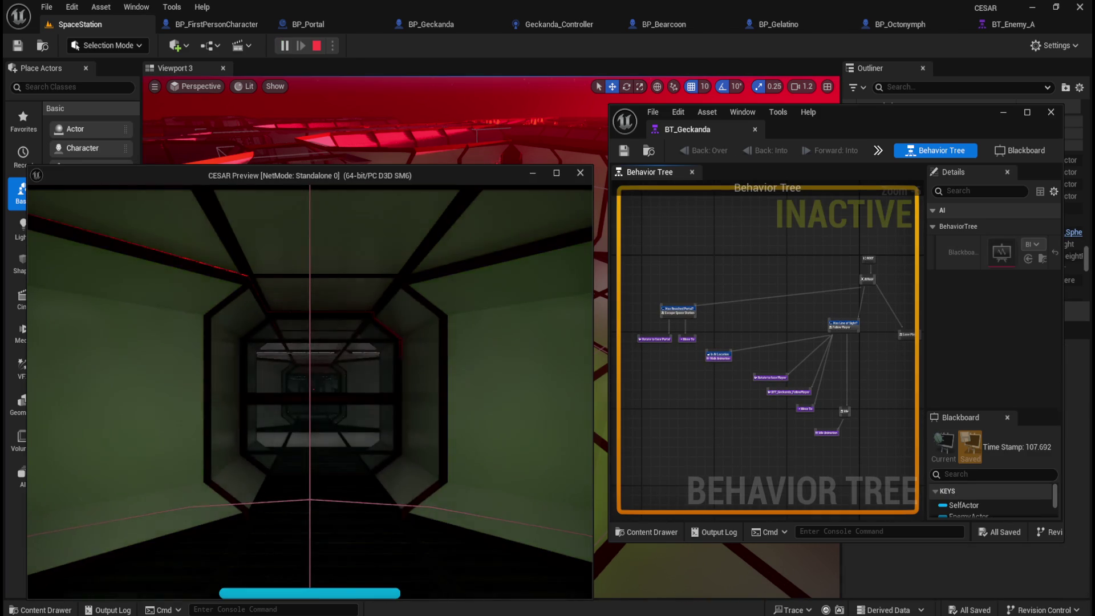
key(shift+w)
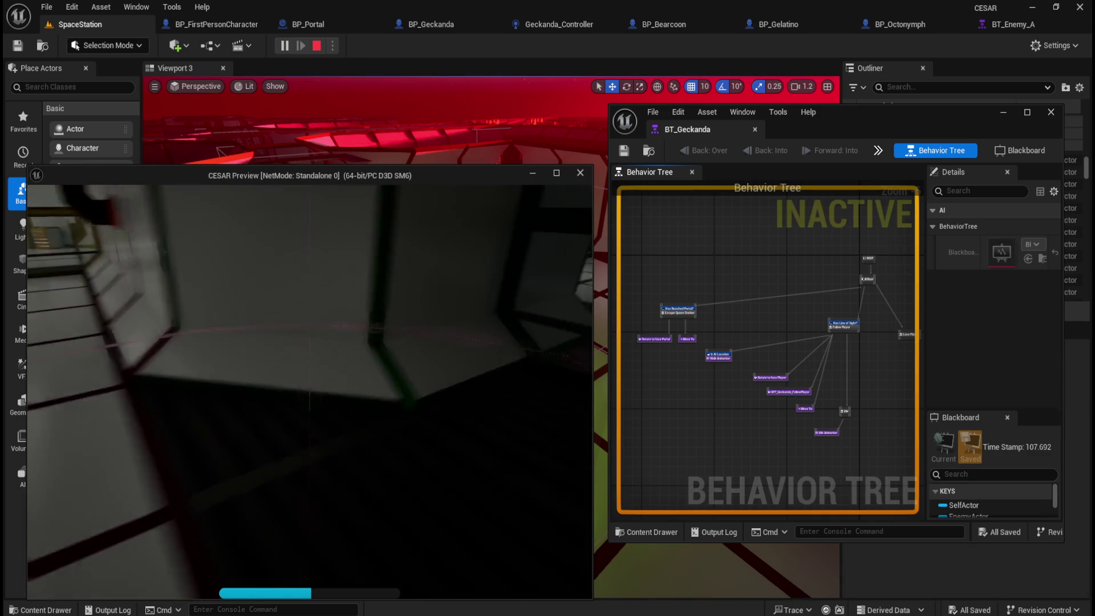
key(w)
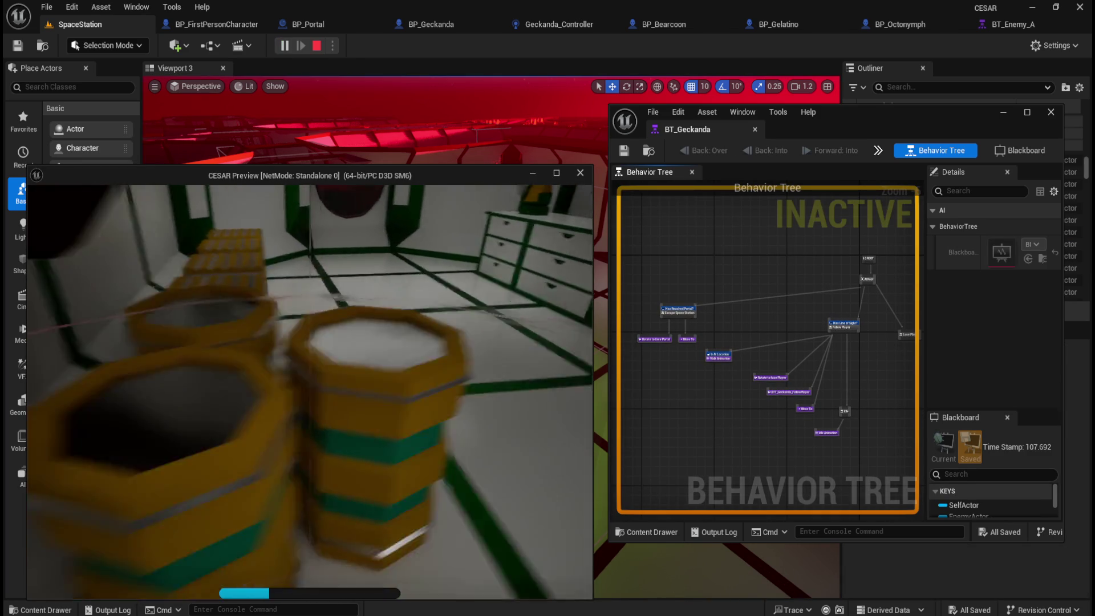
key(w)
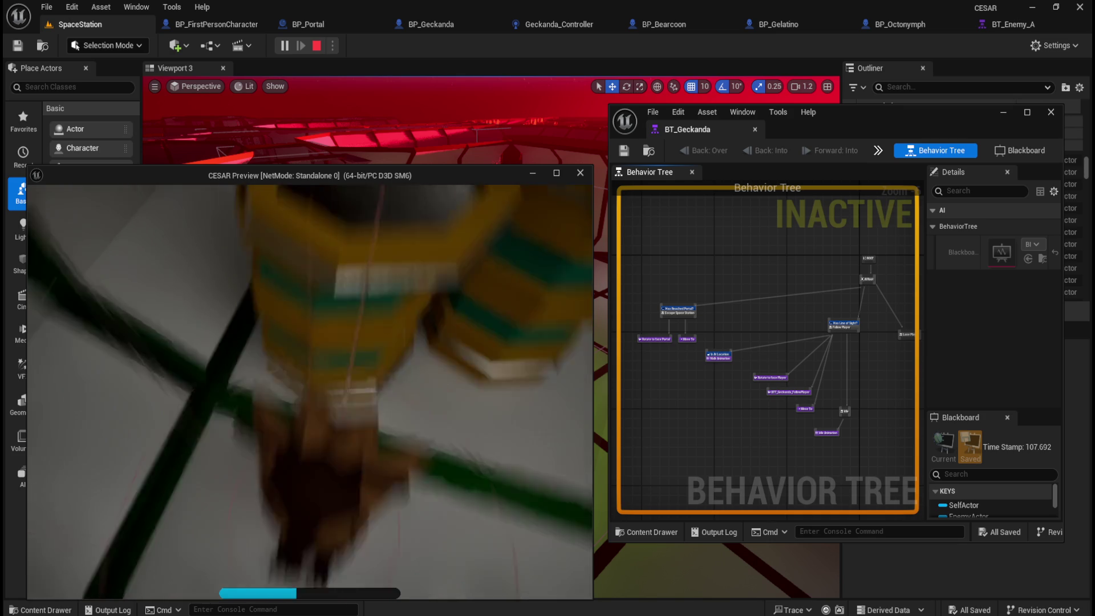
key(Escape)
Run two more play sessions, walking to the barrels and interacting with them
click(283, 45)
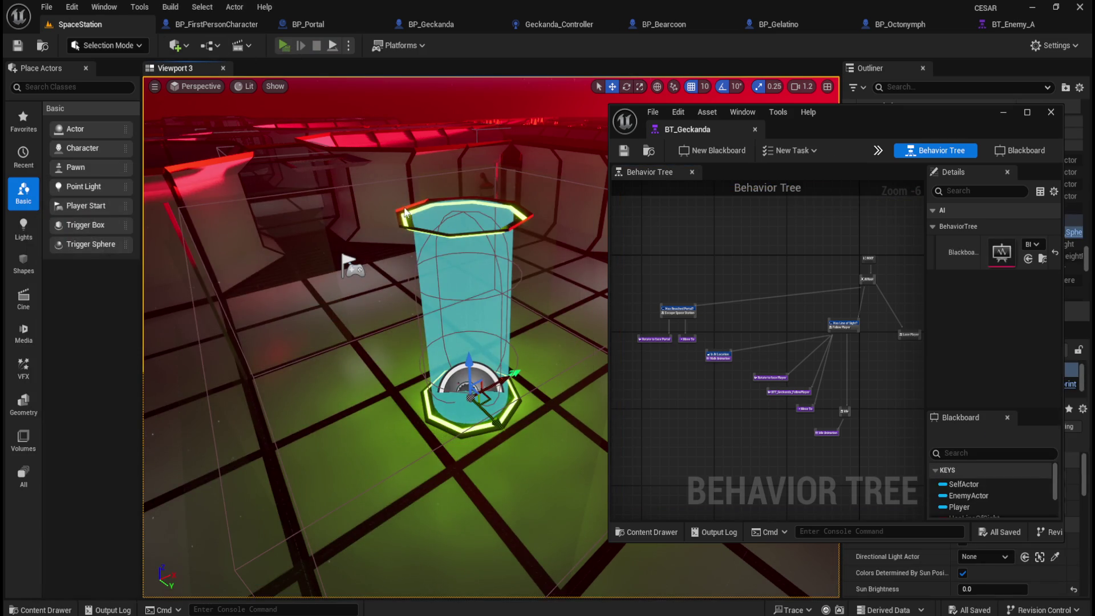
key(w)
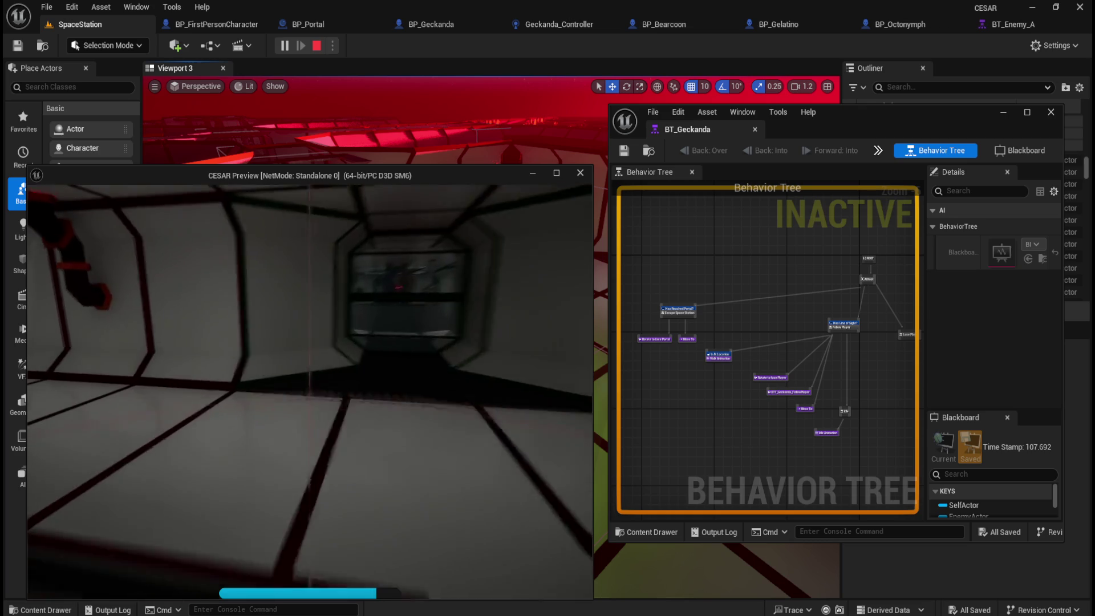
key(w)
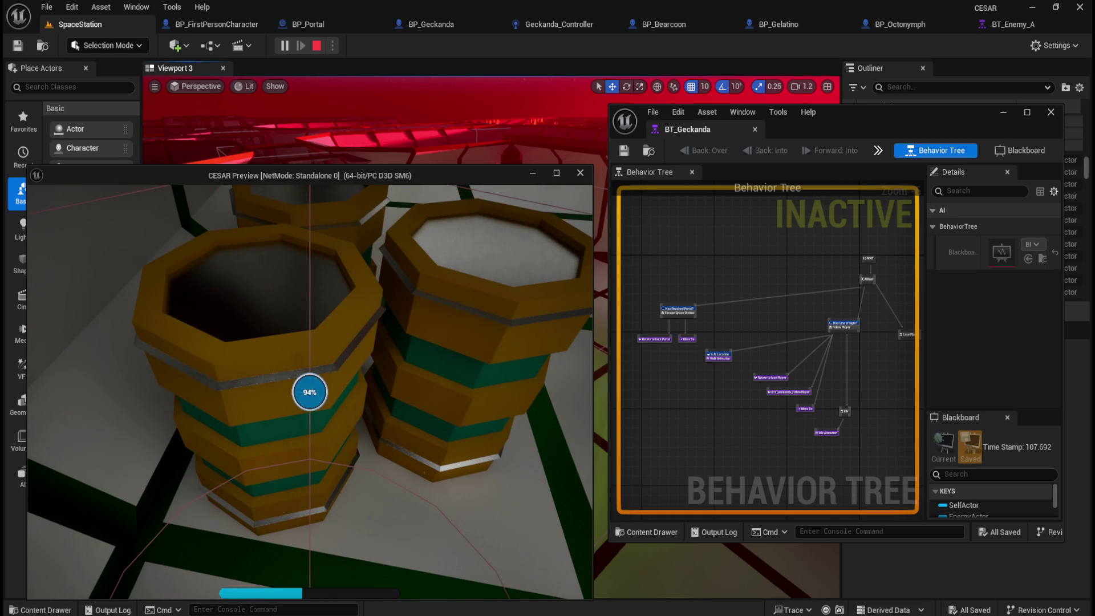
key(Escape)
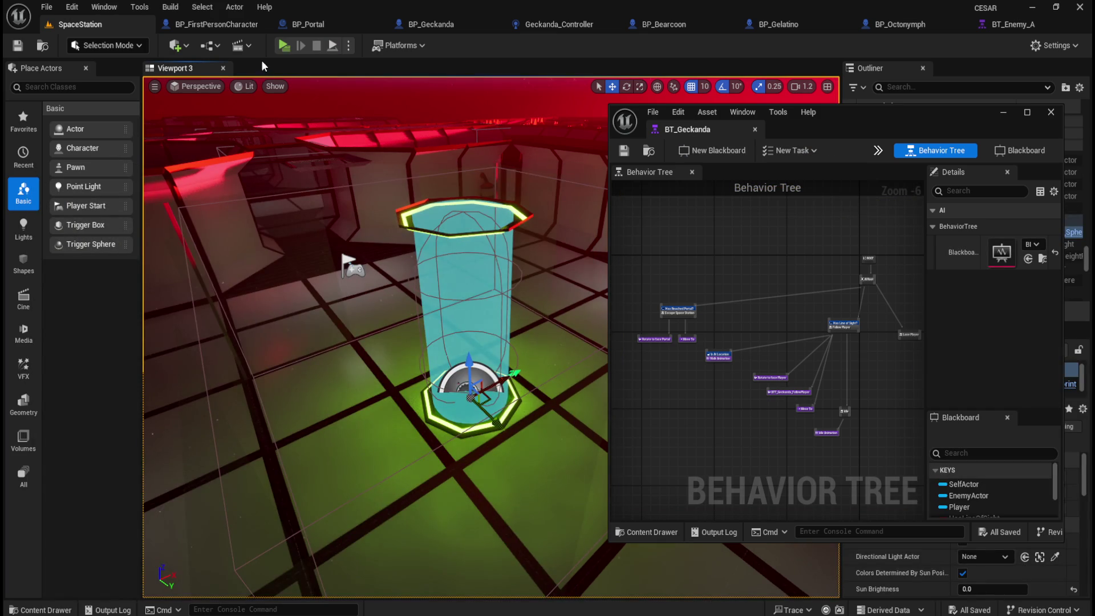
click(283, 46)
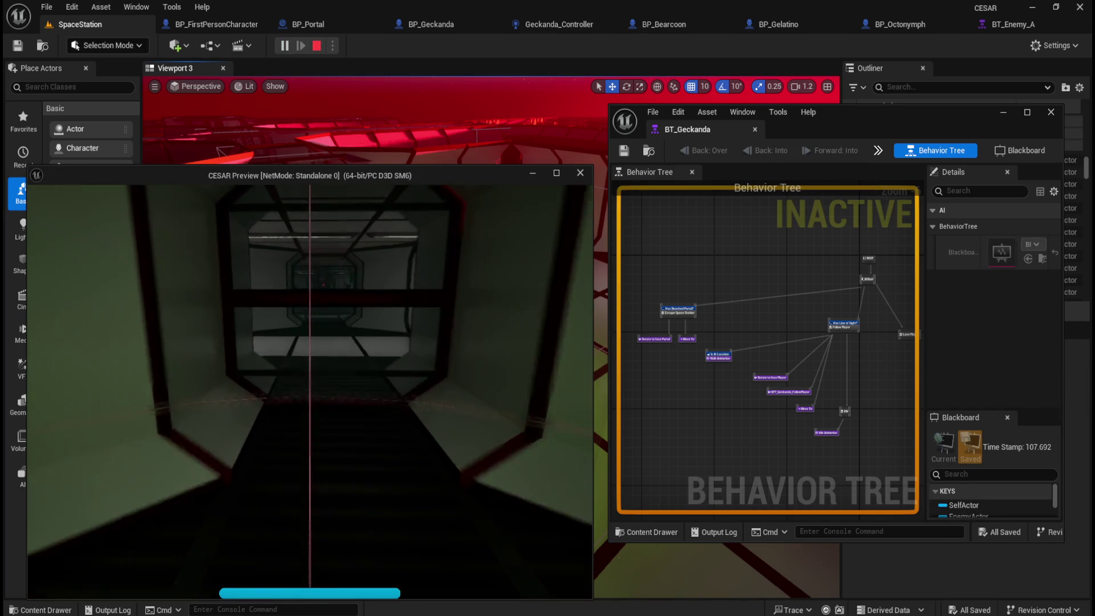
key(w)
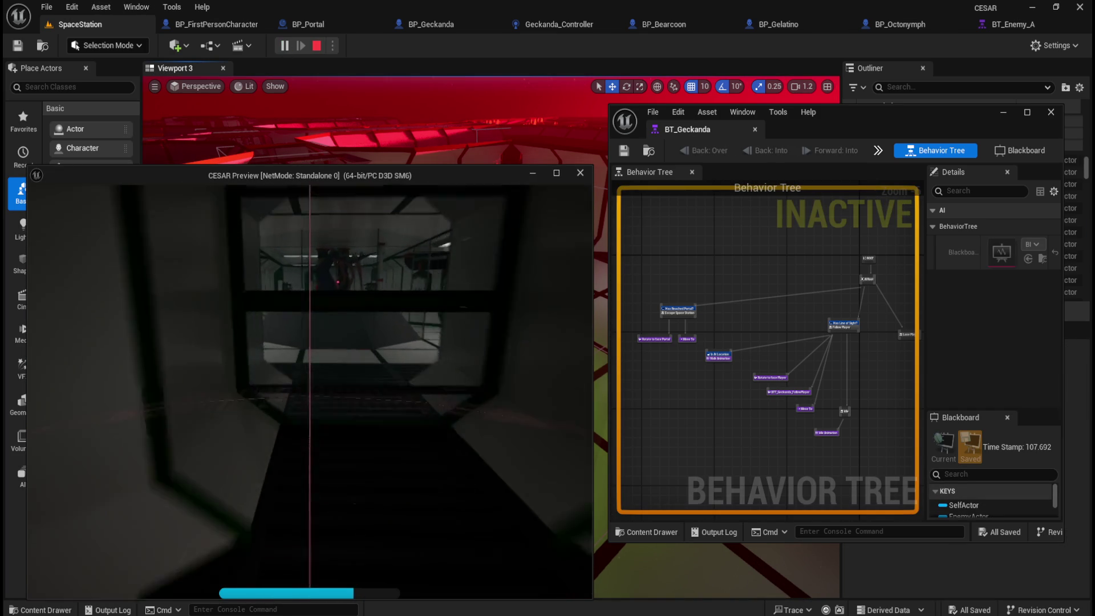
key(w)
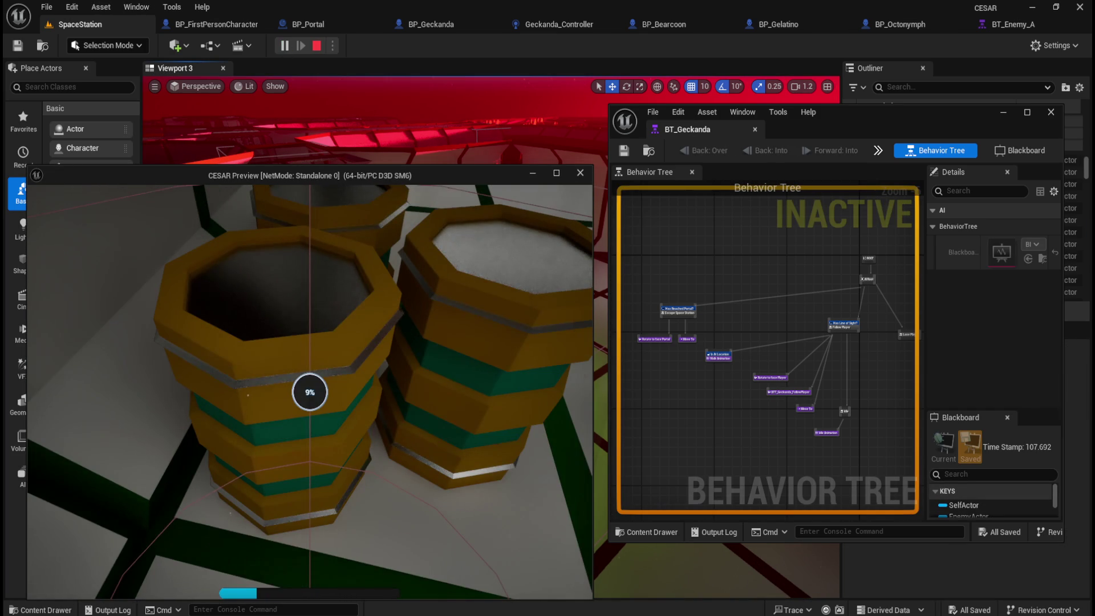
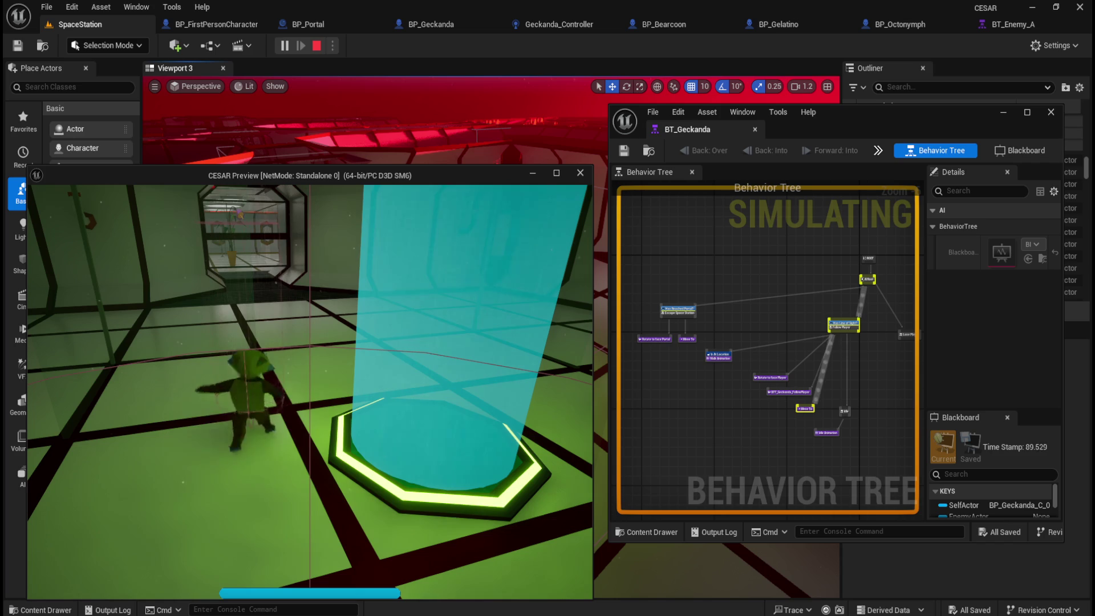
Stop the play session and review the Geckanda_Controller's Set Timer by Event and blackboard value nodes
key(Escape)
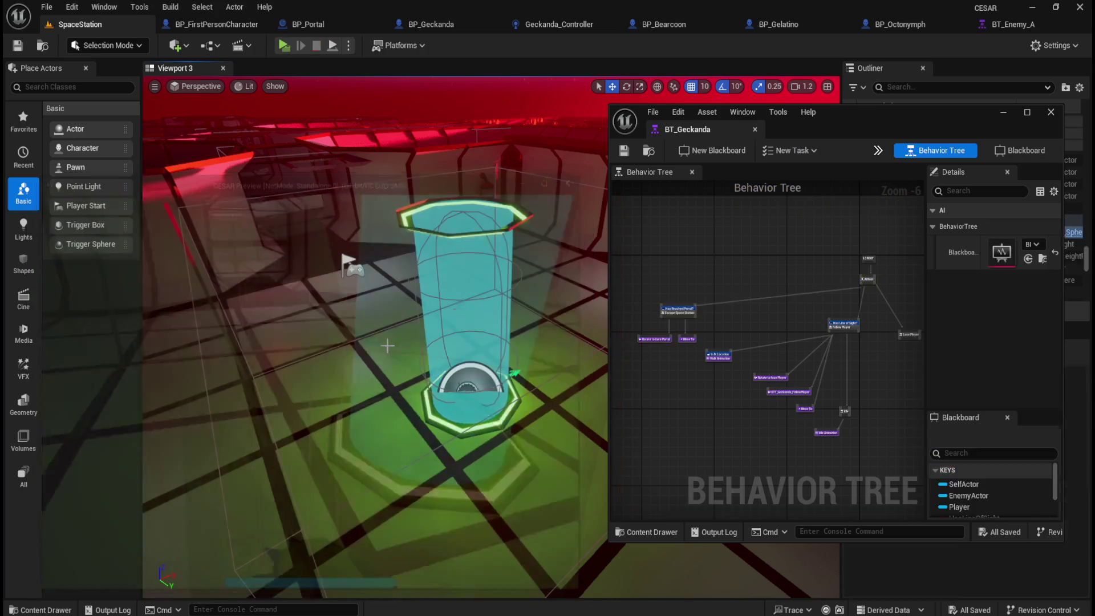
click(577, 25)
mouse_move(469, 247)
mouse_down()
mouse_move(340, 385)
mouse_move(283, 487)
mouse_move(537, 383)
mouse_move(386, 242)
mouse_move(394, 371)
mouse_move(350, 253)
mouse_up()
drag(437, 411, 456, 145)
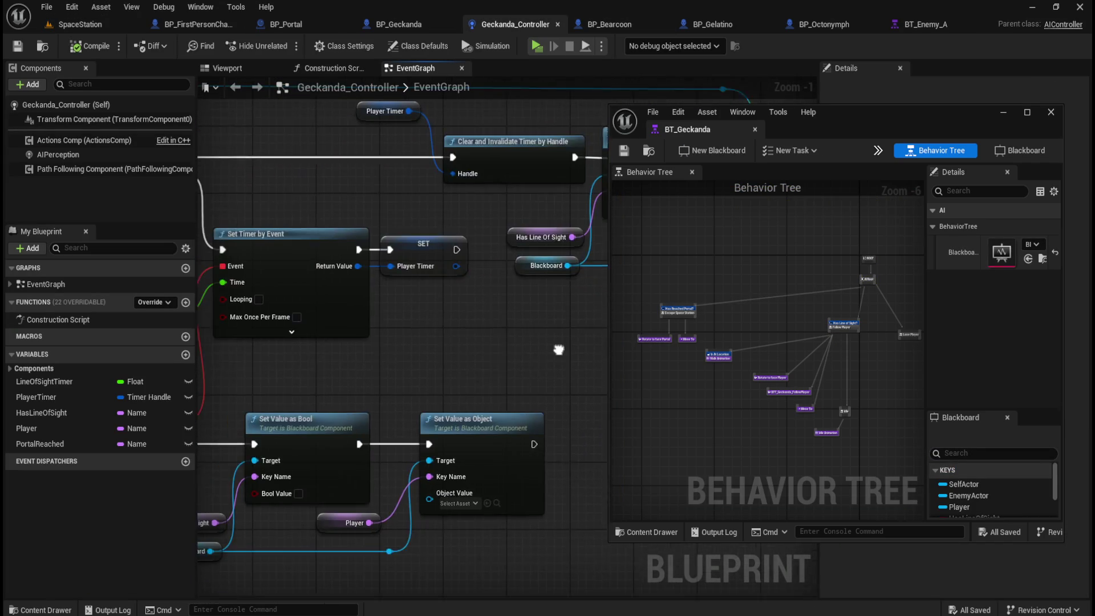
Survey the whole controller event graph, then maximize the BT_Geckanda behavior tree
scroll(556, 340, down, 4)
mouse_move(556, 340)
mouse_down()
mouse_move(588, 438)
mouse_move(520, 391)
mouse_move(431, 377)
mouse_move(479, 358)
mouse_up()
scroll(426, 387, up, 2)
scroll(428, 388, up, 1)
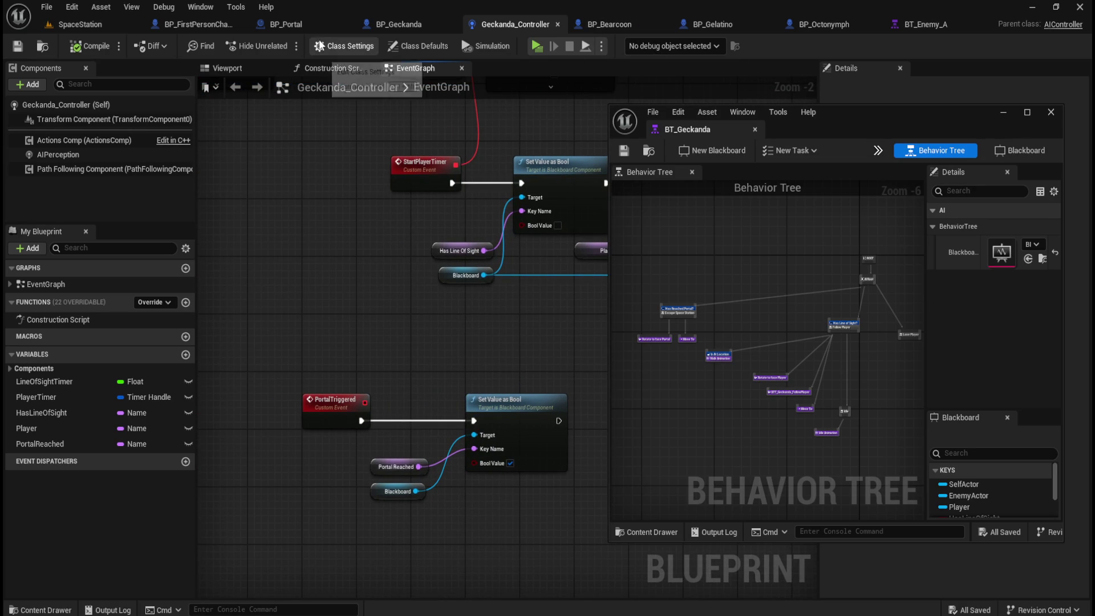
double_click(873, 124)
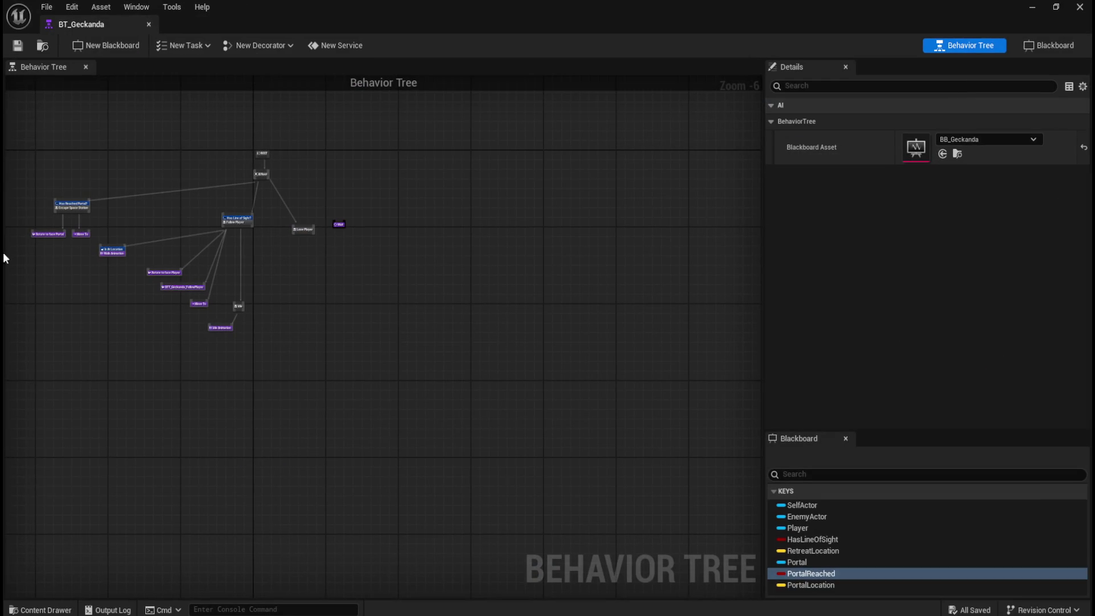
Compare the Details of the Move To PortalLocation and Move To Player tasks
scroll(77, 231, up, 5)
drag(298, 171, 555, 249)
click(354, 324)
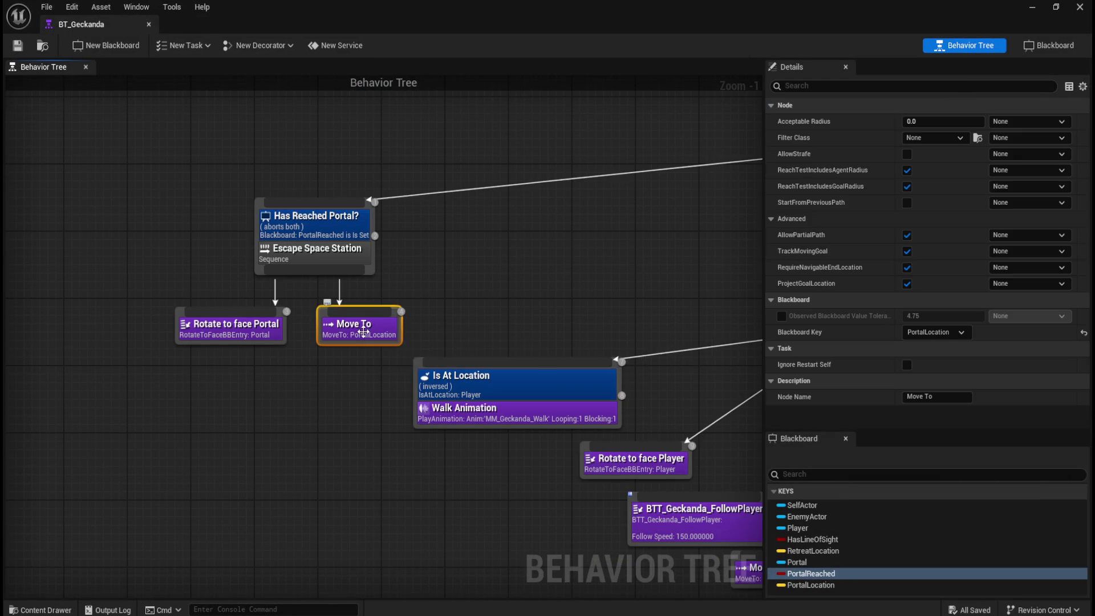
drag(606, 296, 334, 232)
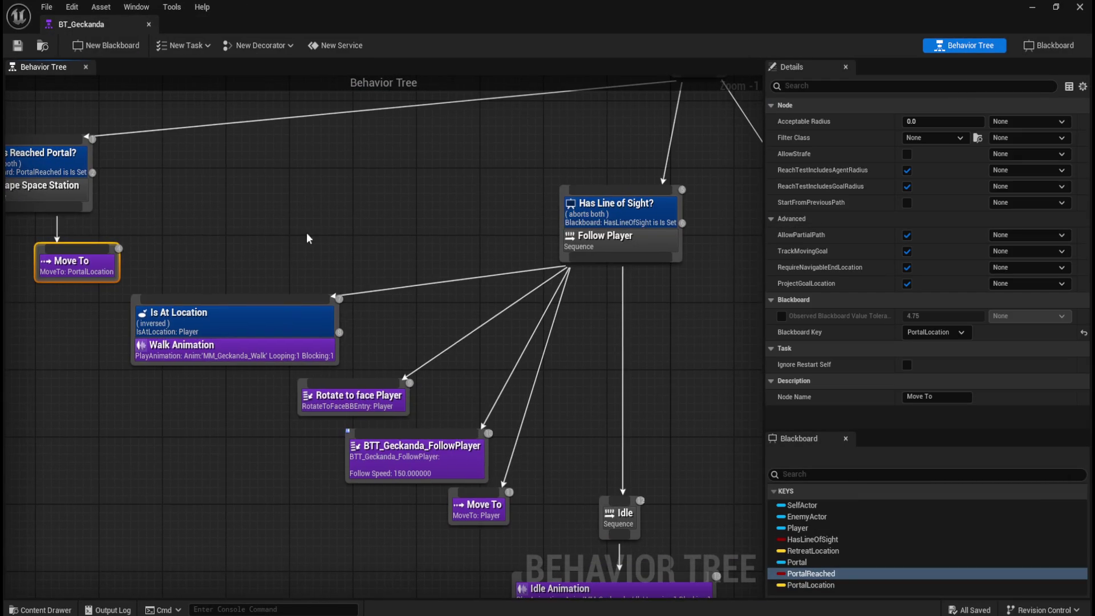
click(479, 514)
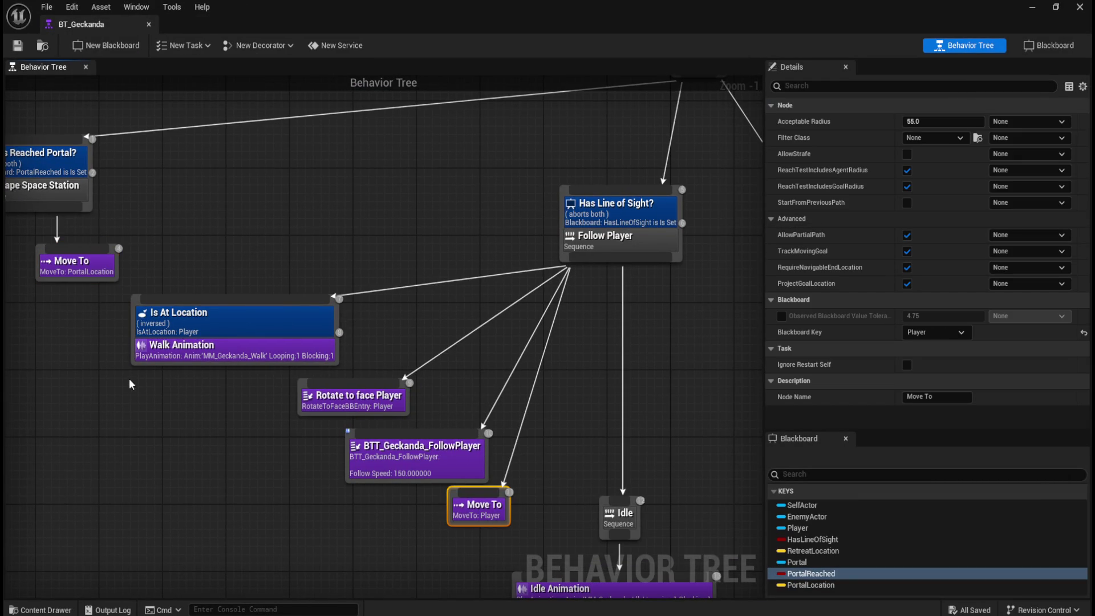
click(85, 265)
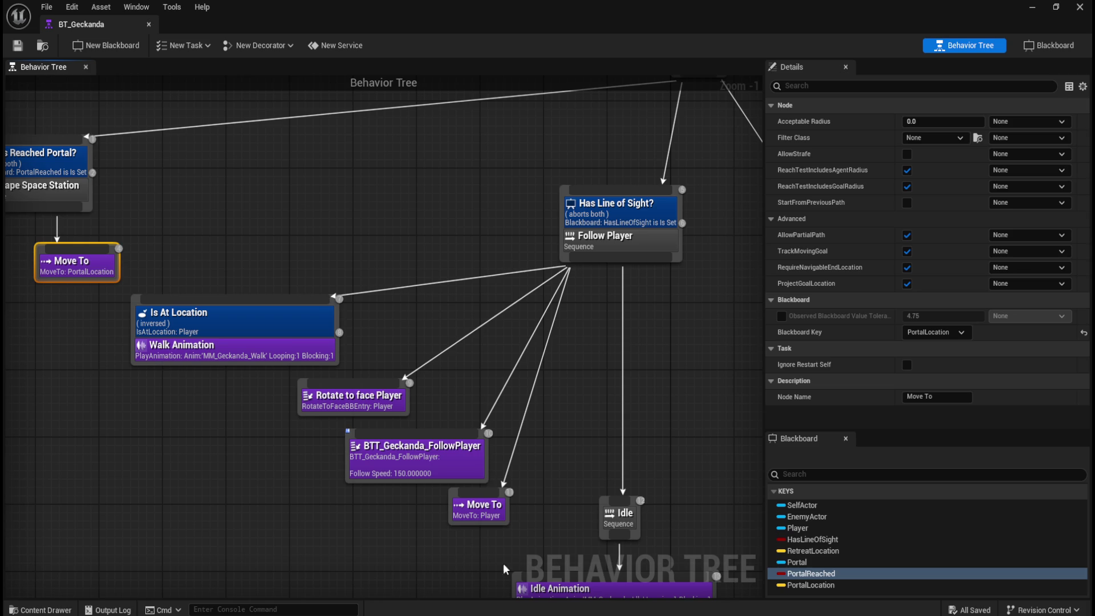
click(484, 512)
click(85, 270)
click(487, 519)
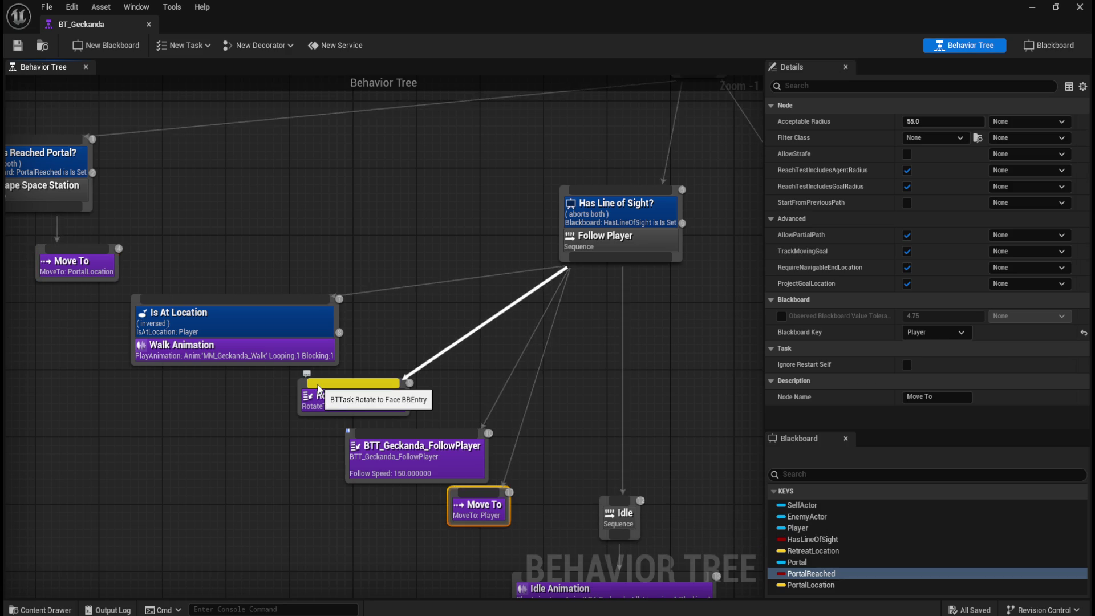
click(102, 267)
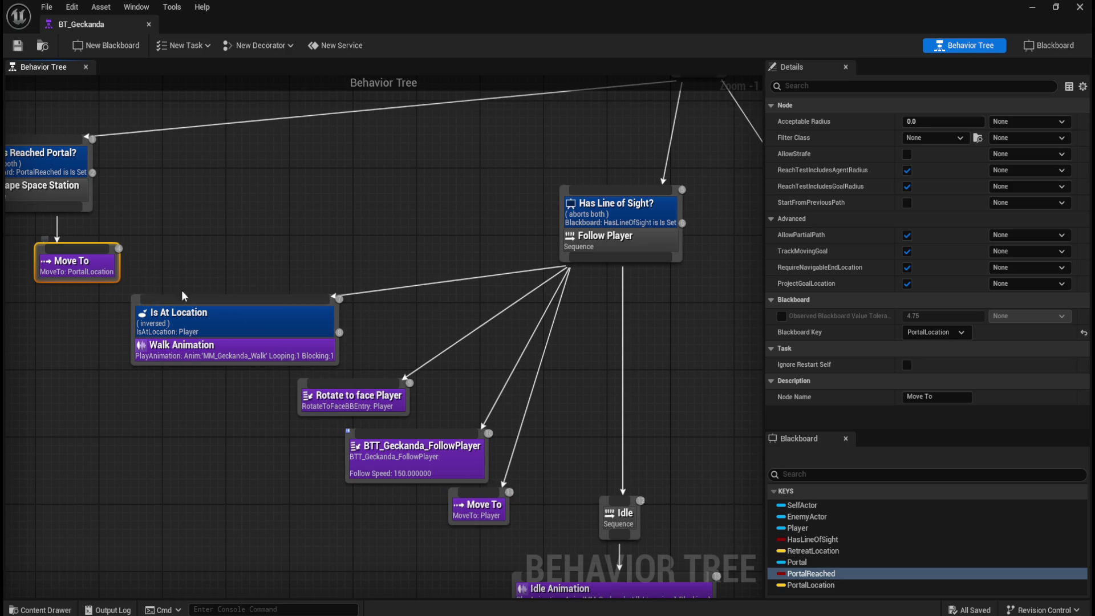
Check the Move To's blackboard key choices, then select PortalLocation in the BB_Geckanda blackboard
click(800, 584)
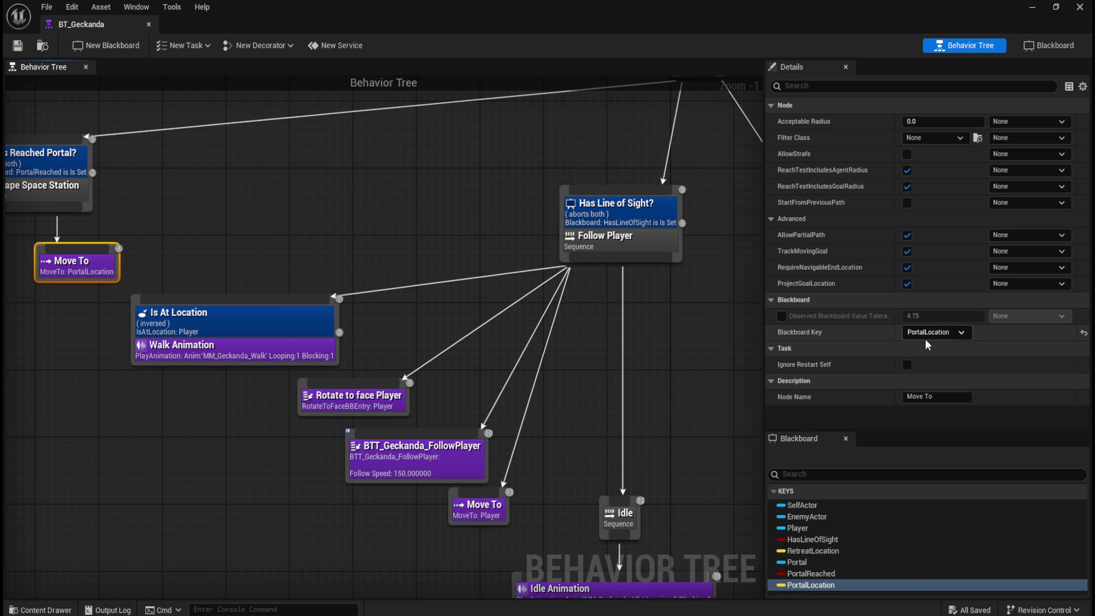
click(943, 333)
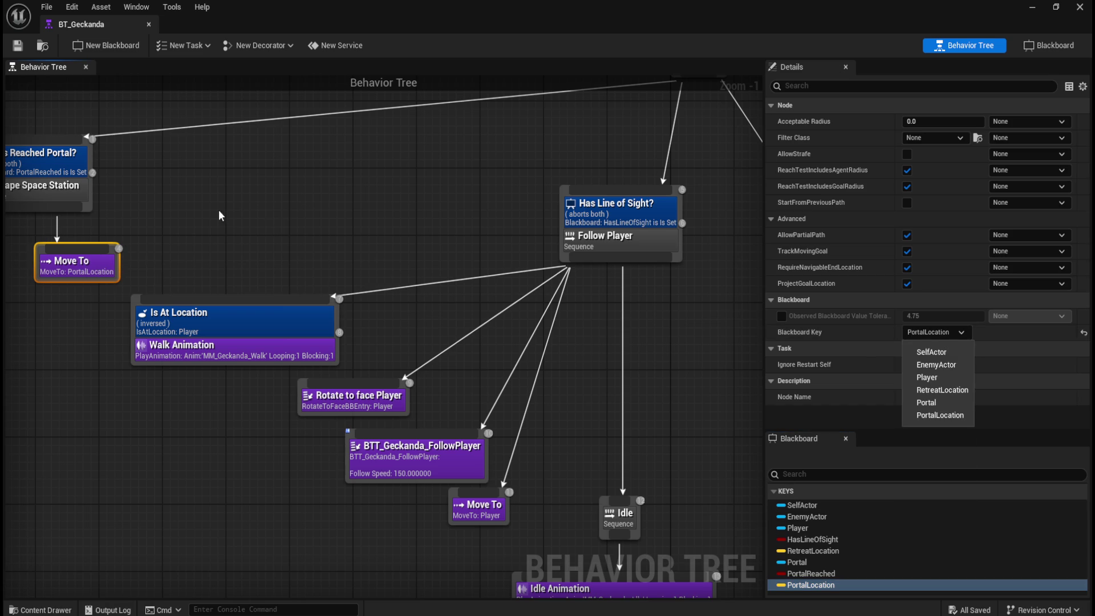
click(228, 212)
click(1055, 46)
click(76, 226)
click(80, 225)
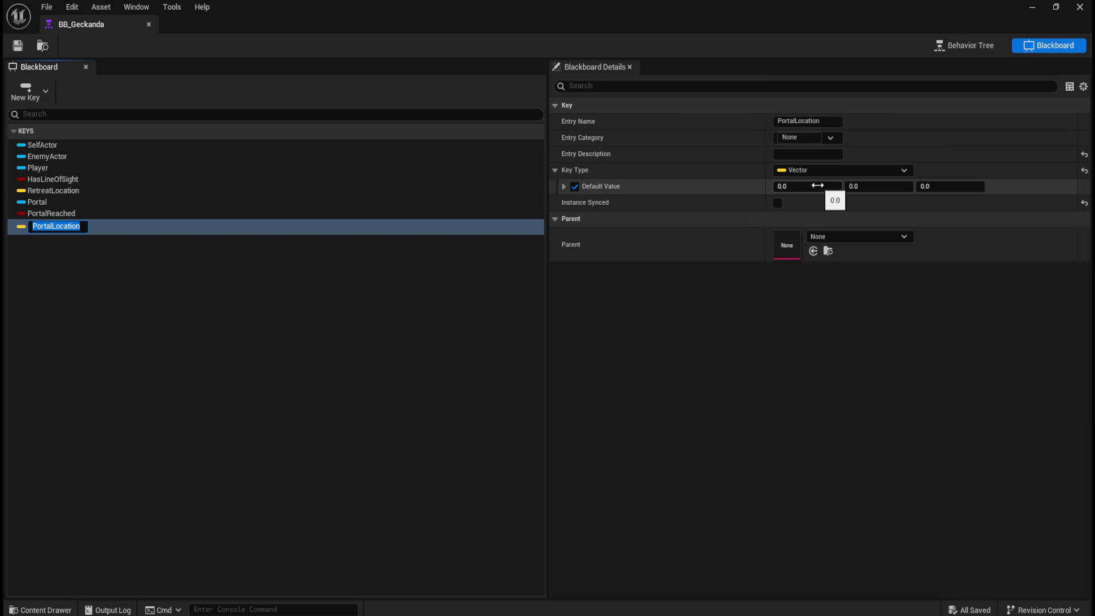
Compare the PortalLocation vector and PortalReached bool key details, then return to Geckanda_Controller
click(832, 137)
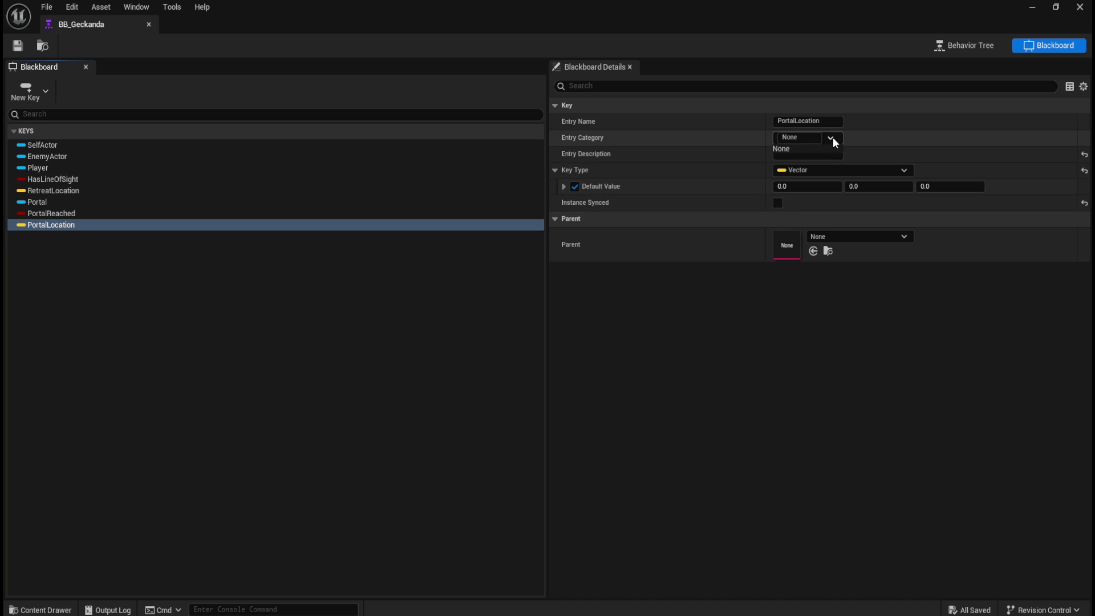
click(794, 154)
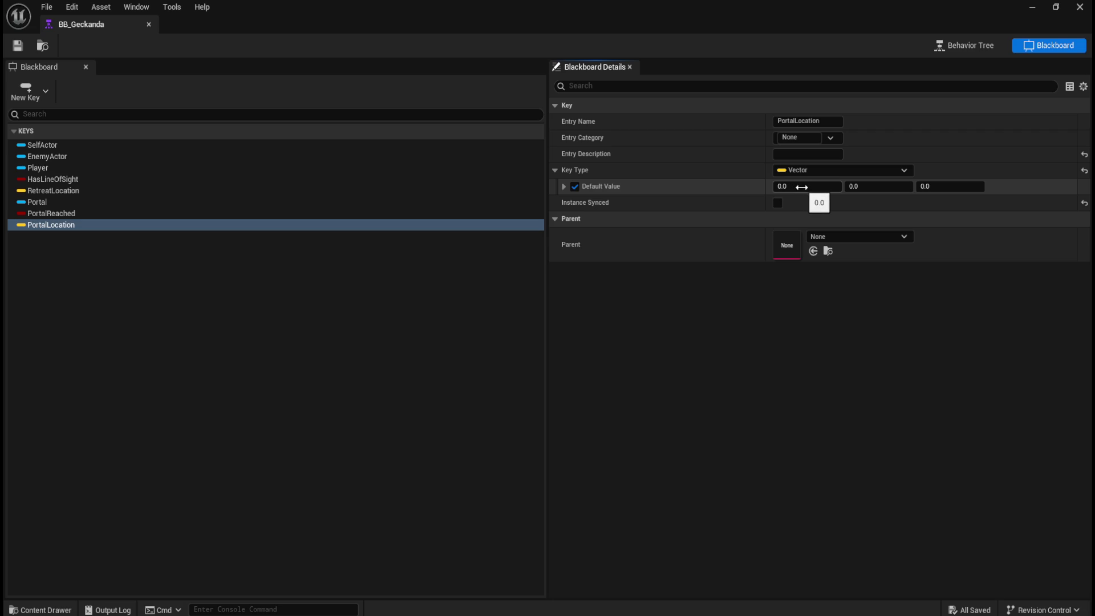
click(49, 214)
click(57, 224)
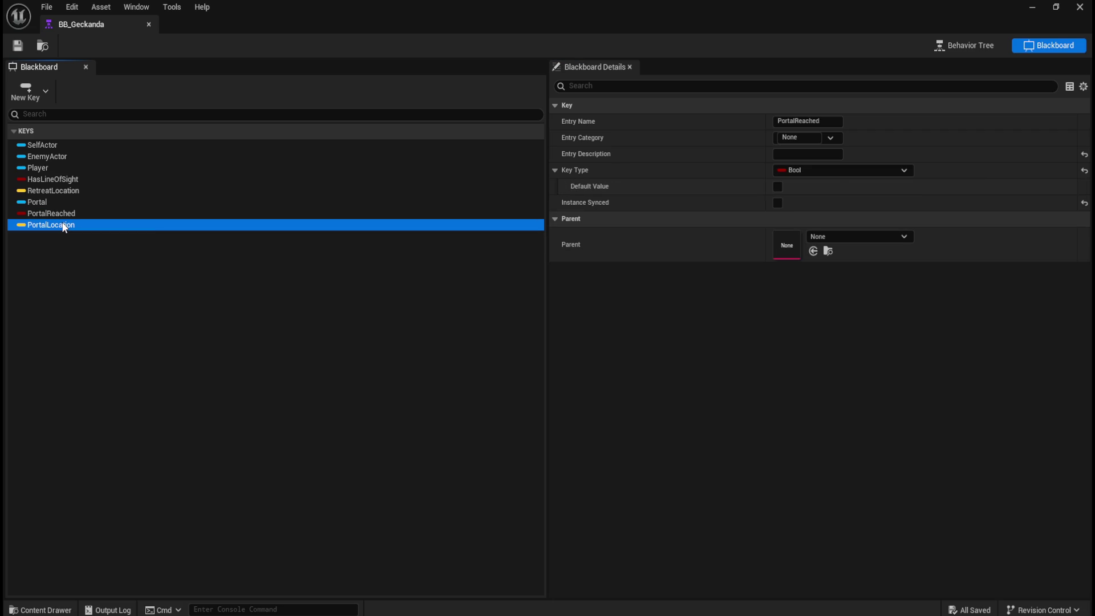
click(103, 213)
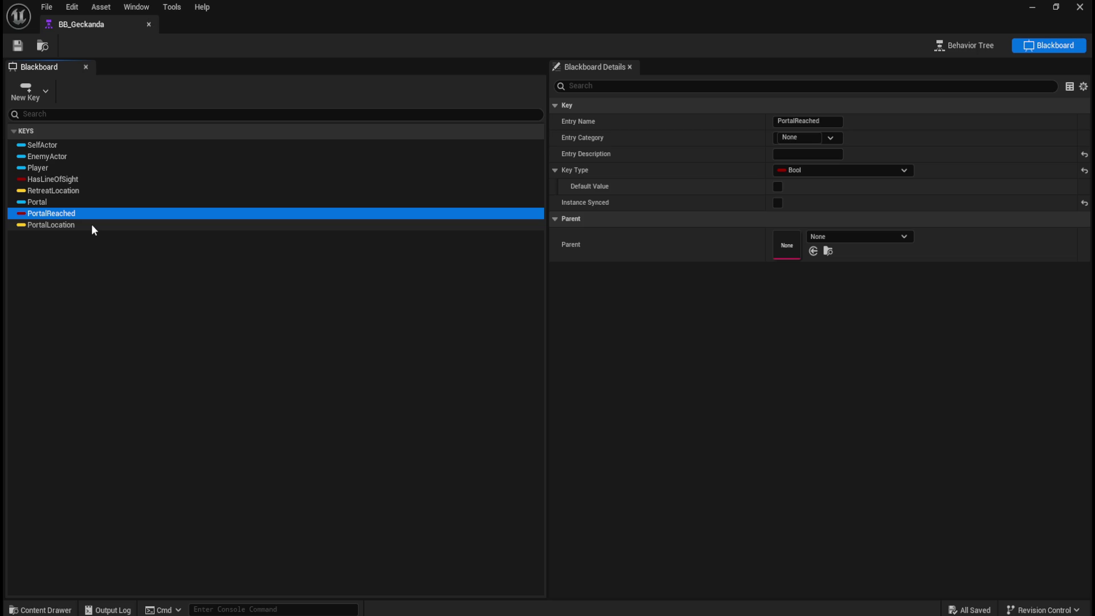
click(93, 228)
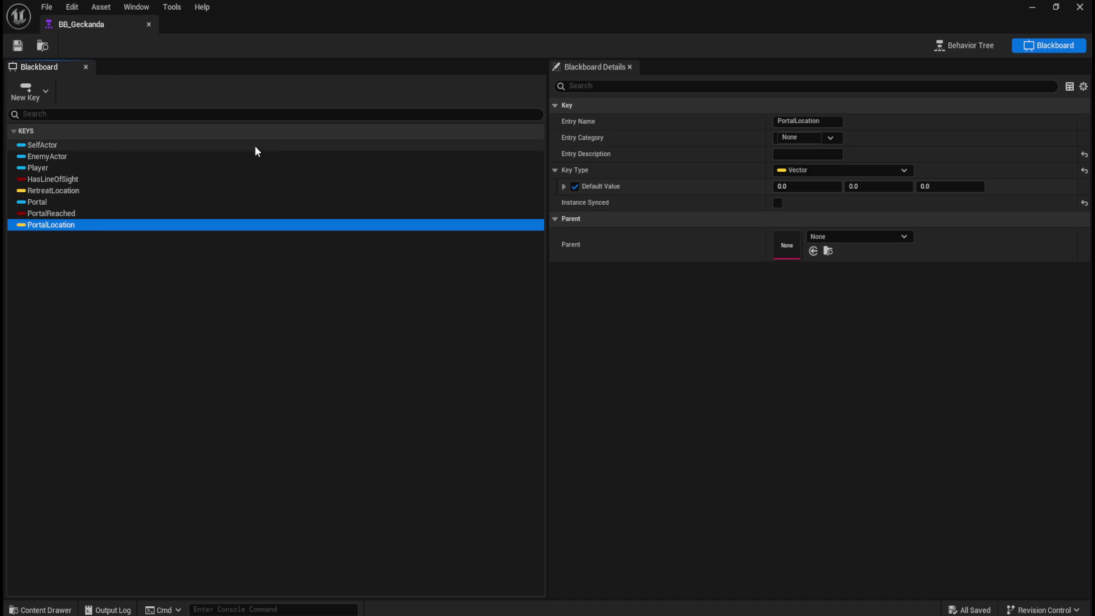
click(973, 49)
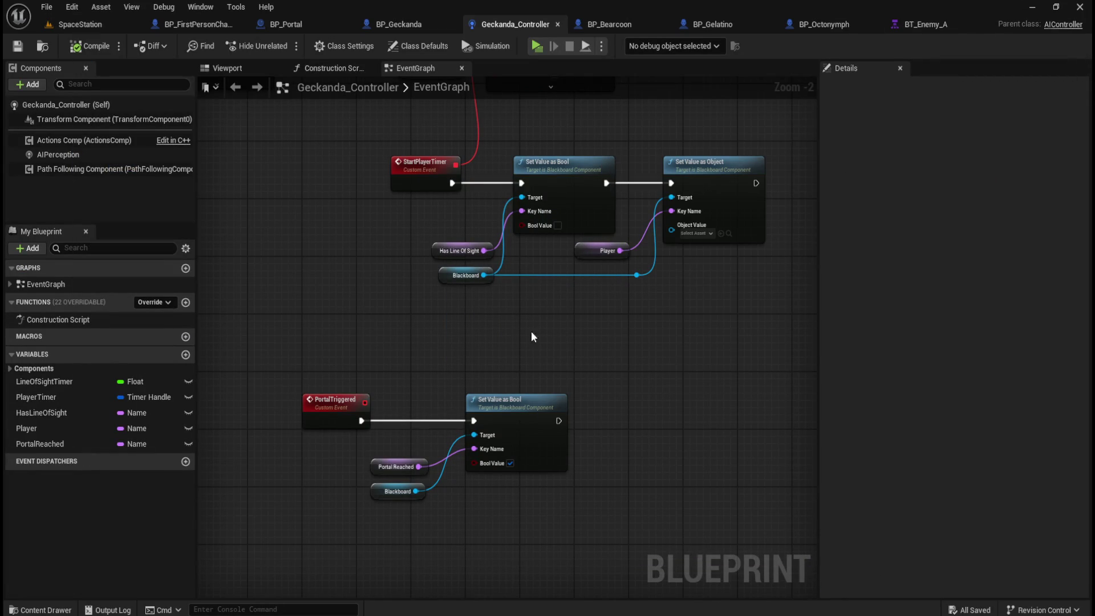
Review the controller's StartPlayerTimer and Clear and Invalidate Timer nodes, then view BT_Enemy_A's Patrol sequence
mouse_move(593, 342)
mouse_down()
mouse_move(498, 410)
mouse_move(533, 401)
mouse_up()
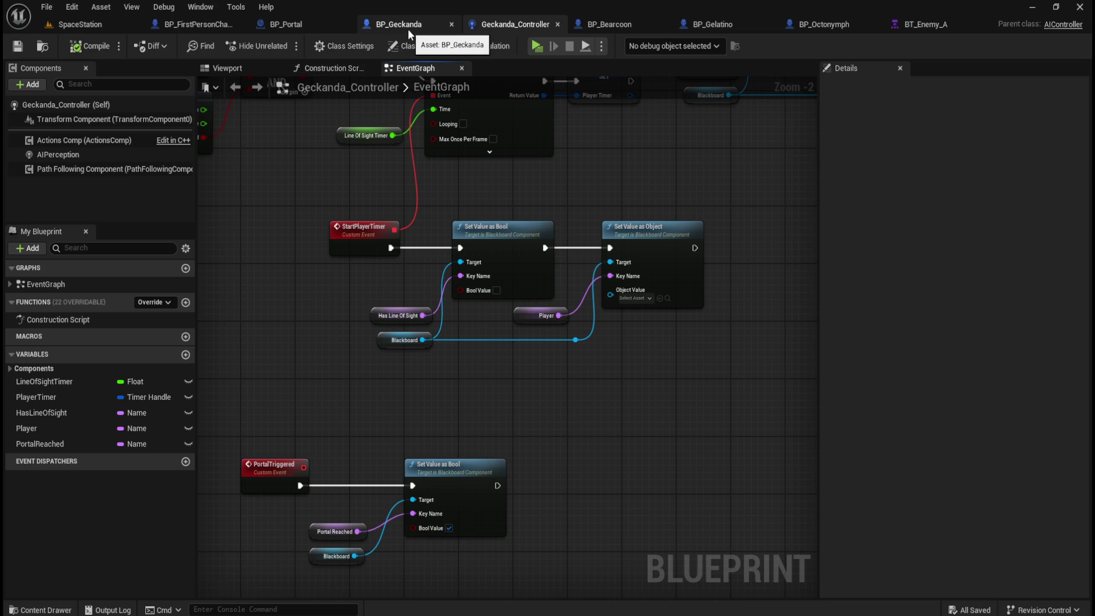
drag(432, 397, 488, 330)
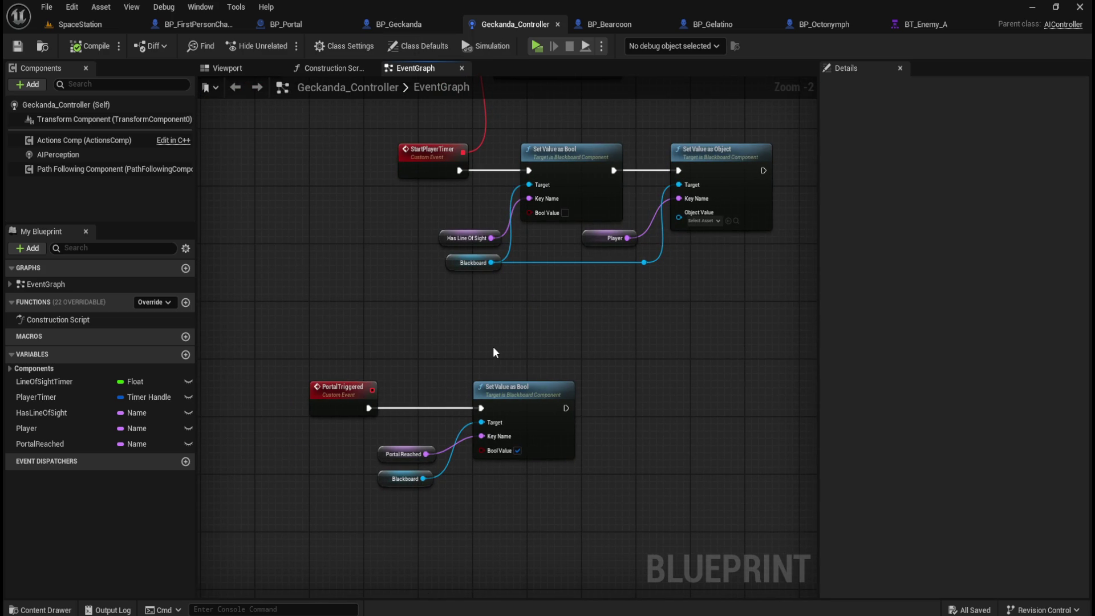
mouse_move(571, 347)
mouse_down()
mouse_move(516, 508)
mouse_move(696, 293)
mouse_move(507, 409)
mouse_up()
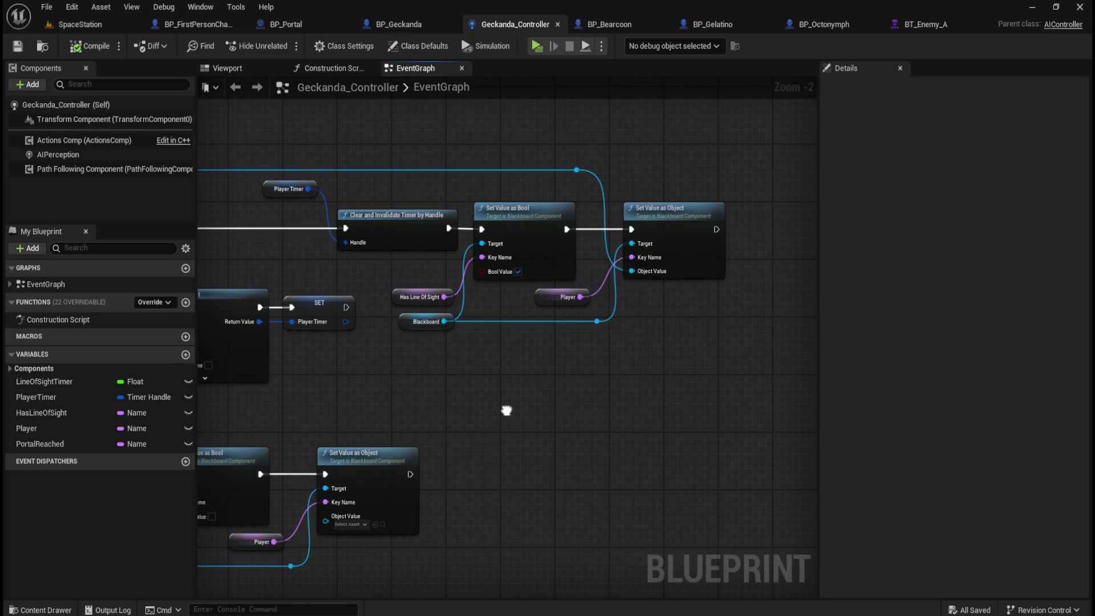
click(929, 25)
drag(452, 289, 607, 292)
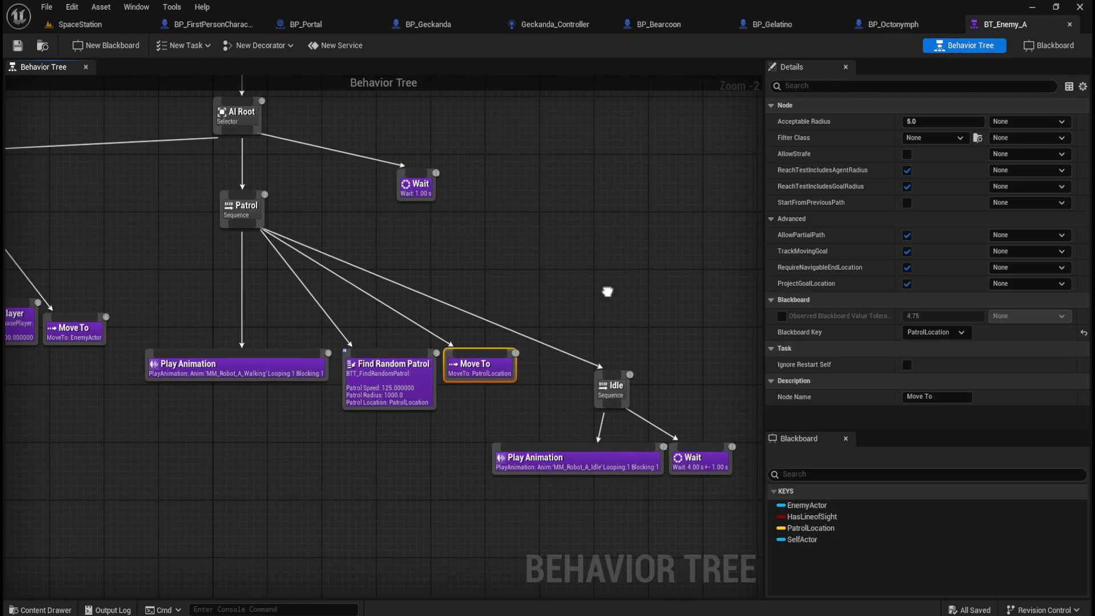
Inspect the Find Random Patrol task, then open BTT_FindRandomPatrol from the RobotA folder
click(385, 399)
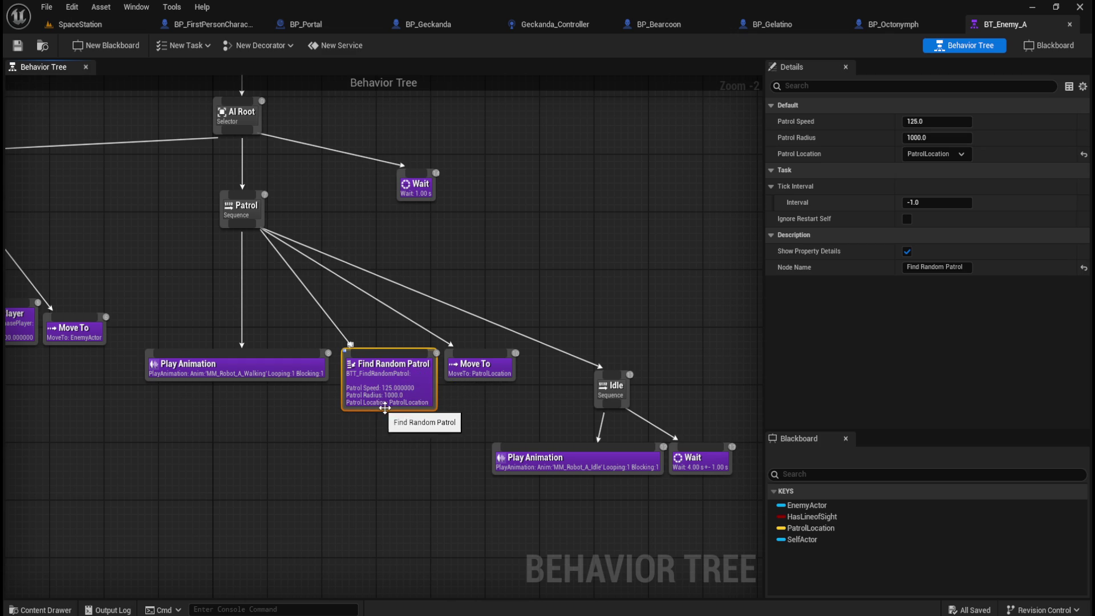
click(398, 460)
key(ctrl+space)
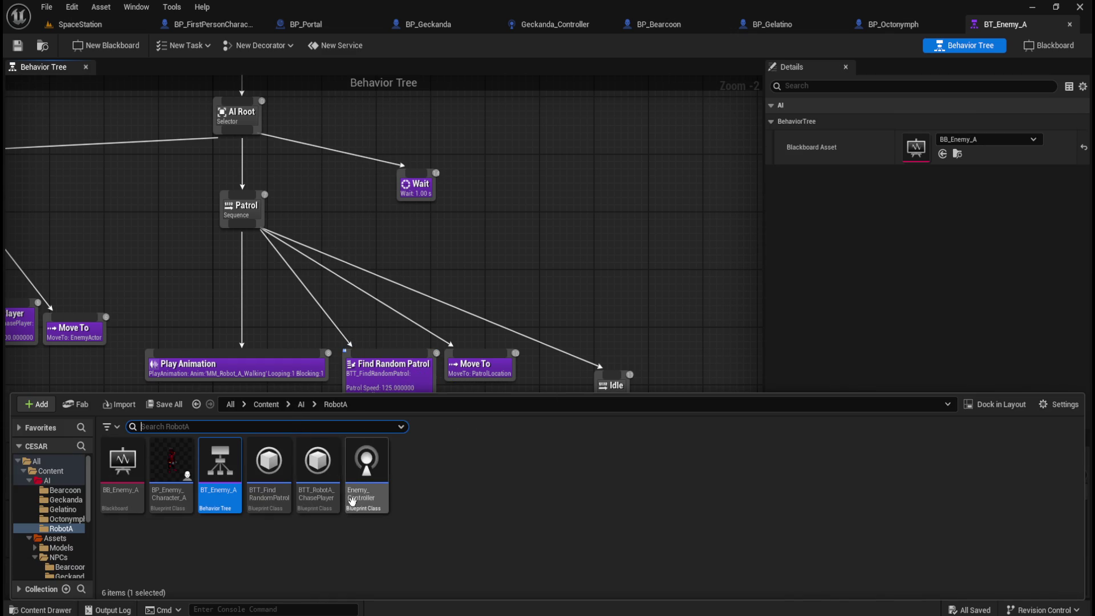
double_click(269, 462)
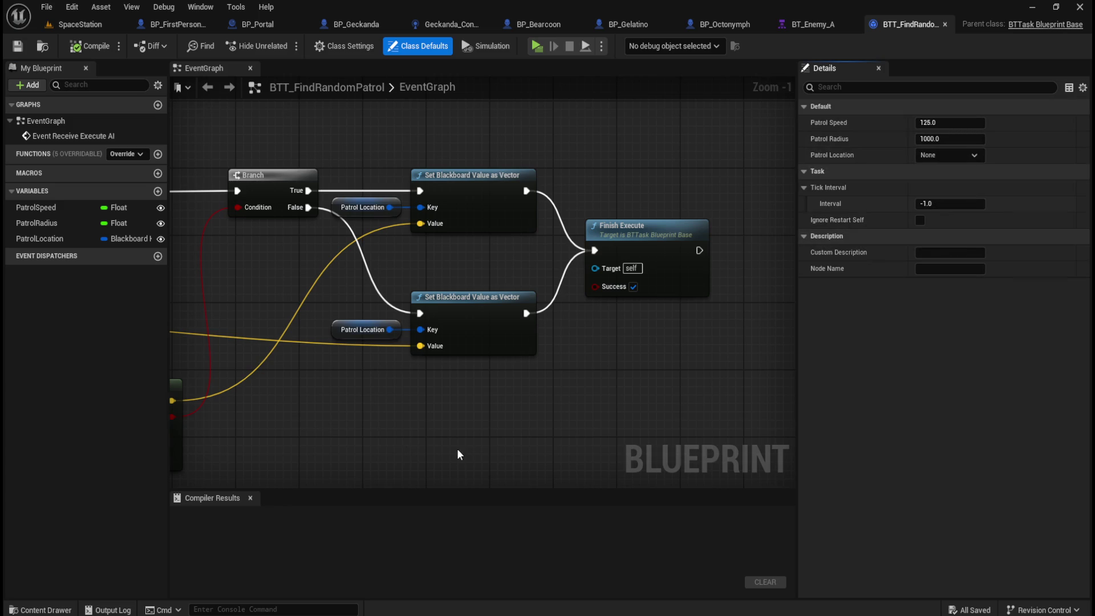
Pan through the patrol task's Set Blackboard Value and Finish Execute nodes
scroll(457, 449, down, 2)
mouse_move(505, 422)
mouse_down()
mouse_move(645, 388)
mouse_move(530, 392)
mouse_move(772, 378)
mouse_move(574, 385)
mouse_move(721, 386)
mouse_up()
mouse_move(323, 374)
mouse_down()
mouse_move(496, 374)
mouse_move(303, 379)
mouse_up()
drag(734, 395, 522, 395)
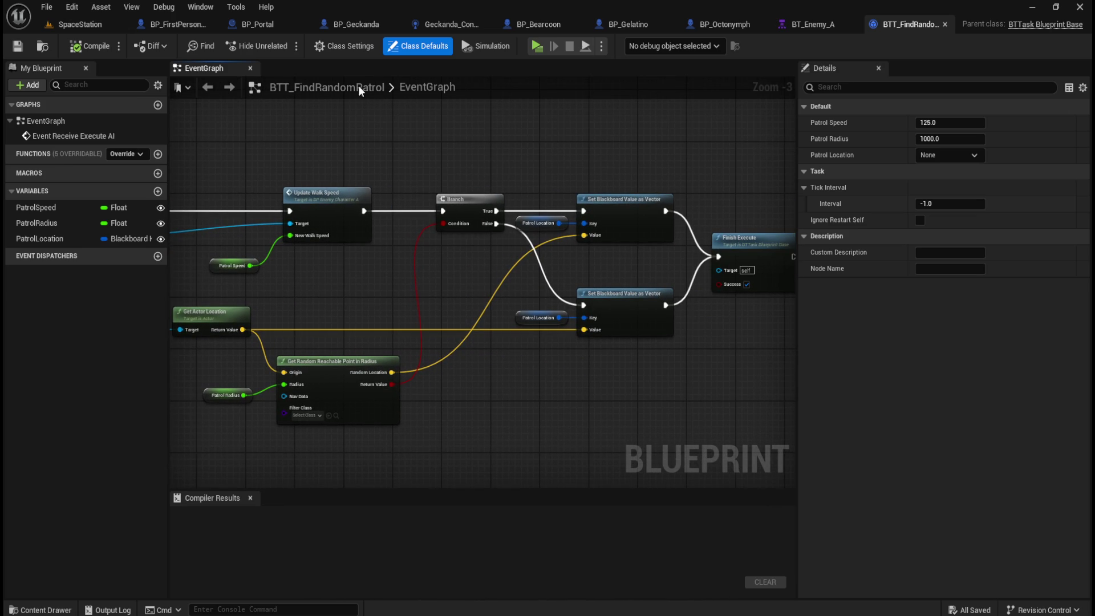
View the PortalTriggered event nodes in the Geckanda_Controller event graph
click(469, 26)
mouse_move(582, 391)
mouse_down()
mouse_move(655, 337)
mouse_move(720, 158)
mouse_move(654, 266)
mouse_up()
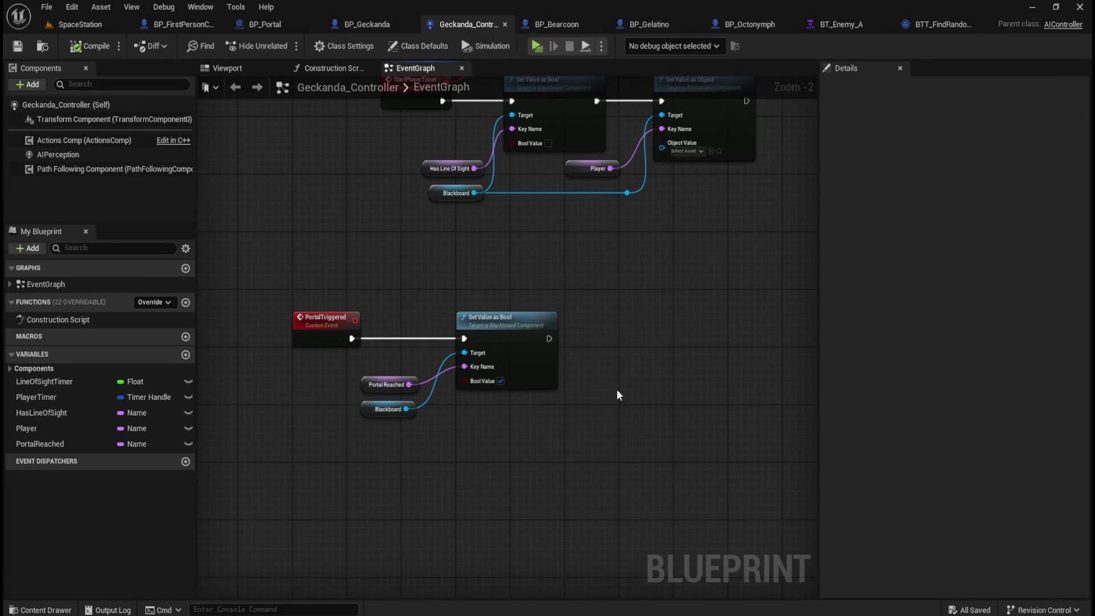
mouse_move(608, 348)
mouse_down()
mouse_move(576, 337)
mouse_move(560, 310)
mouse_up()
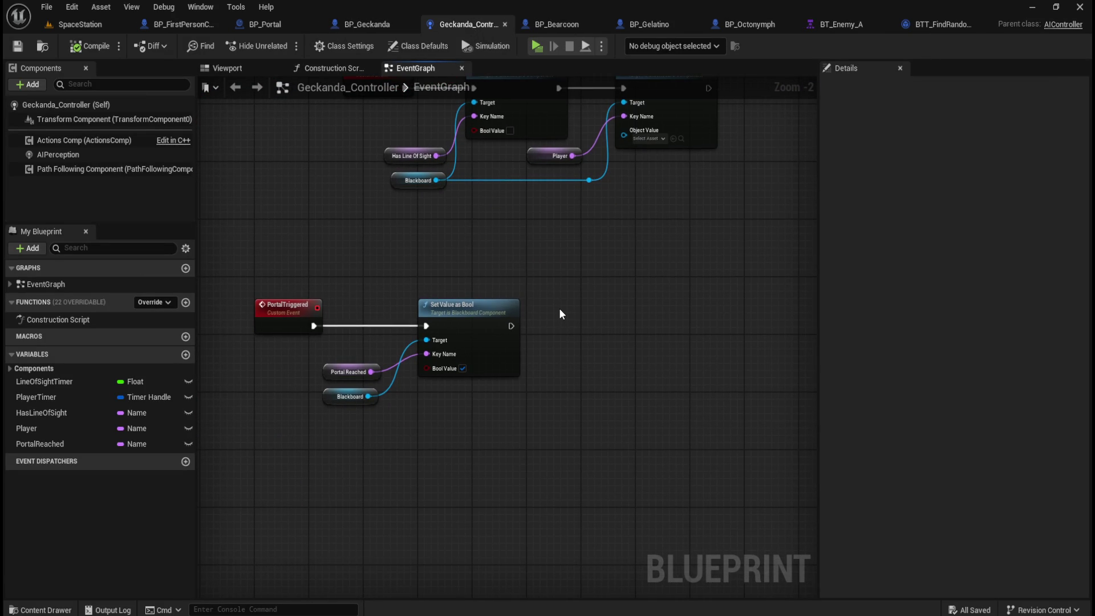
drag(371, 396, 517, 391)
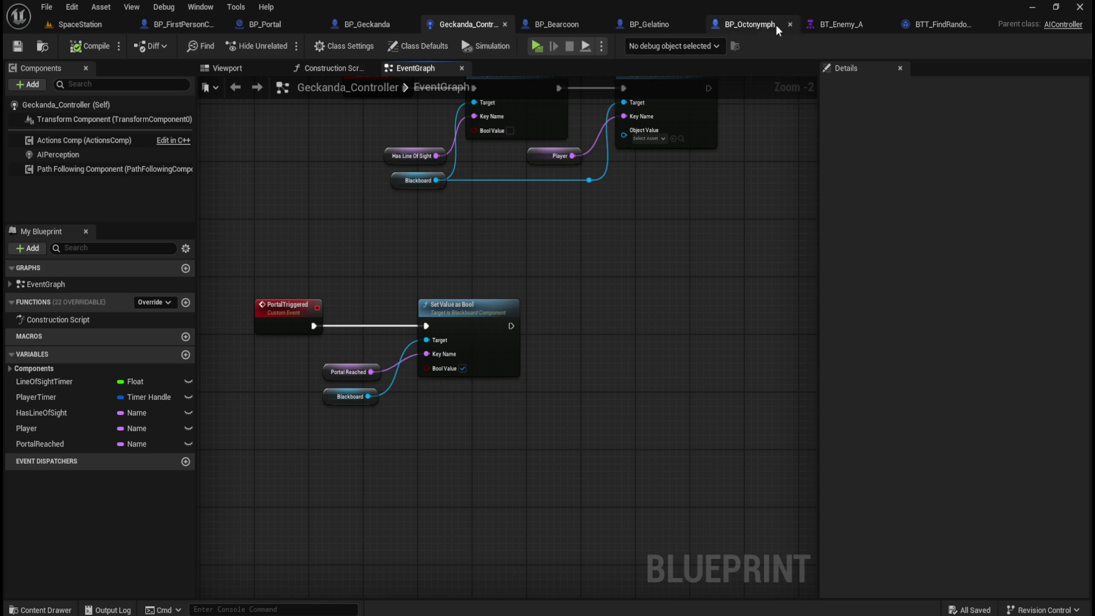
Inspect the PatrolLocation variable and trace the patrol graph from Event Receive Execute AI to the setters
click(933, 25)
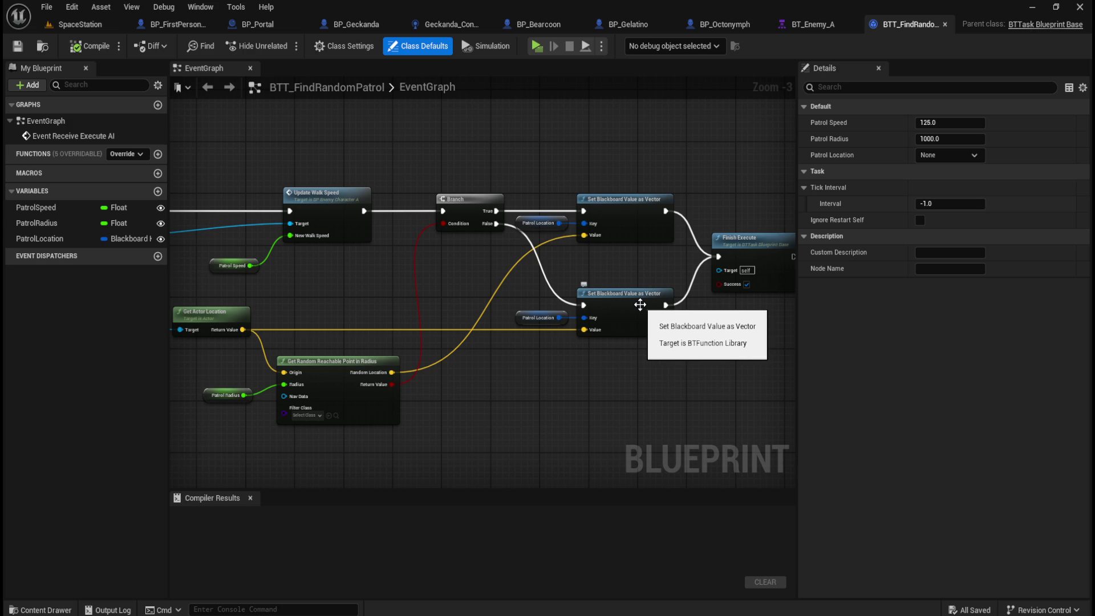
click(522, 322)
click(466, 381)
mouse_move(466, 381)
mouse_down()
mouse_move(725, 374)
mouse_move(562, 352)
mouse_move(450, 352)
mouse_move(745, 373)
mouse_move(475, 382)
mouse_up()
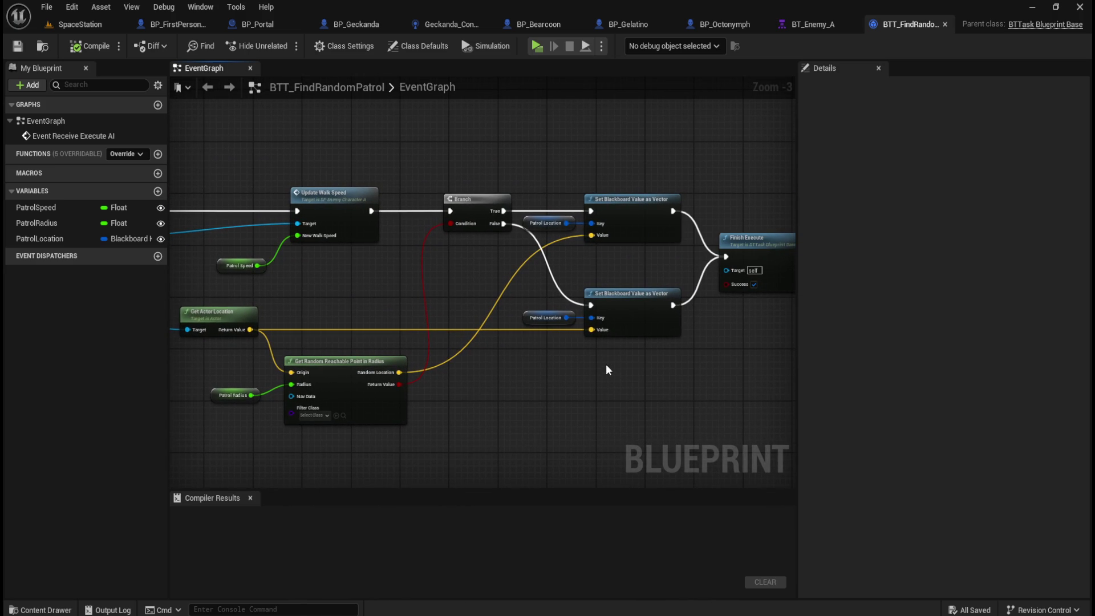
mouse_move(328, 297)
mouse_down()
mouse_move(723, 311)
mouse_move(693, 296)
mouse_move(351, 274)
mouse_move(734, 277)
mouse_up()
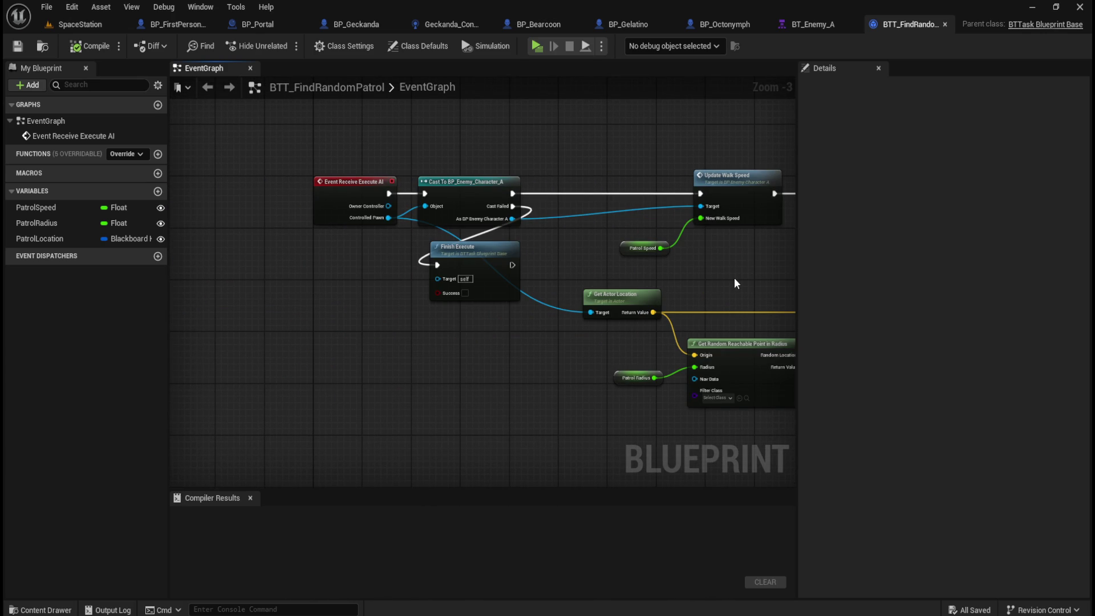
mouse_move(758, 276)
mouse_down()
mouse_move(606, 283)
mouse_move(662, 257)
mouse_move(379, 246)
mouse_up()
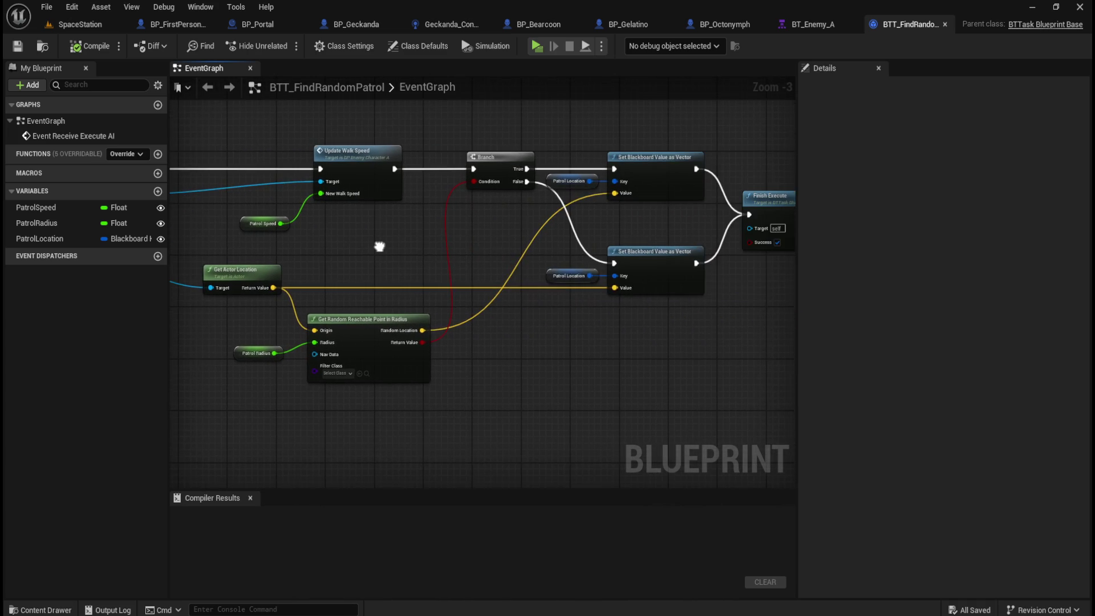
drag(674, 329, 529, 357)
scroll(502, 265, up, 2)
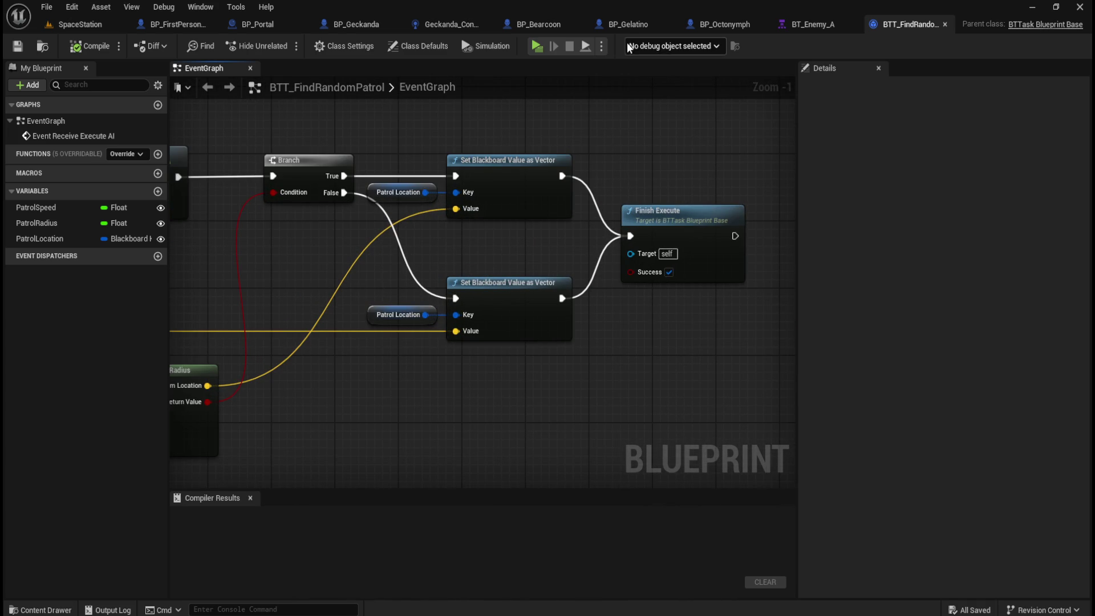
click(453, 24)
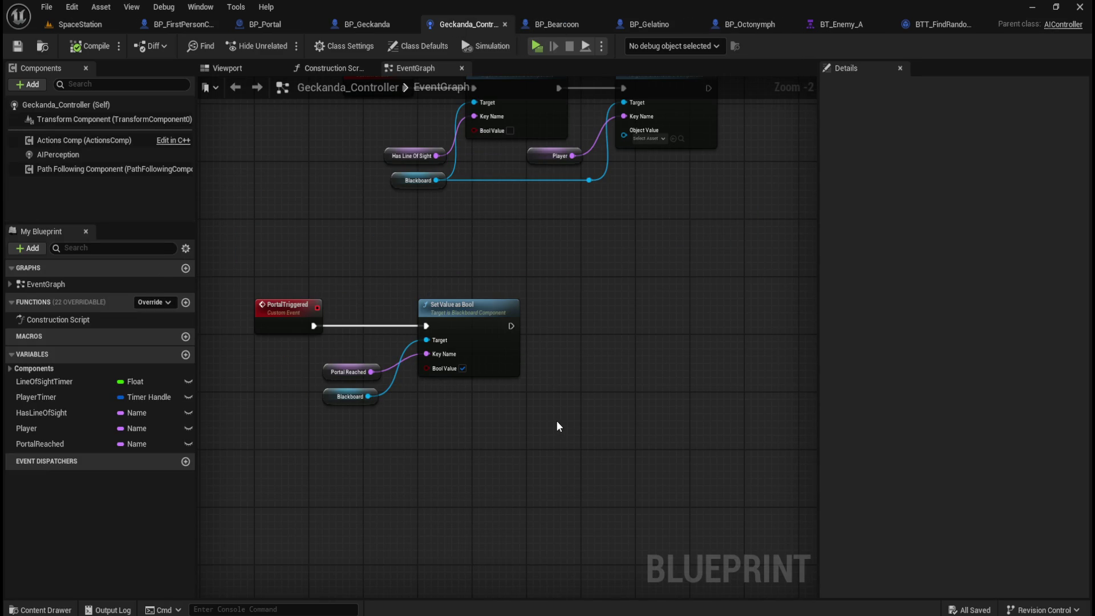
Add a Set Value as Vector node off the Blackboard reference, beside Set Value as Bool
drag(516, 422, 493, 429)
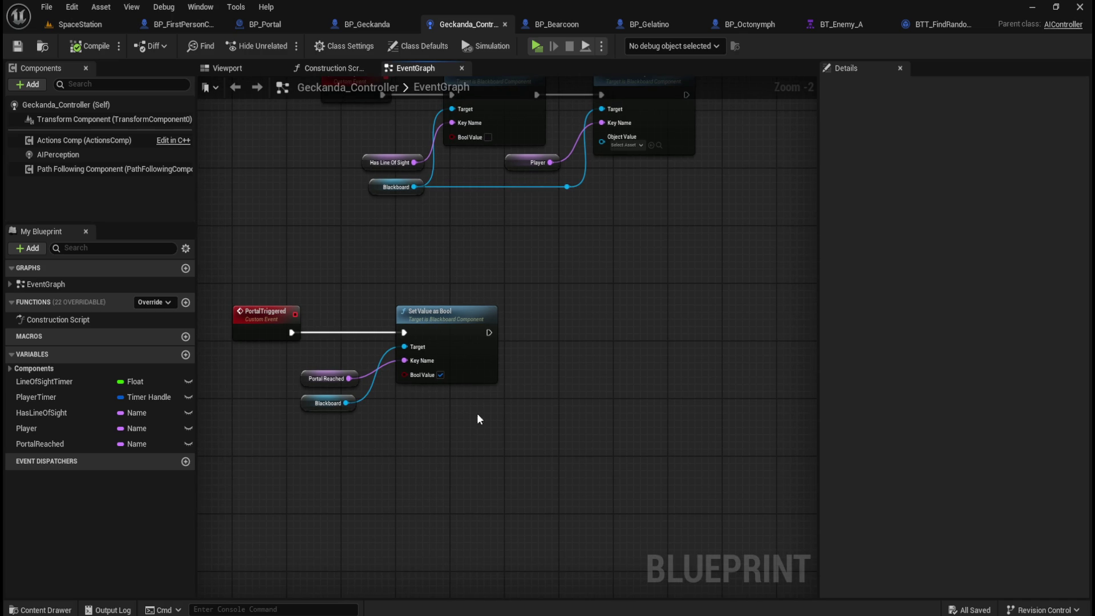
drag(346, 403, 495, 405)
text(set value)
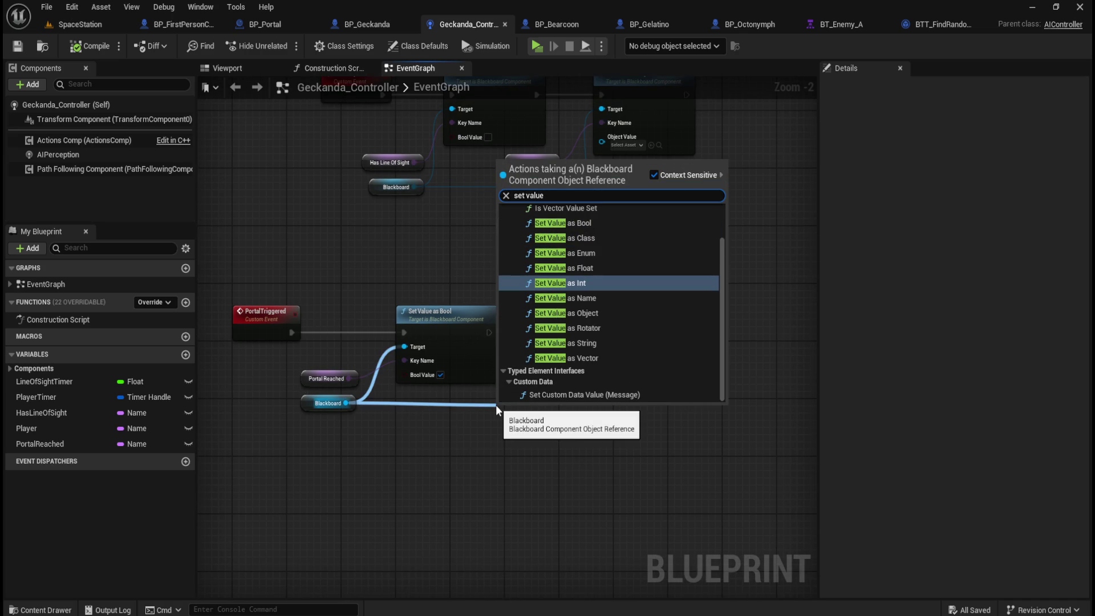
key(Down)
key(Down)
key(Down)
key(Return)
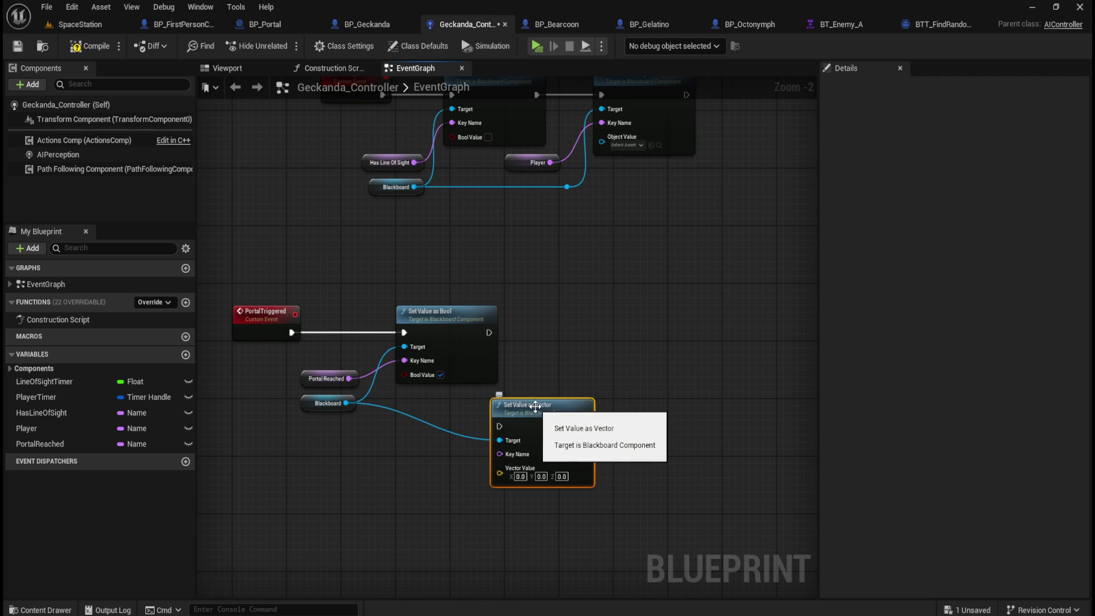
drag(535, 404, 588, 310)
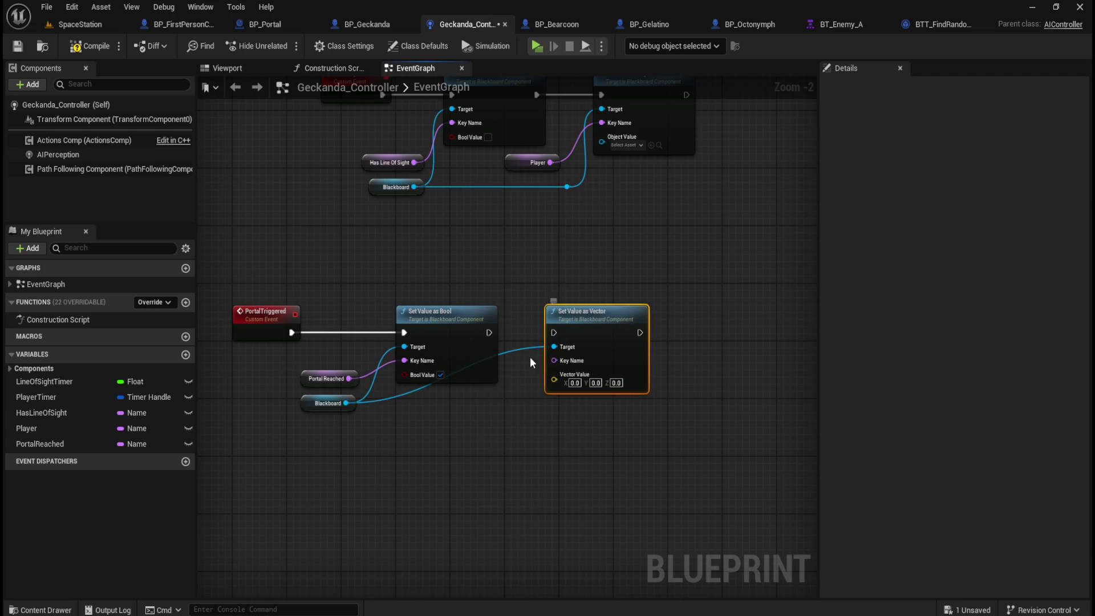
Add a reroute point on the Blackboard wire and arrange it with the Set Value as Vector node
double_click(528, 348)
drag(530, 350, 533, 409)
click(618, 318)
drag(618, 318, 687, 316)
click(600, 321)
drag(526, 404, 574, 404)
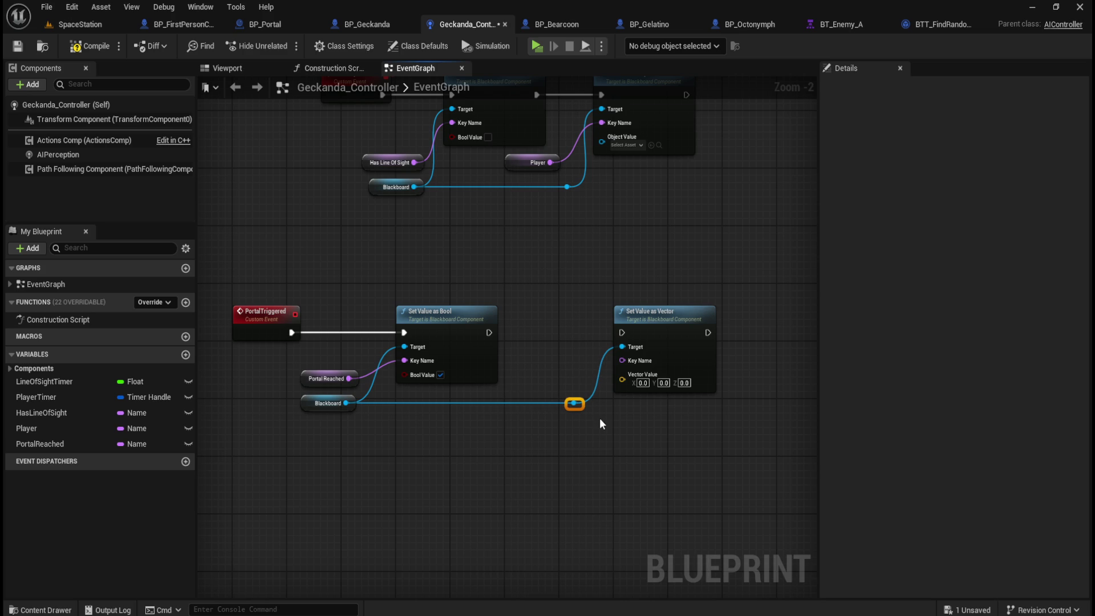
click(598, 437)
Promote the Key Name pin to a variable and place it beside the pin
right_click(627, 360)
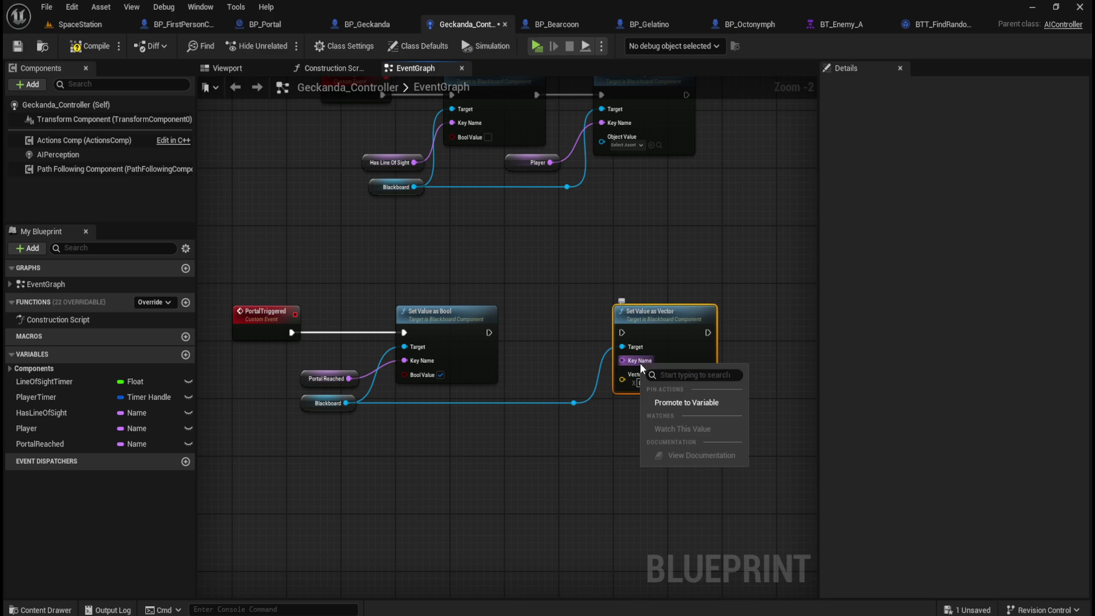
click(675, 394)
drag(557, 309, 564, 371)
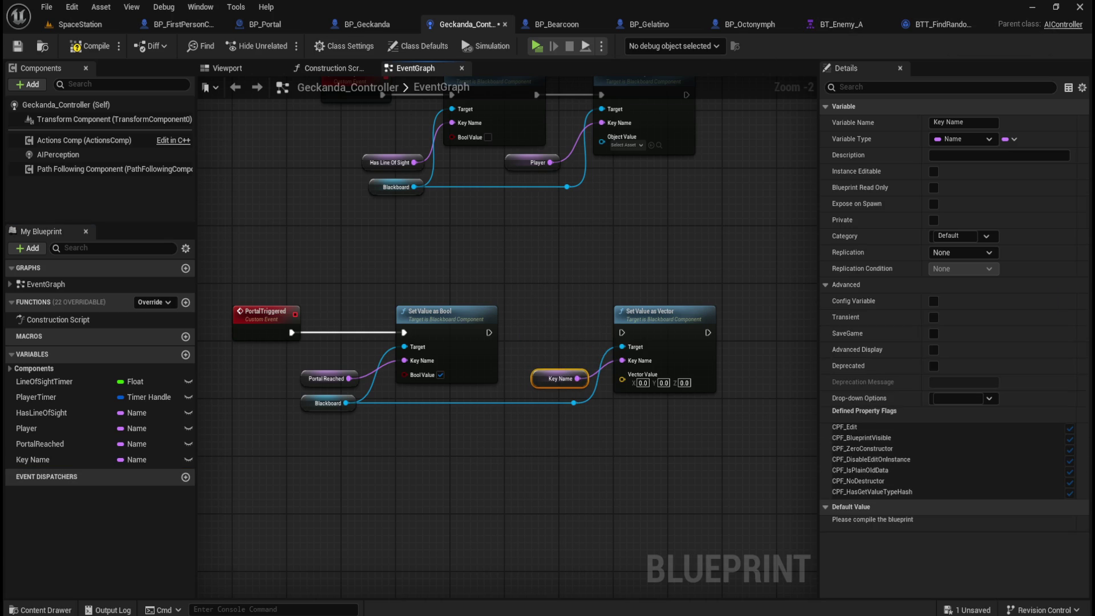
Copy the PortalLocation key name from the BT_Geckanda blackboard and move that window aside
double_click(622, 143)
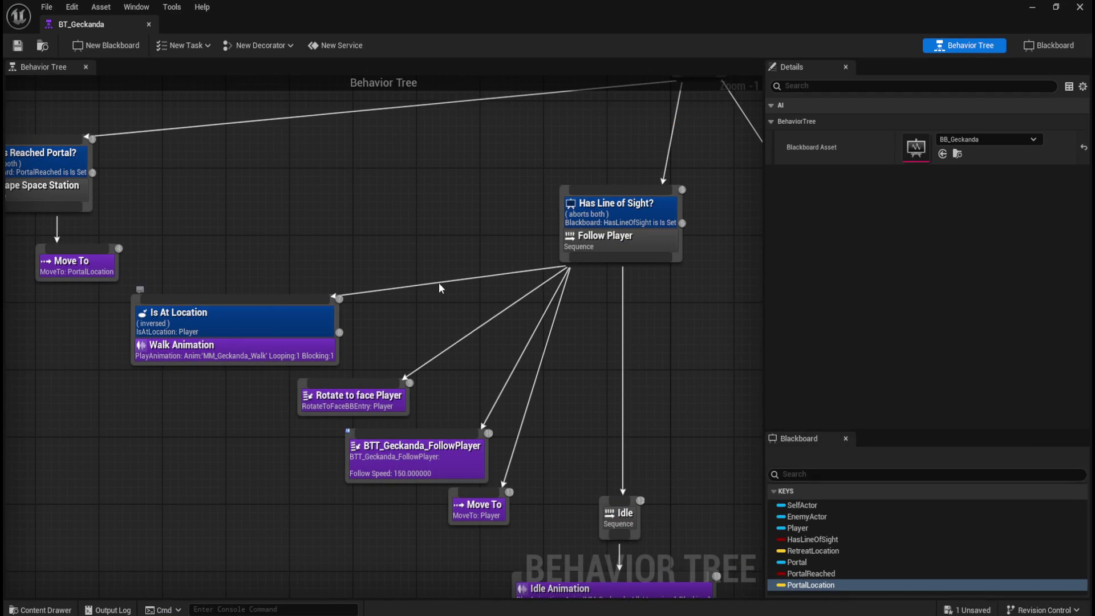
click(1049, 45)
click(79, 216)
click(73, 224)
click(830, 121)
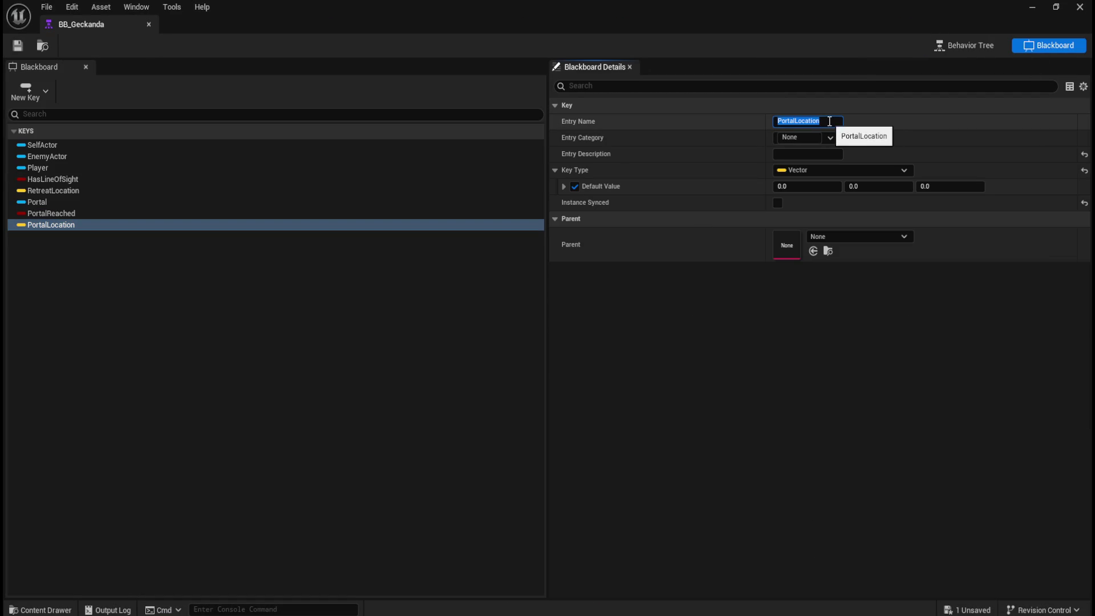
double_click(941, 11)
drag(621, 137, 1072, 136)
key(alt+Tab)
Rename the Key Name variable to PortalLocation and chain Set Value as Vector after Set Value as Bool
double_click(984, 122)
text(PortalLocation)
key(Return)
drag(489, 333, 621, 333)
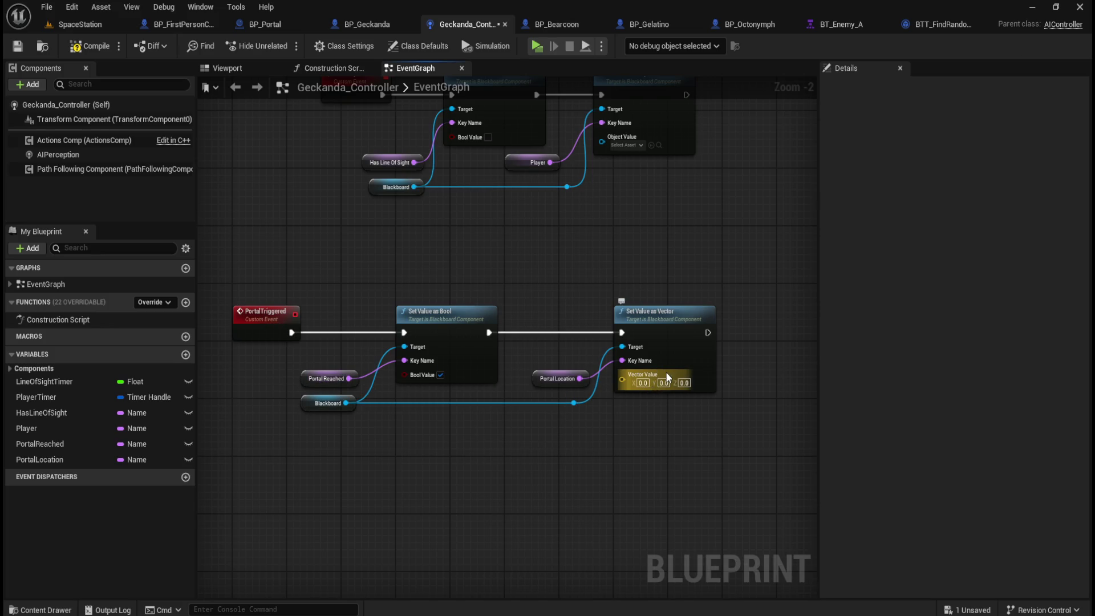
click(555, 379)
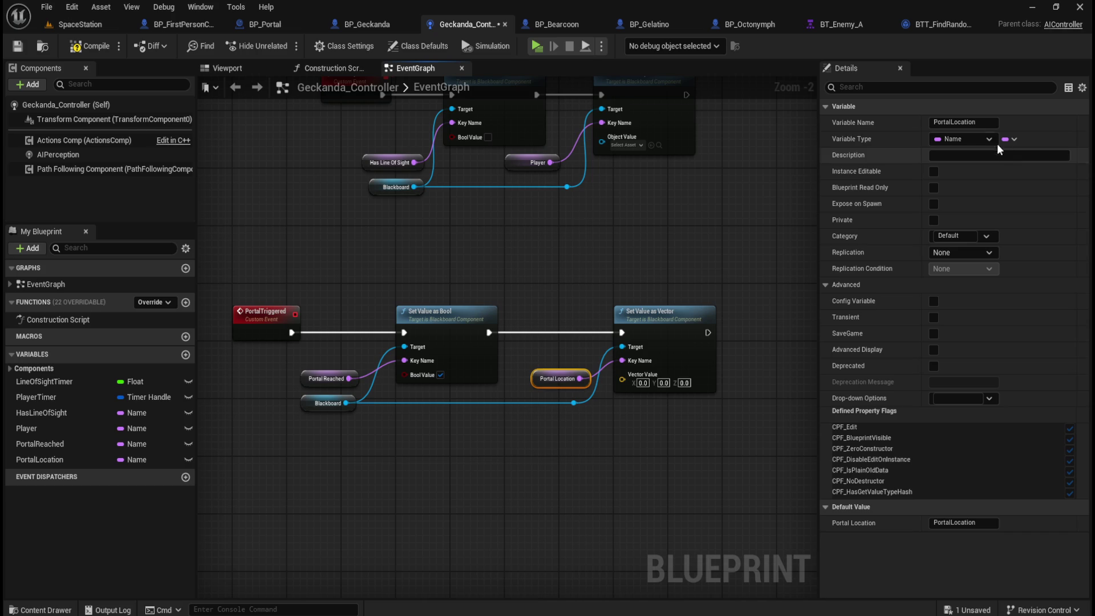
Compile and save the Geckanda_Controller blueprint
click(85, 46)
click(17, 46)
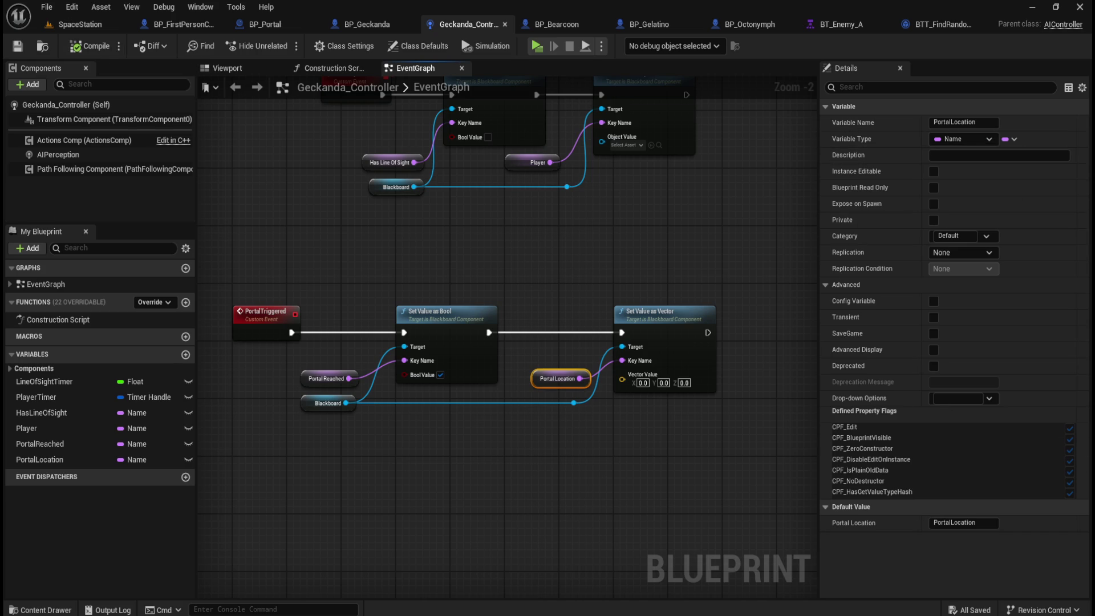
click(910, 159)
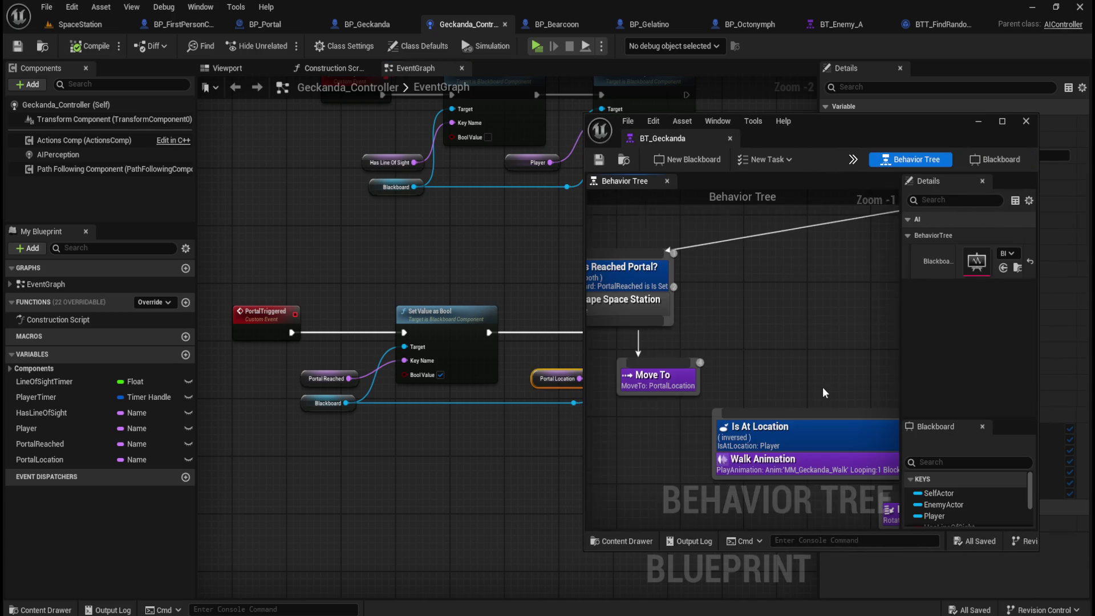
Zoom out BT_Geckanda to show the whole tree, move its window right, and start a play-test
scroll(796, 379, down, 1)
scroll(729, 394, down, 1)
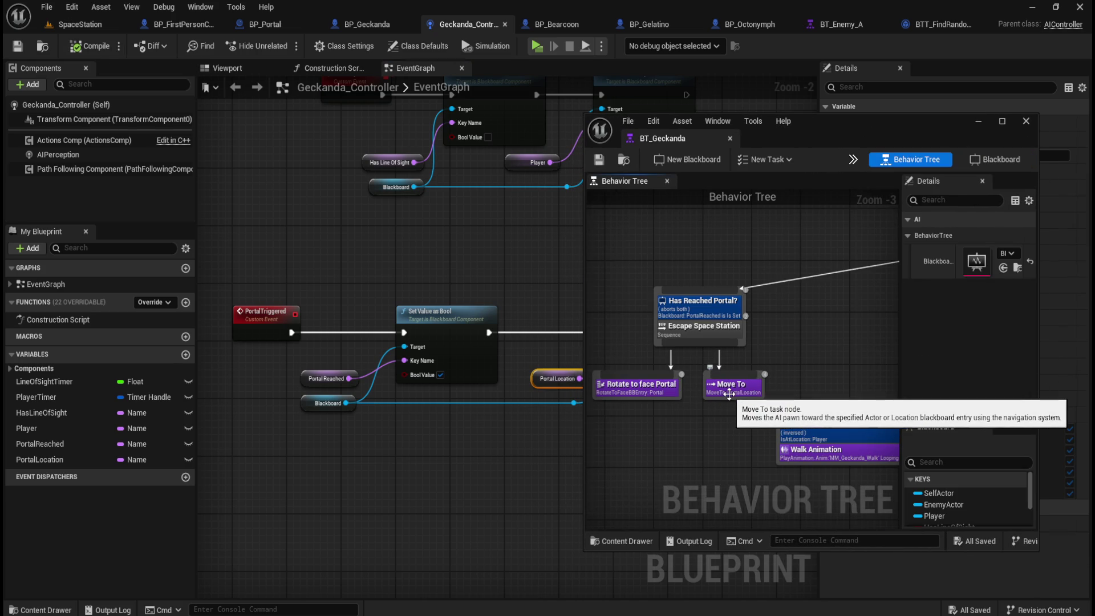
scroll(730, 394, down, 1)
mouse_move(844, 373)
mouse_down()
mouse_move(785, 346)
mouse_move(835, 356)
mouse_move(704, 331)
mouse_up()
scroll(701, 332, down, 2)
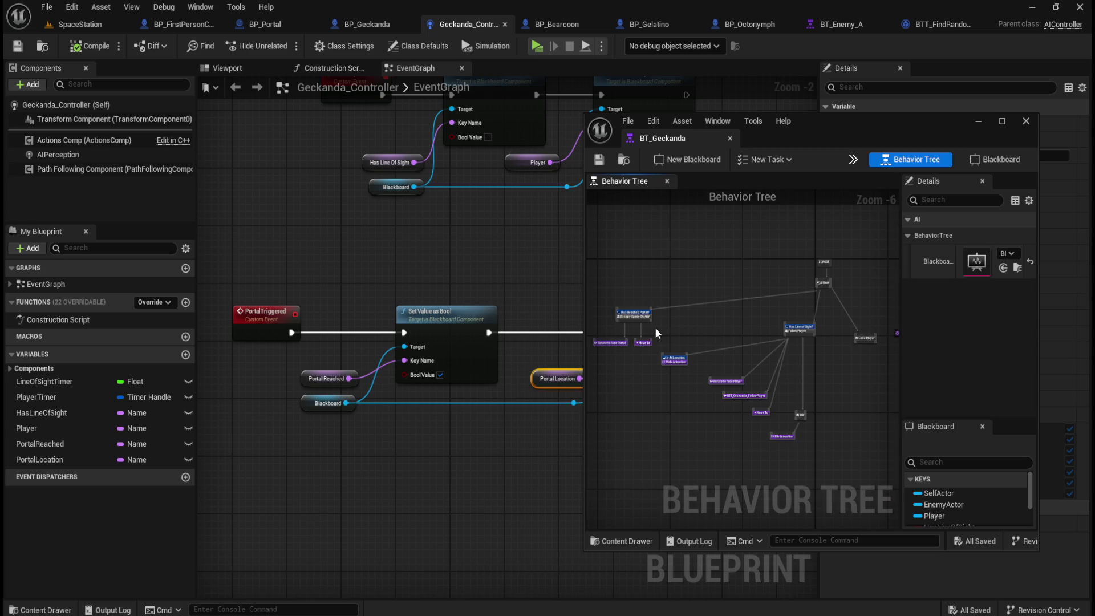
drag(635, 360, 636, 362)
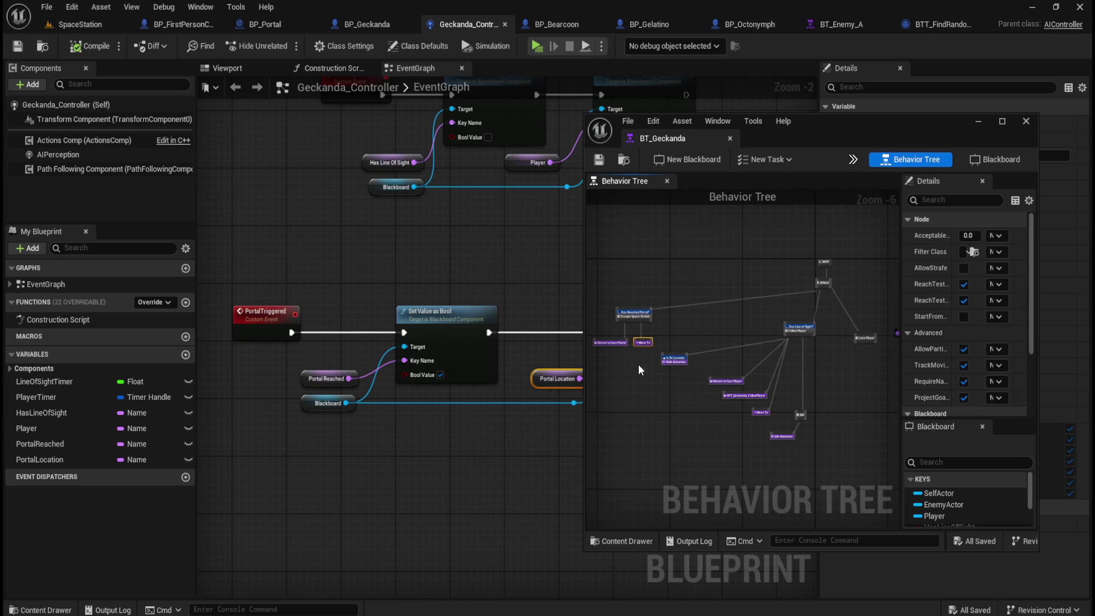
click(745, 329)
scroll(746, 327, up, 2)
scroll(745, 327, down, 2)
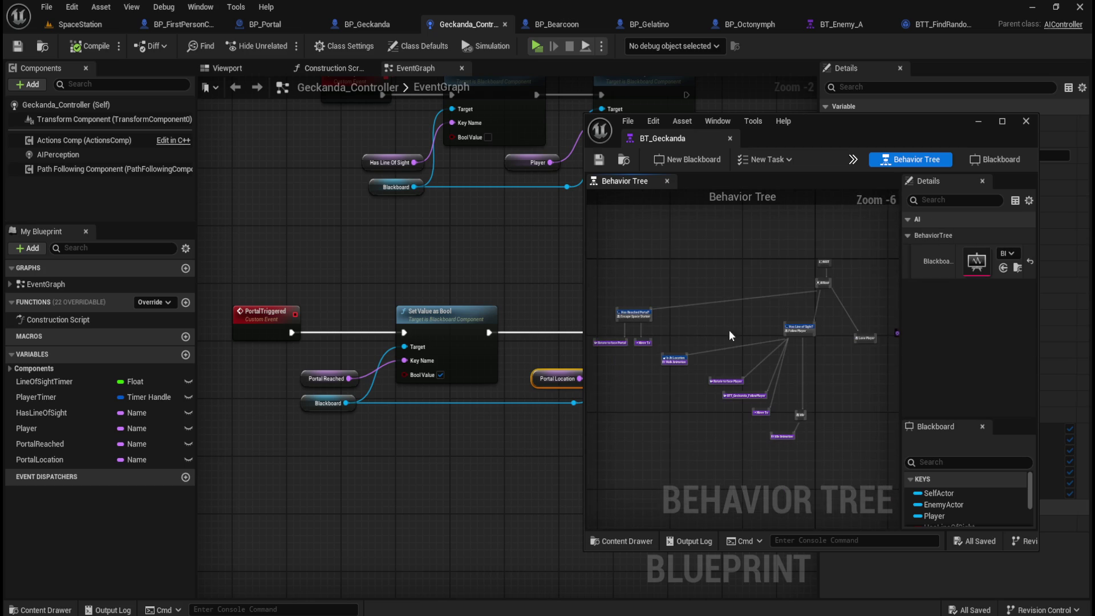
drag(732, 336, 747, 340)
mouse_move(877, 133)
mouse_down()
mouse_move(914, 135)
mouse_move(916, 151)
mouse_up()
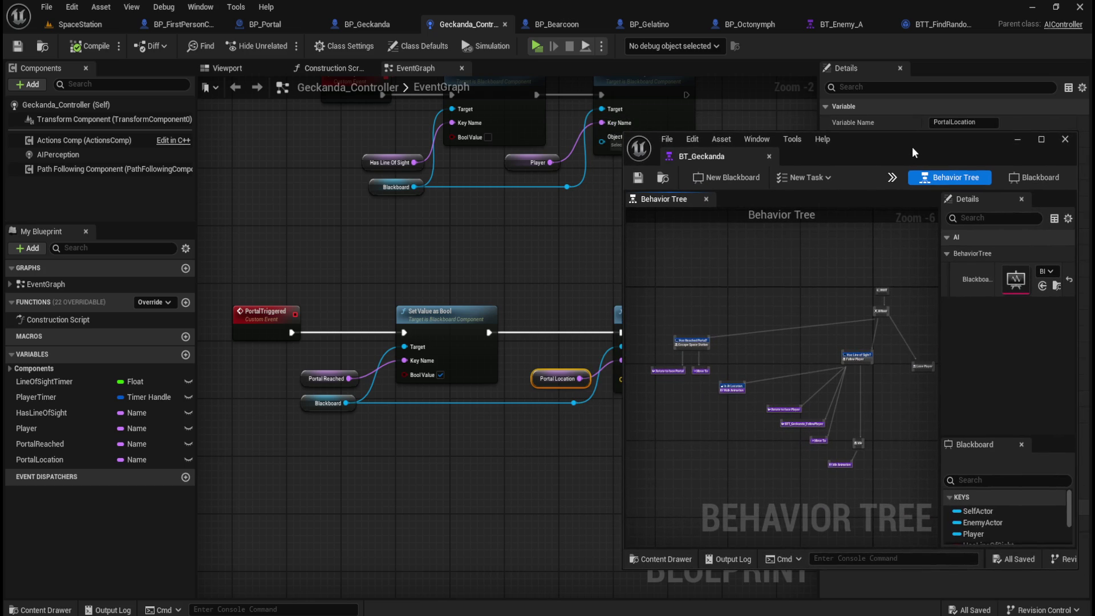
click(537, 46)
click(493, 310)
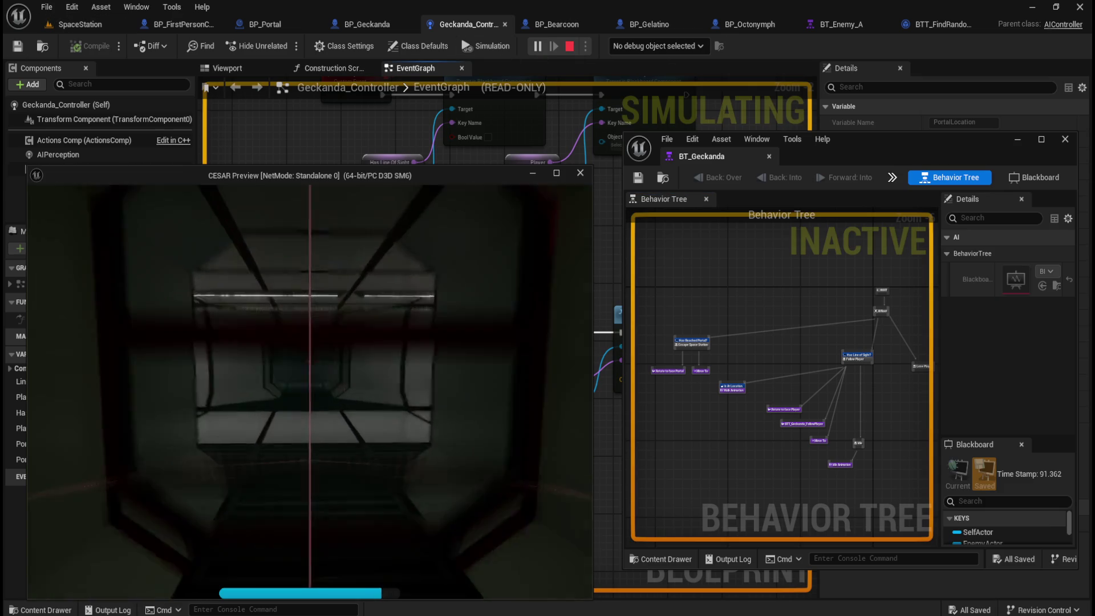
key(w)
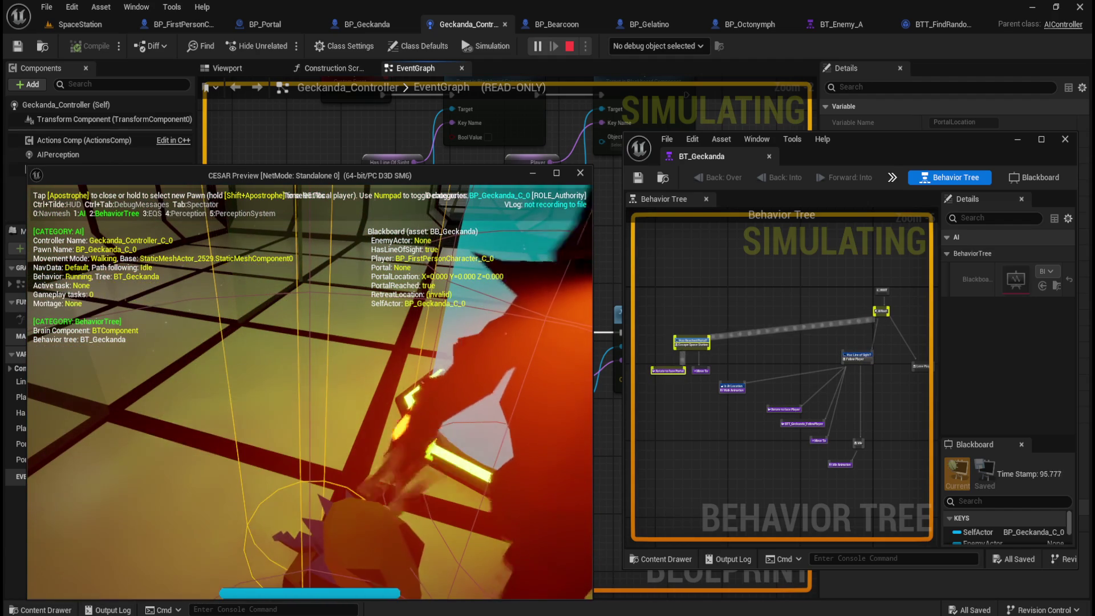
key(apostrophe)
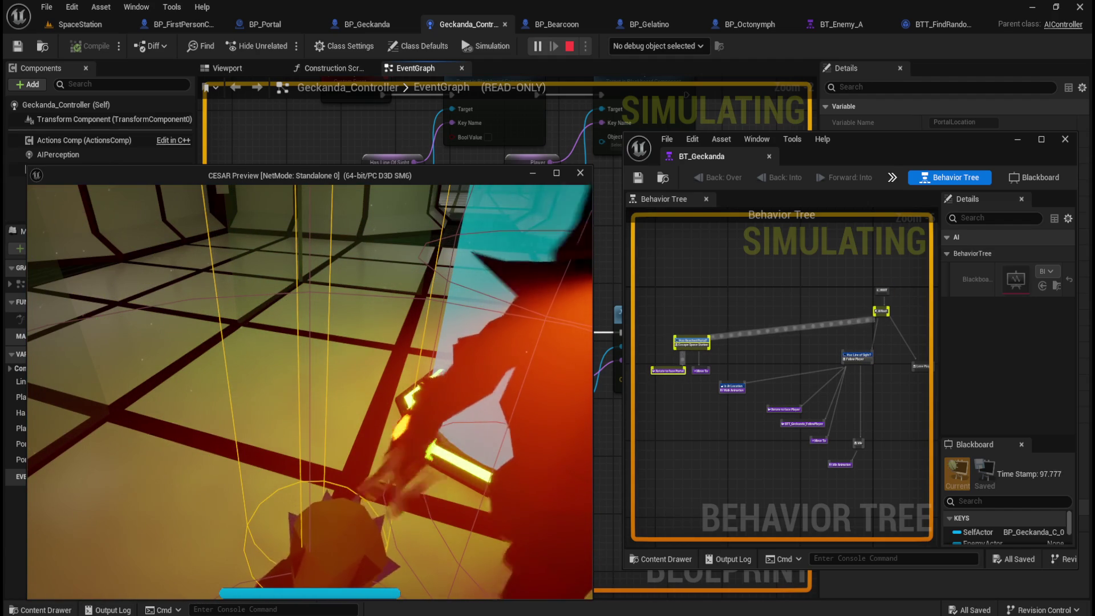
key(Escape)
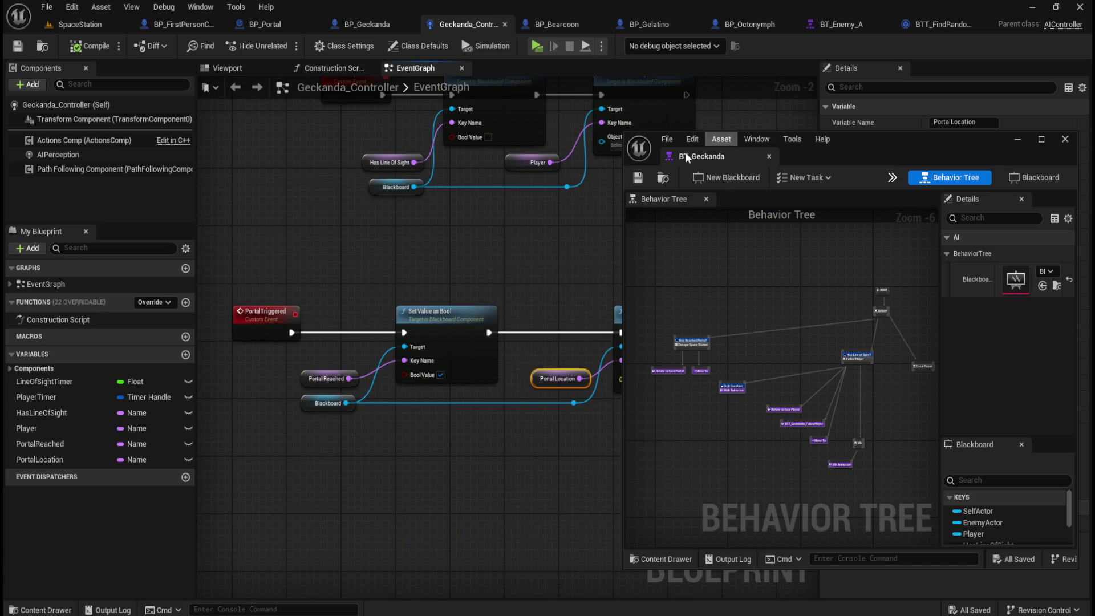
Focus on the portal capsule in the SpaceStation level and inspect the navmesh coverage around it
click(284, 32)
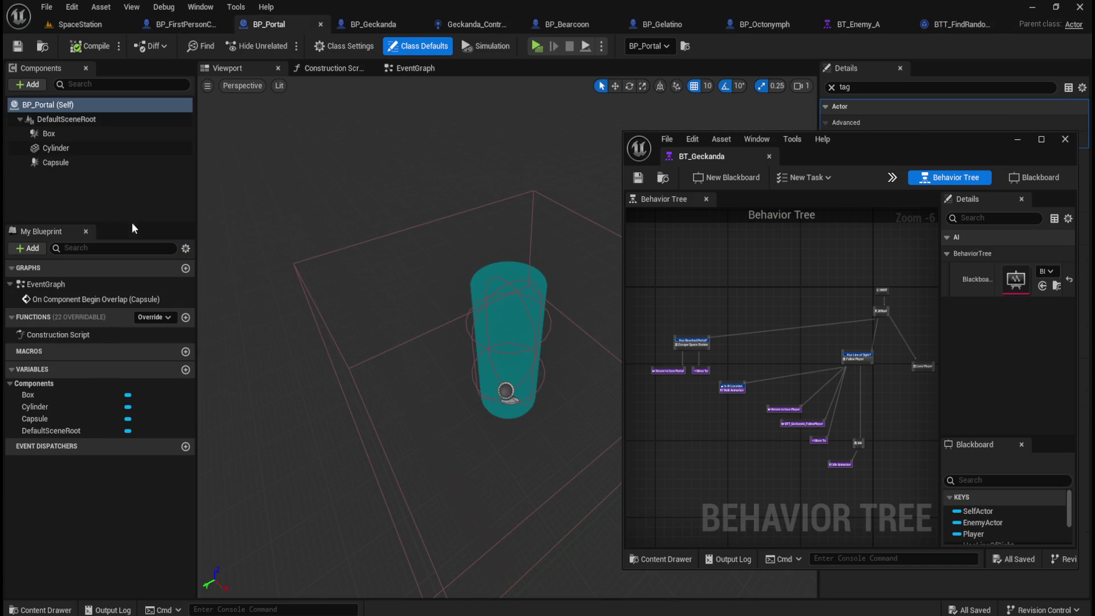
click(90, 162)
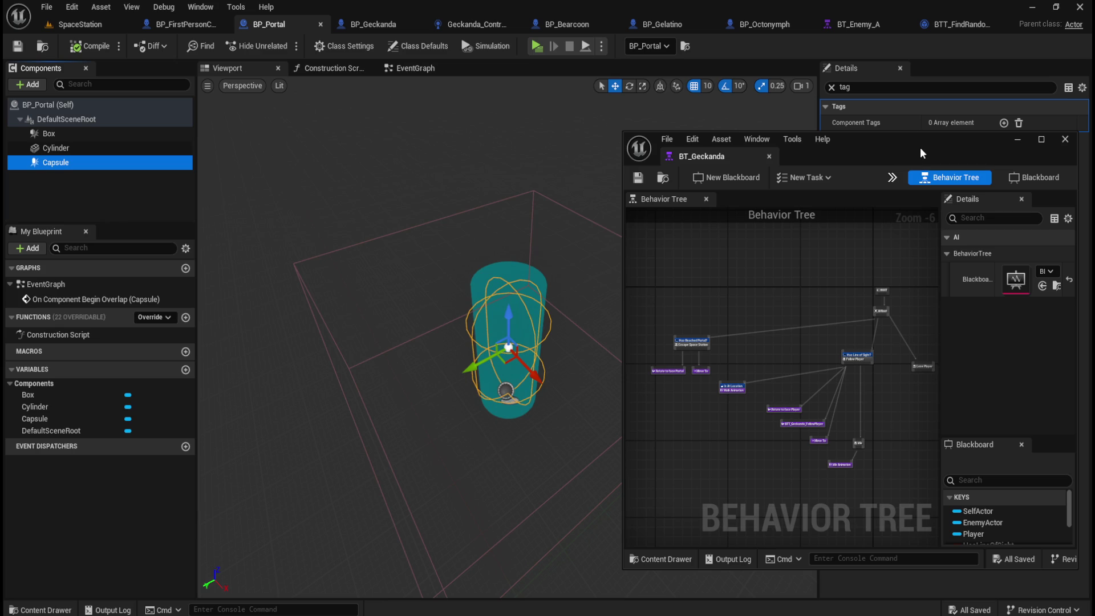
click(74, 28)
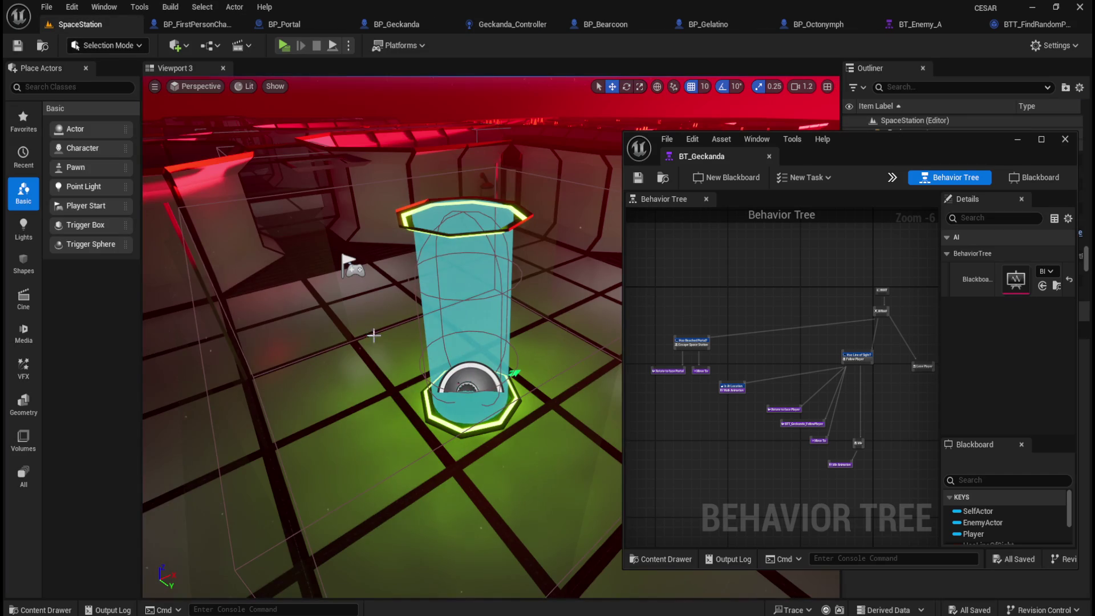
key(f)
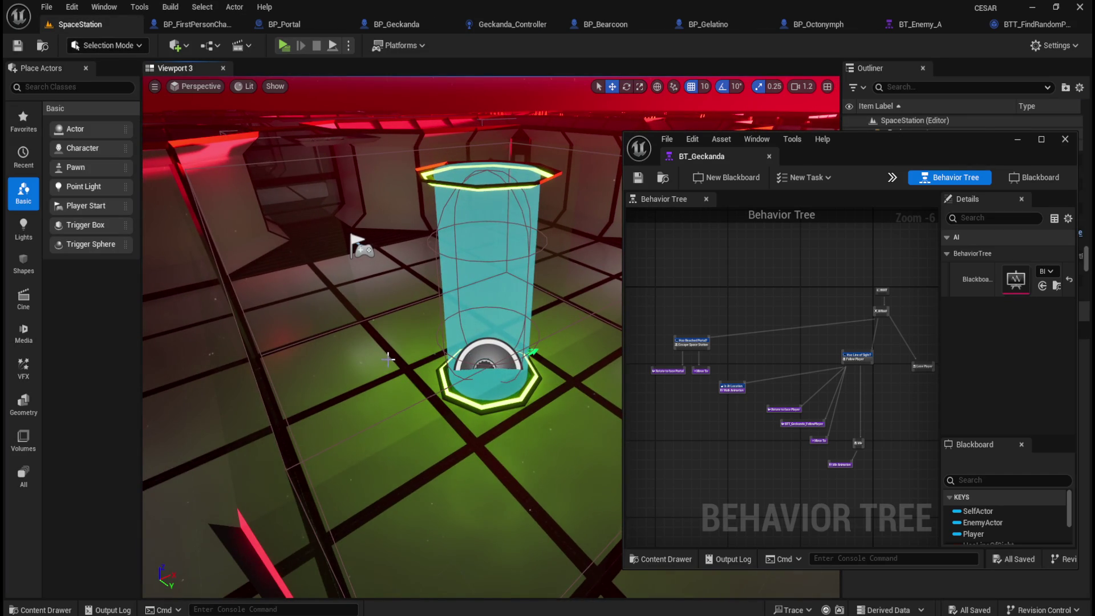
key(p)
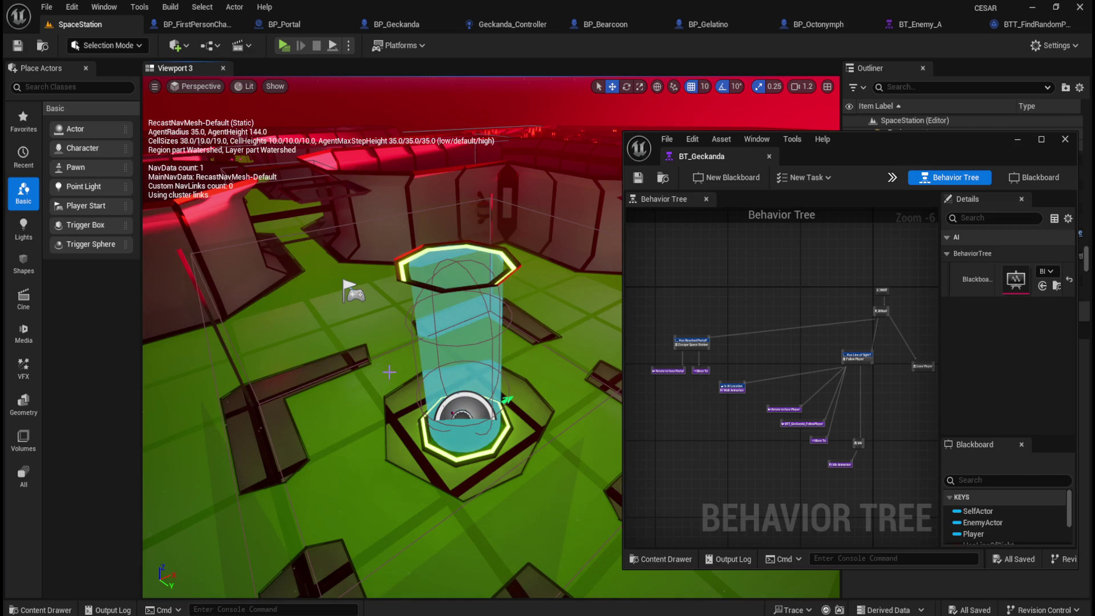
scroll(382, 365, up, 3)
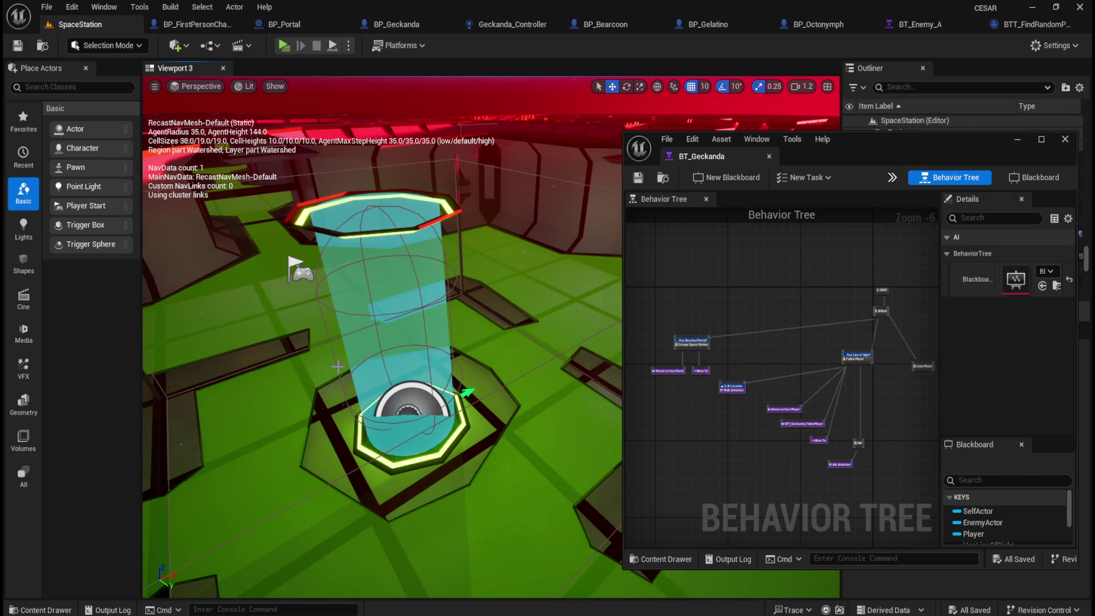
mouse_move(308, 410)
mouse_down()
mouse_move(342, 405)
mouse_move(438, 423)
mouse_up()
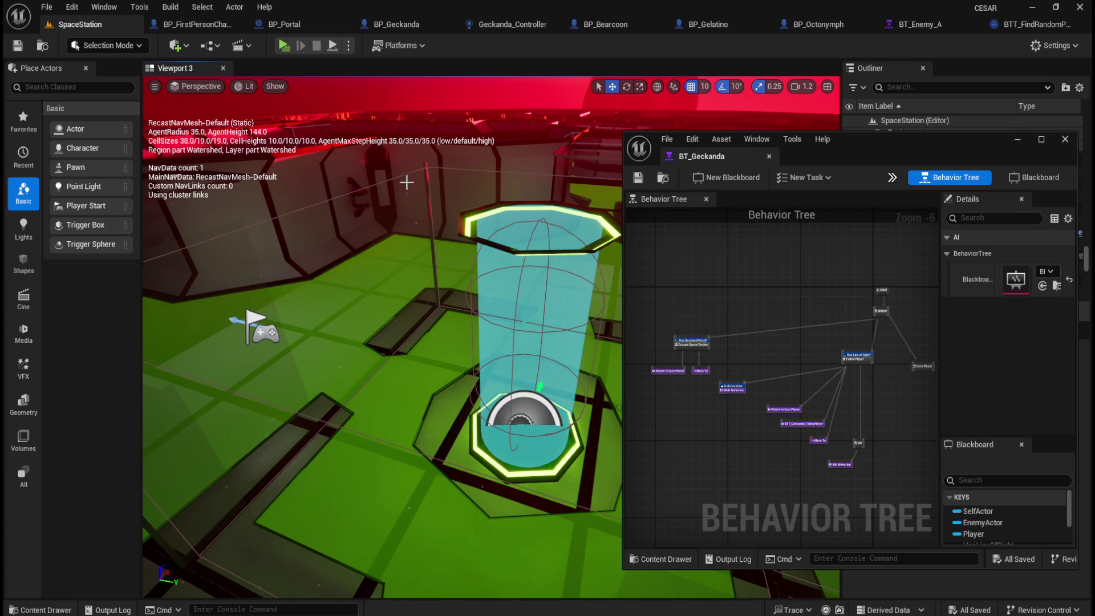
Open the BP_Portal blueprint and dock the BT_Geckanda window among its tabs
click(290, 26)
click(112, 149)
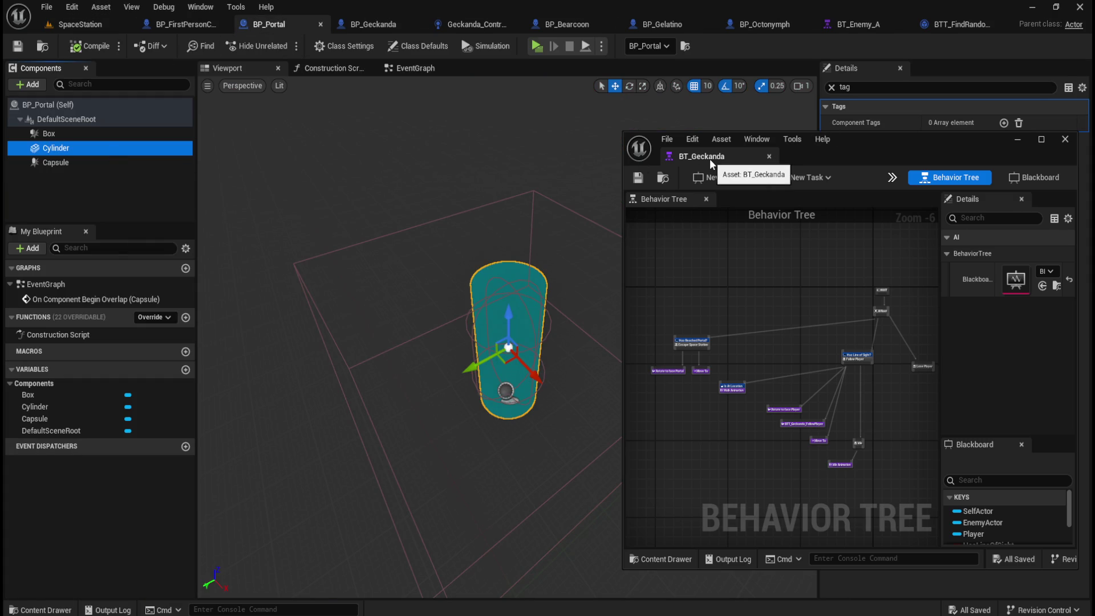
mouse_move(707, 157)
mouse_down()
mouse_move(679, 146)
mouse_move(549, 26)
mouse_up()
click(269, 25)
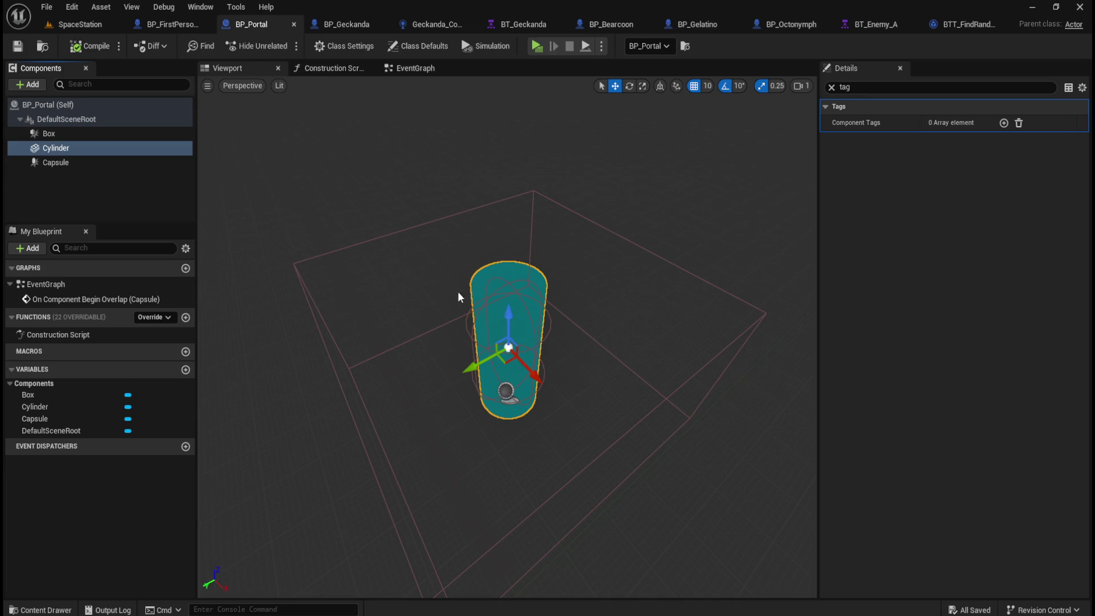
Clear the Details filter and inspect the Box, Cylinder and Capsule components of BP_Portal
click(830, 87)
click(80, 133)
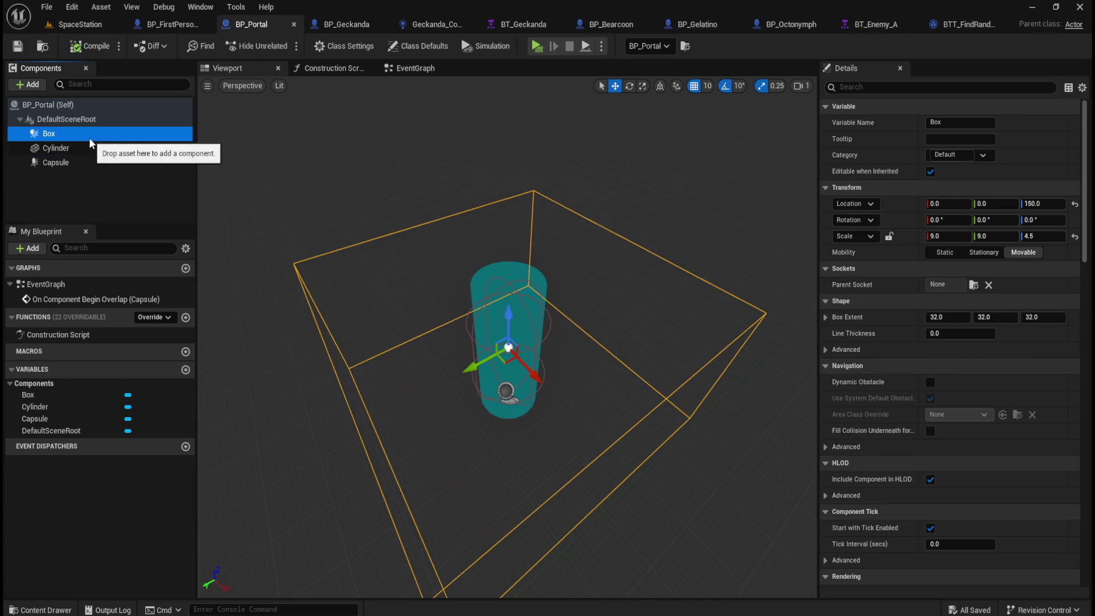
click(86, 148)
scroll(904, 403, down, 15)
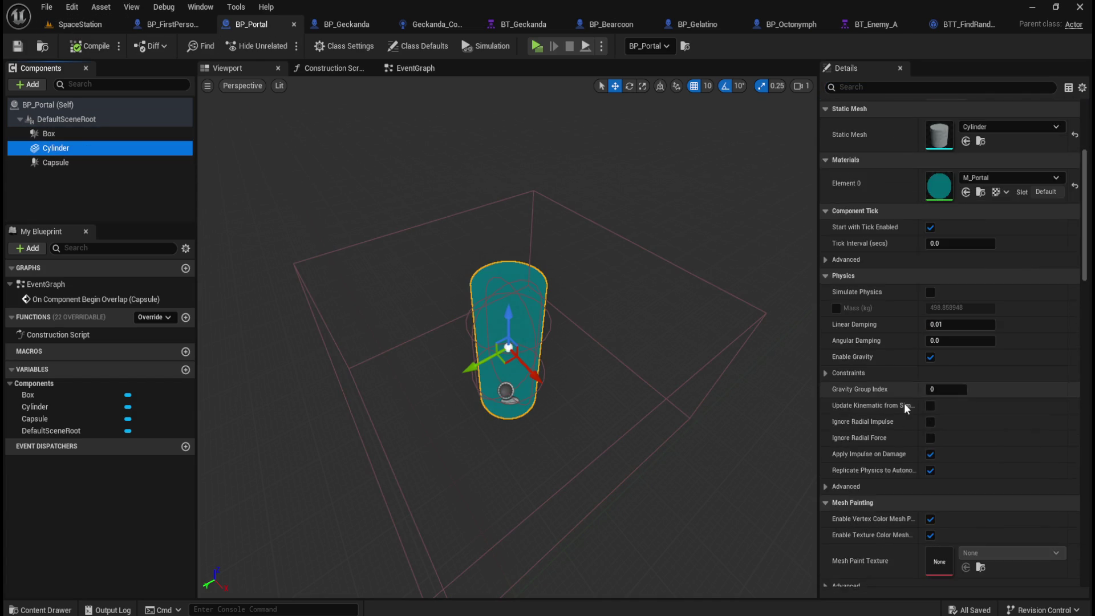
scroll(904, 403, down, 5)
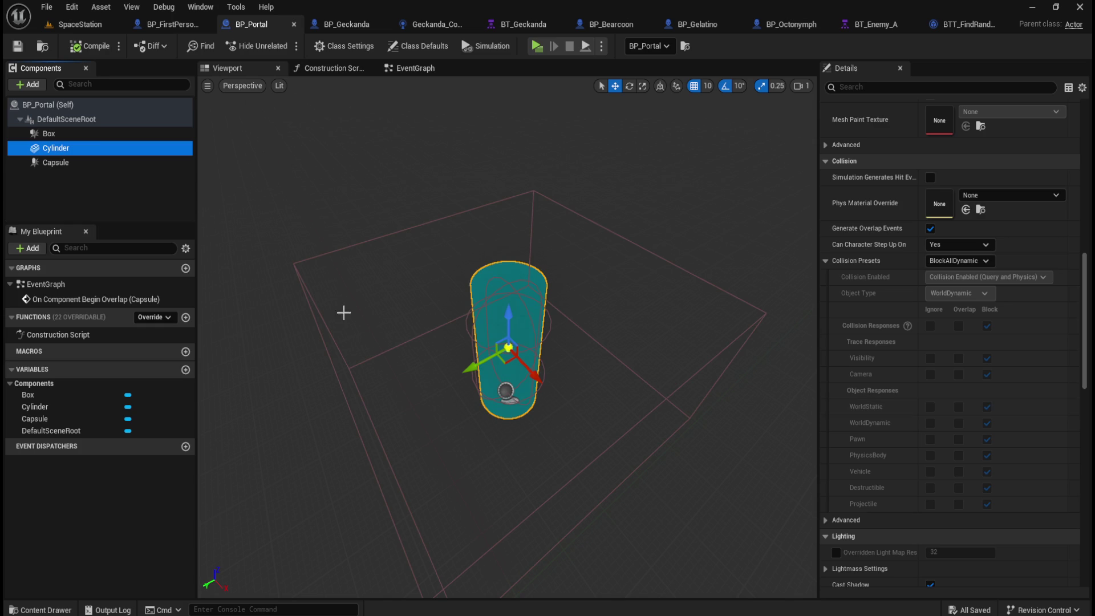
click(85, 135)
click(79, 162)
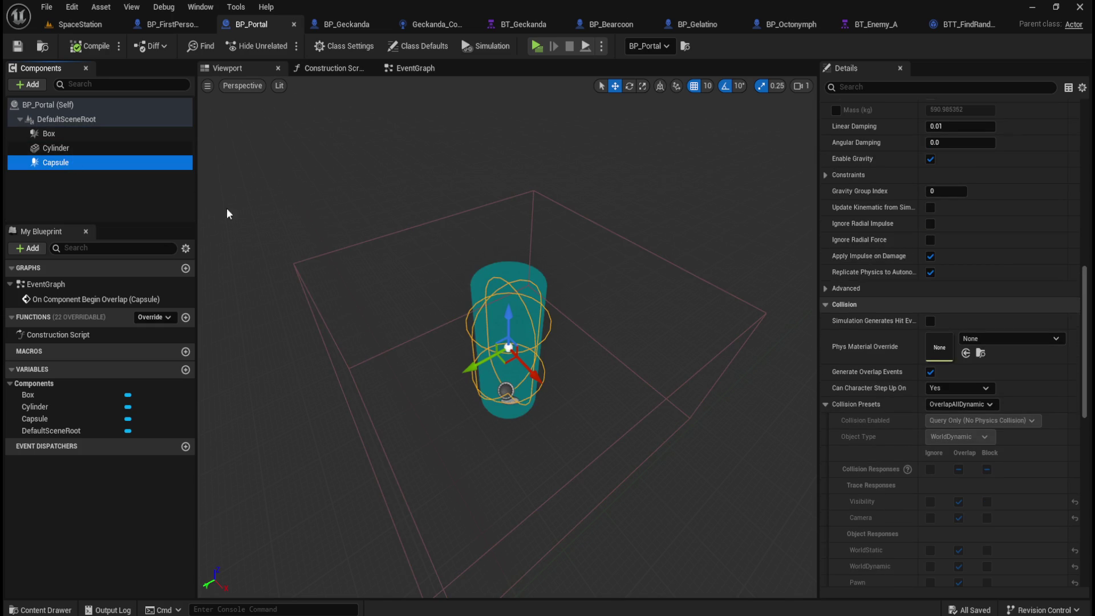
Set the Capsule component's radius to 100 in the Shape section
scroll(1021, 349, up, 15)
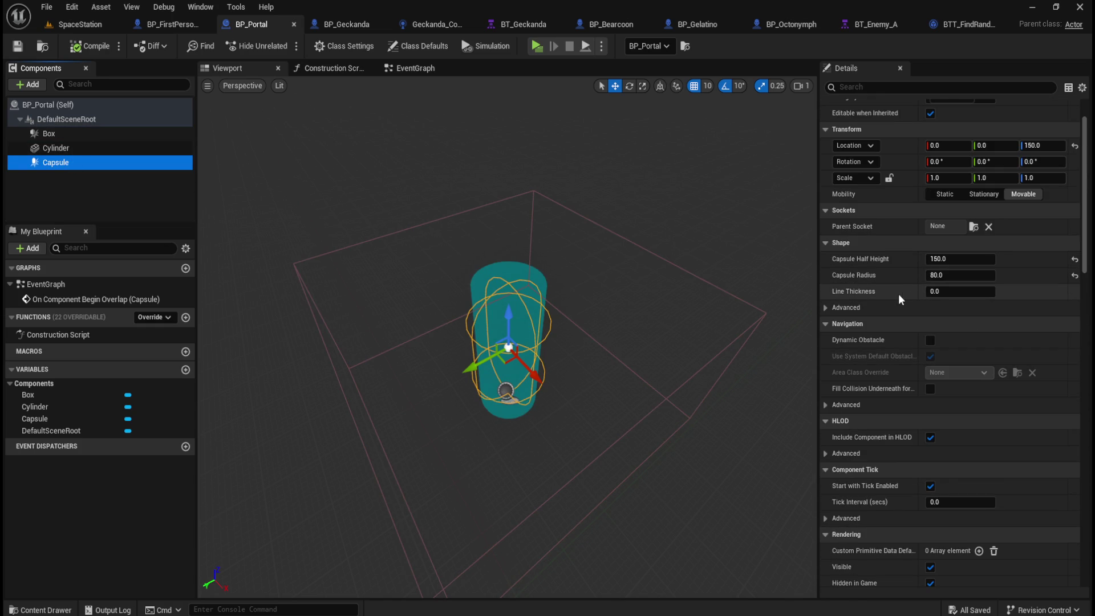
scroll(603, 346, up, 4)
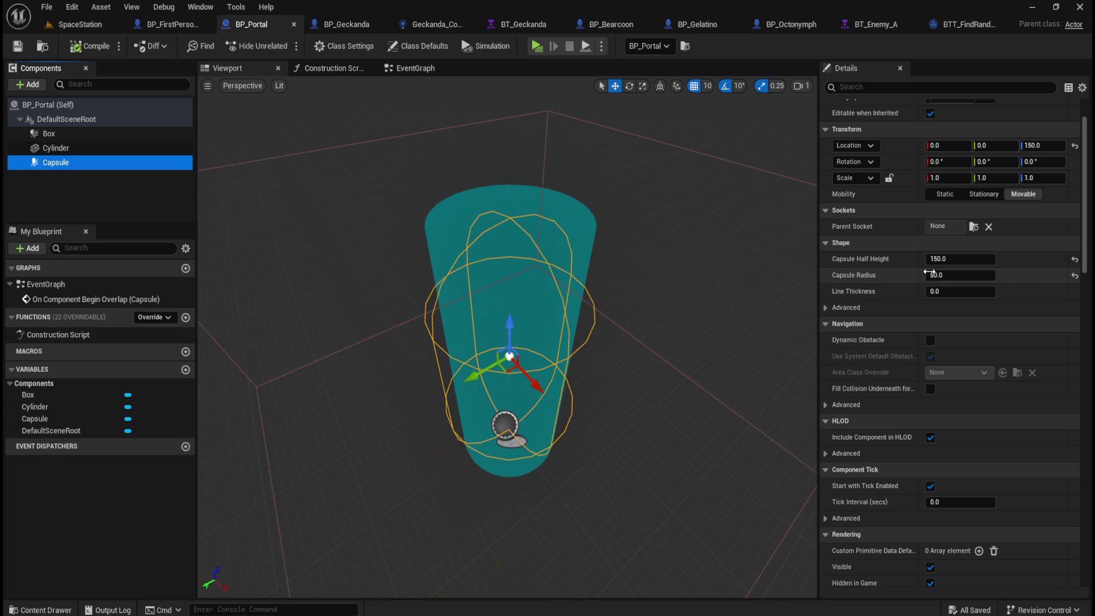
mouse_move(1082, 201)
mouse_down()
mouse_move(1077, 415)
mouse_move(1077, 228)
mouse_up()
scroll(946, 277, up, 3)
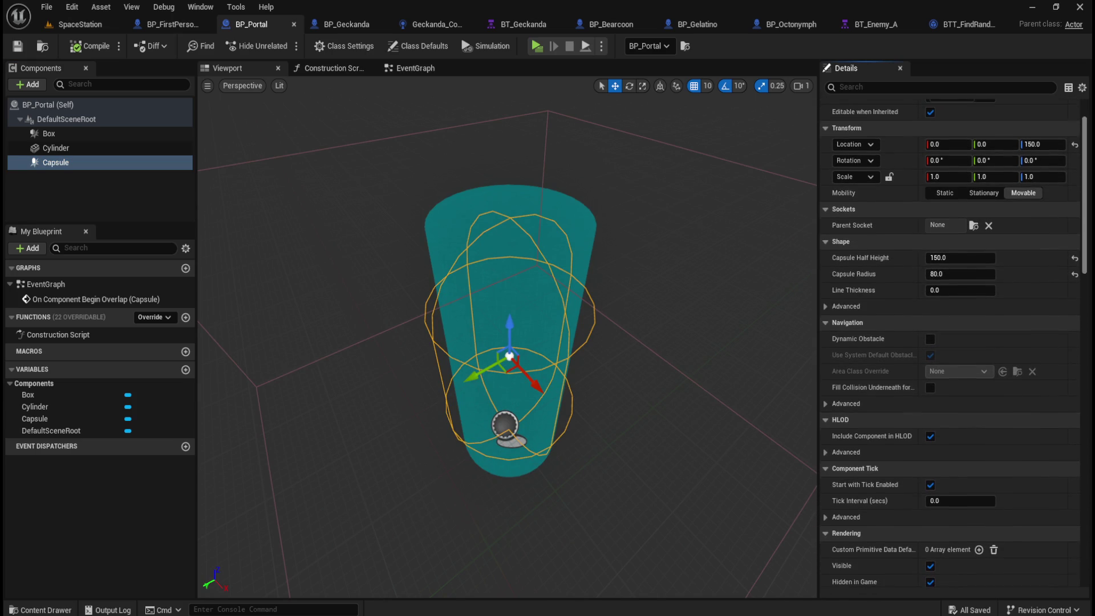
click(946, 277)
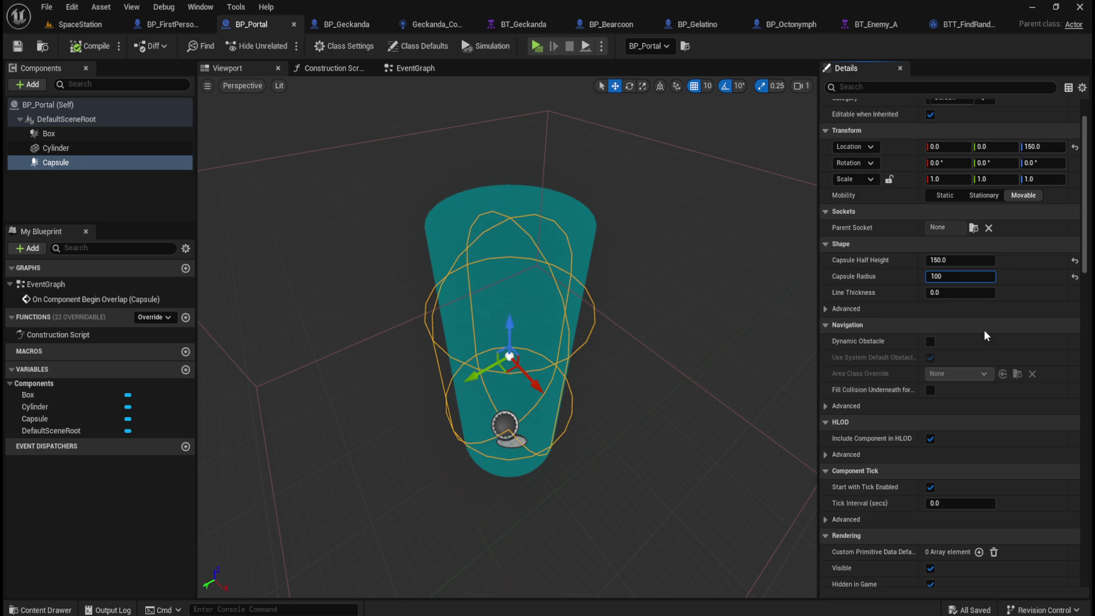
key(Return)
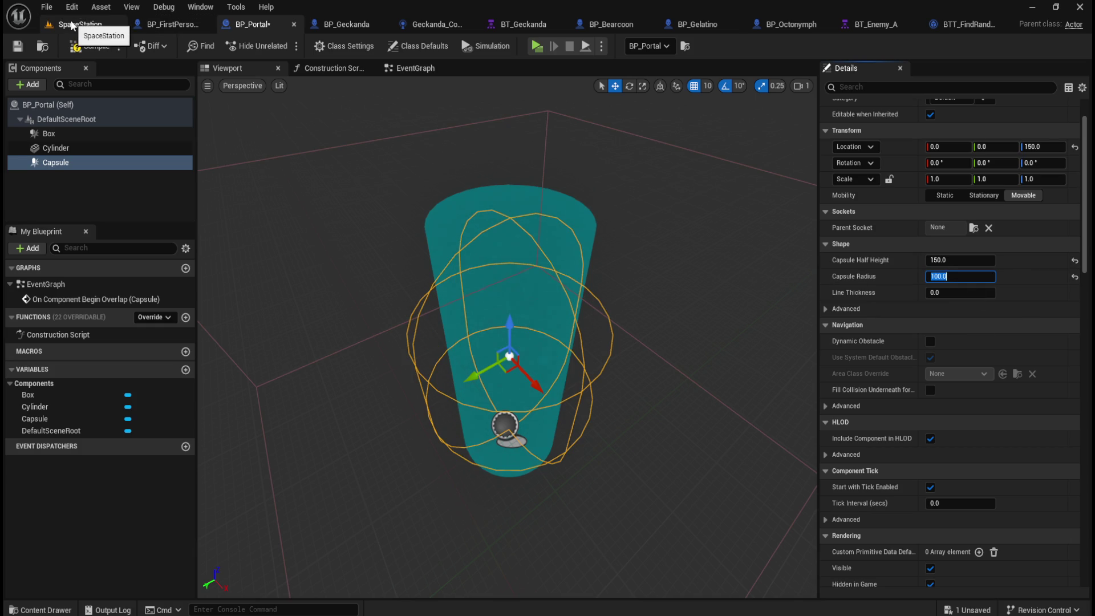
click(72, 25)
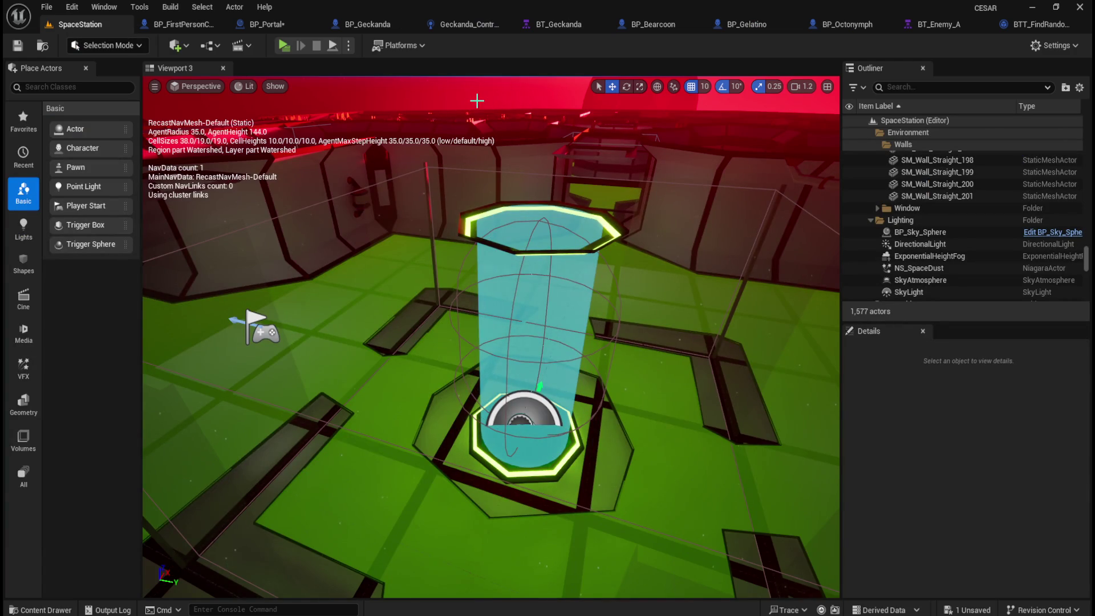
Change BP_Portal's Capsule Radius to 150 and check how the portal sits in SpaceStation
click(268, 24)
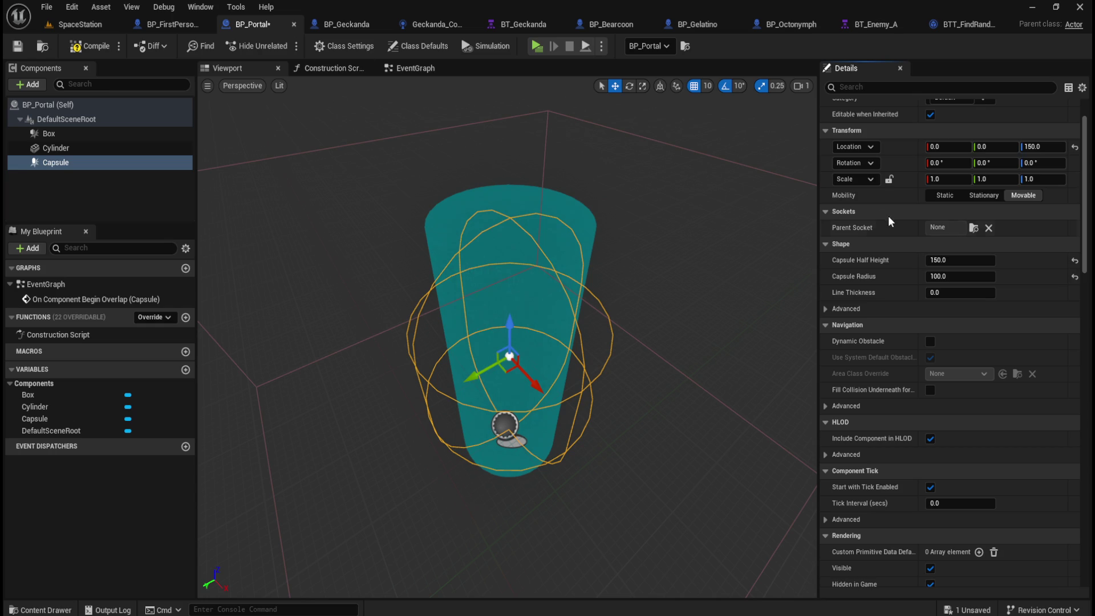
text(150)
key(Return)
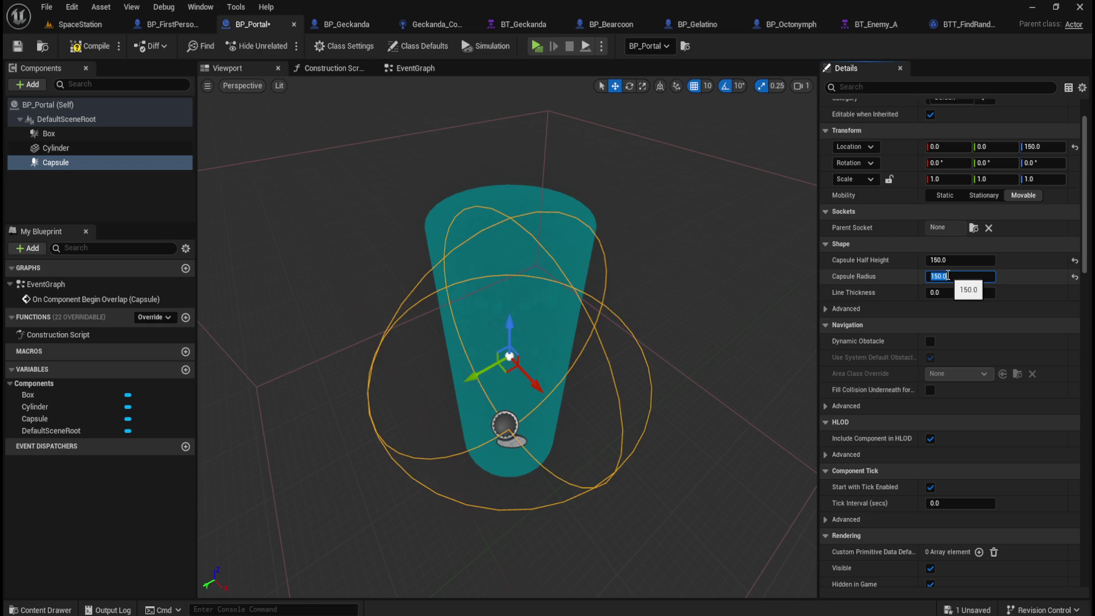
click(72, 24)
mouse_move(388, 254)
mouse_down()
mouse_move(342, 250)
mouse_move(342, 205)
mouse_move(372, 133)
mouse_up()
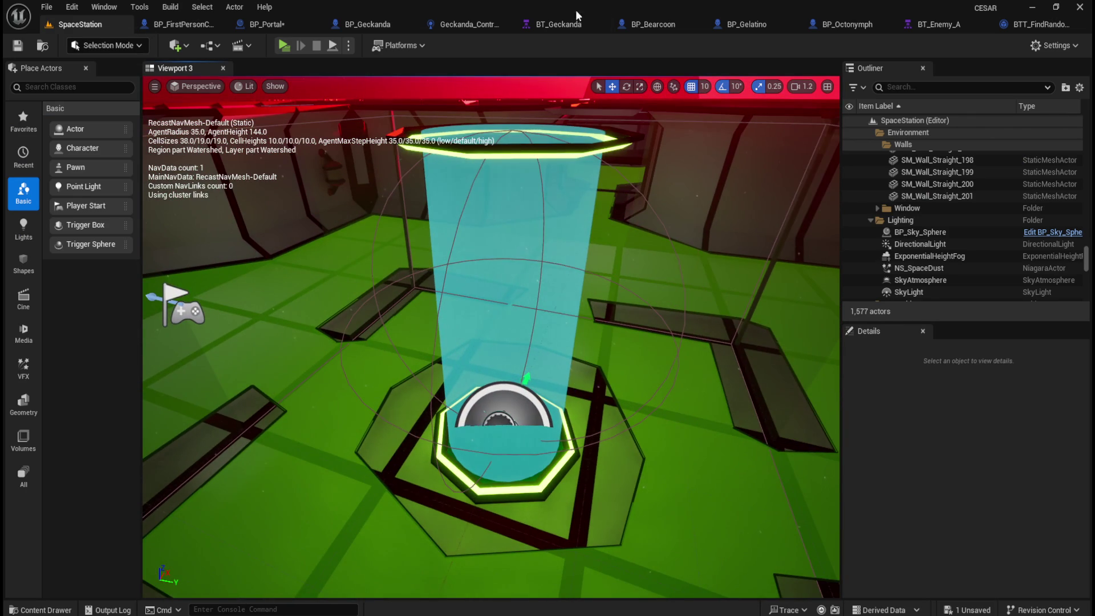
click(288, 26)
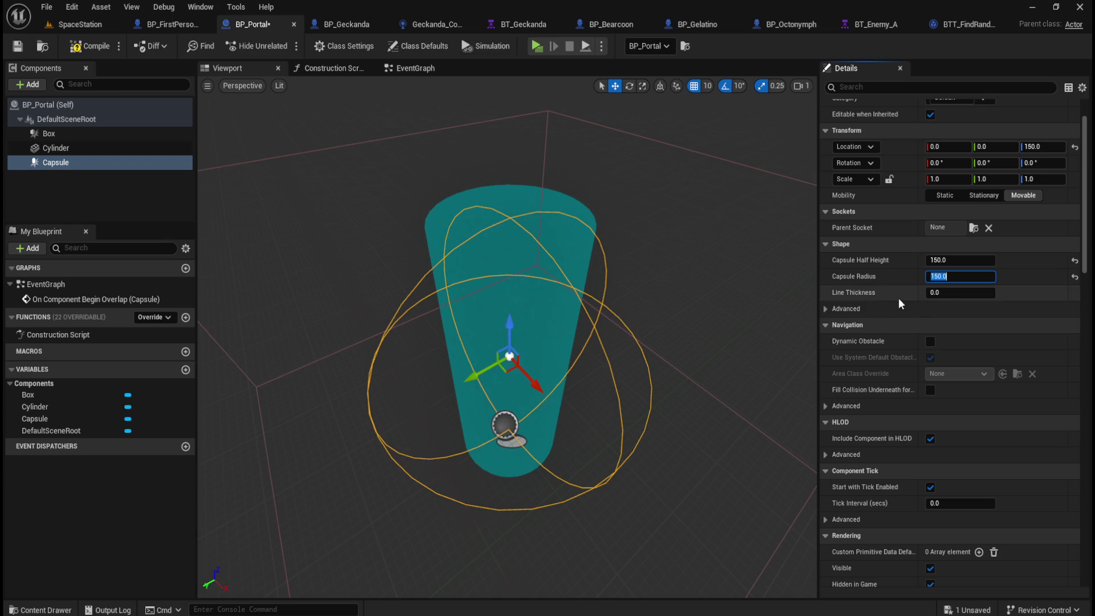
Show the navmesh overlay in SpaceStation and fly around the portal pad to inspect it
click(80, 25)
key(p)
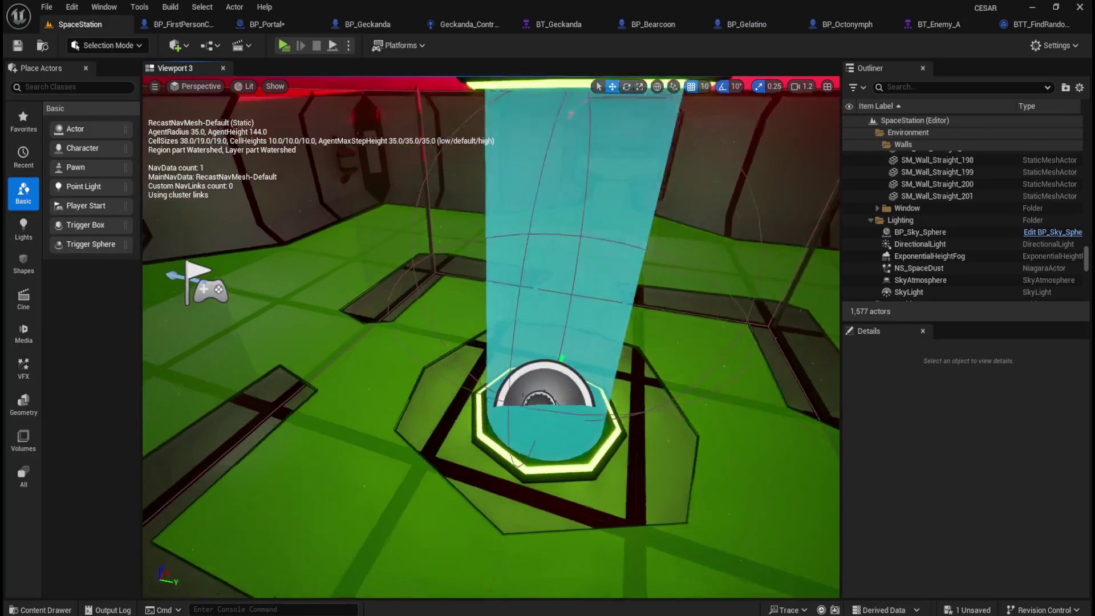
key(Up)
key(Left)
key(Up)
key(Left)
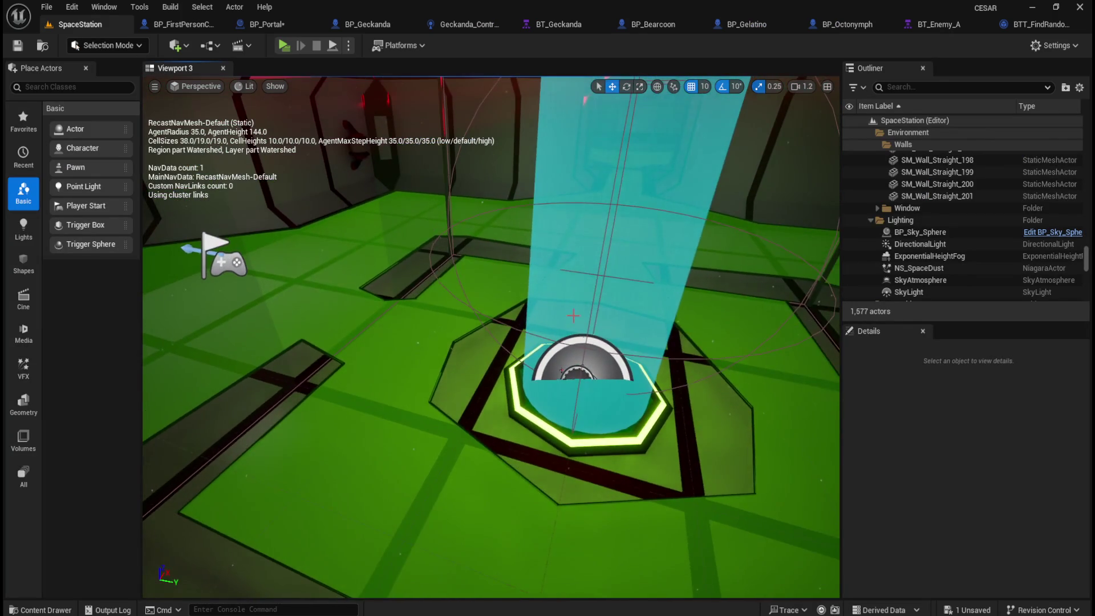
key(Down)
key(Right)
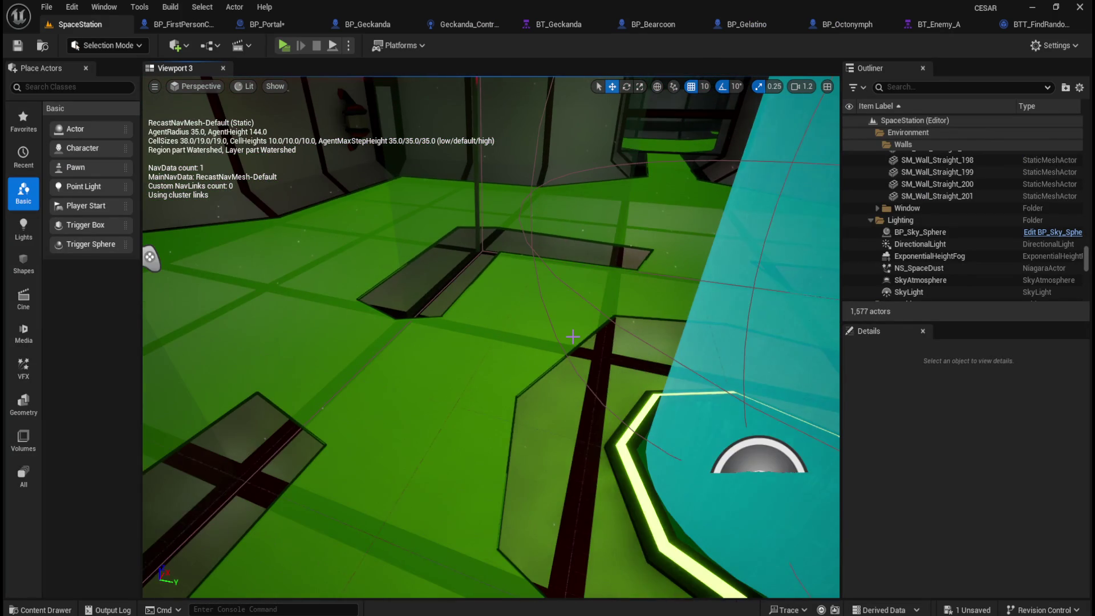
key(Right)
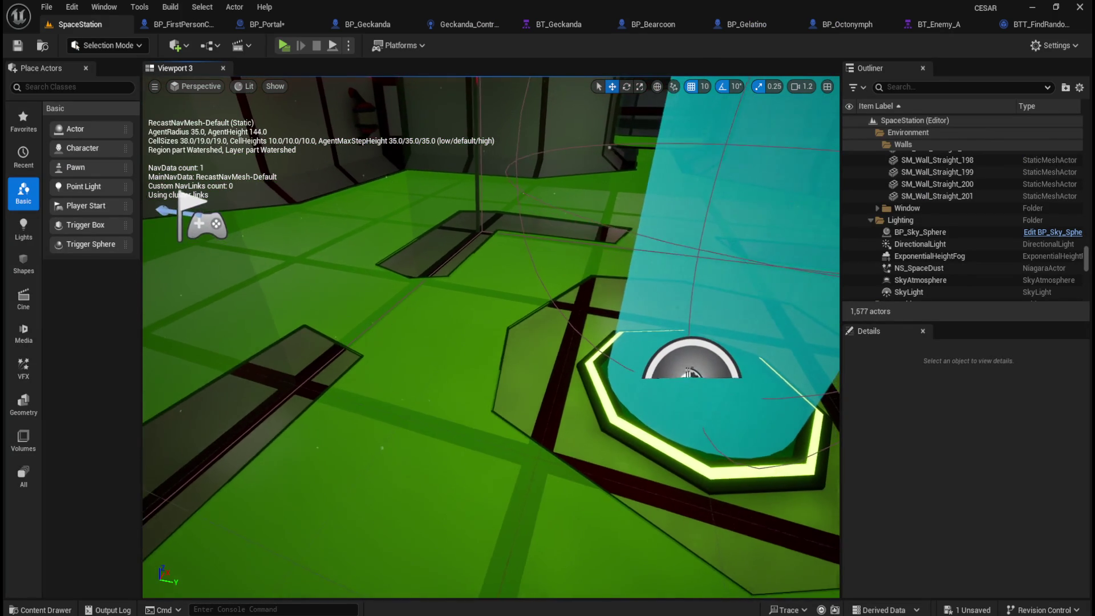
key(Left)
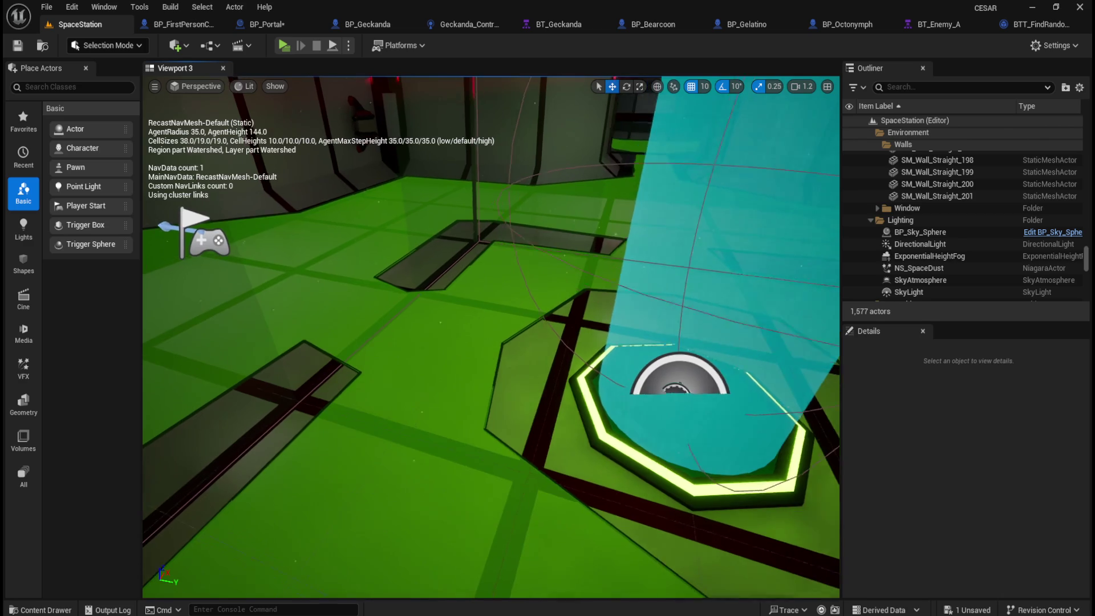
key(Right)
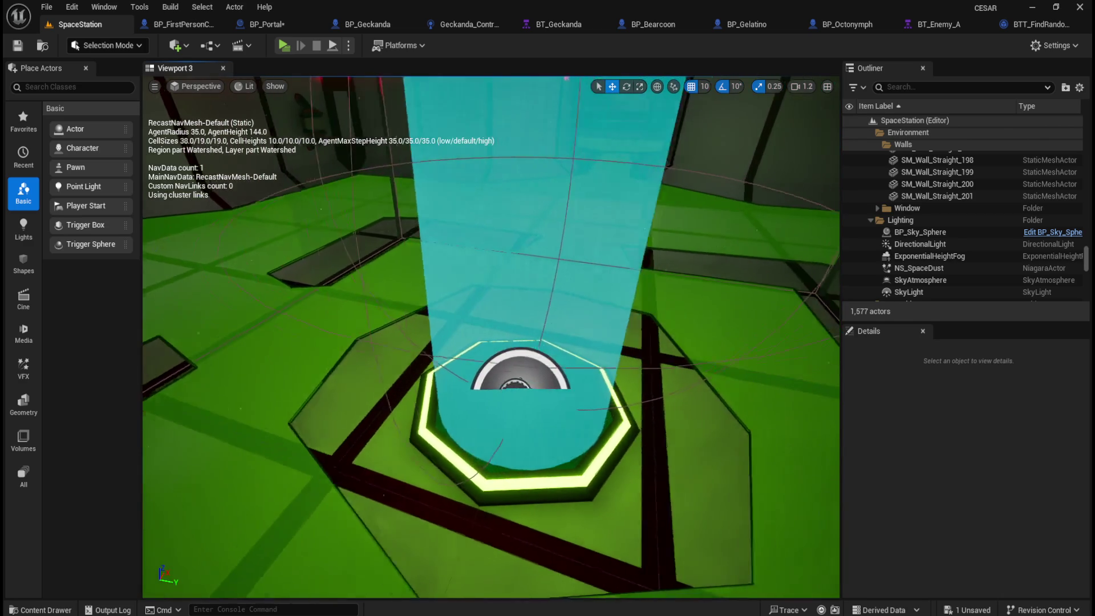
key(Left)
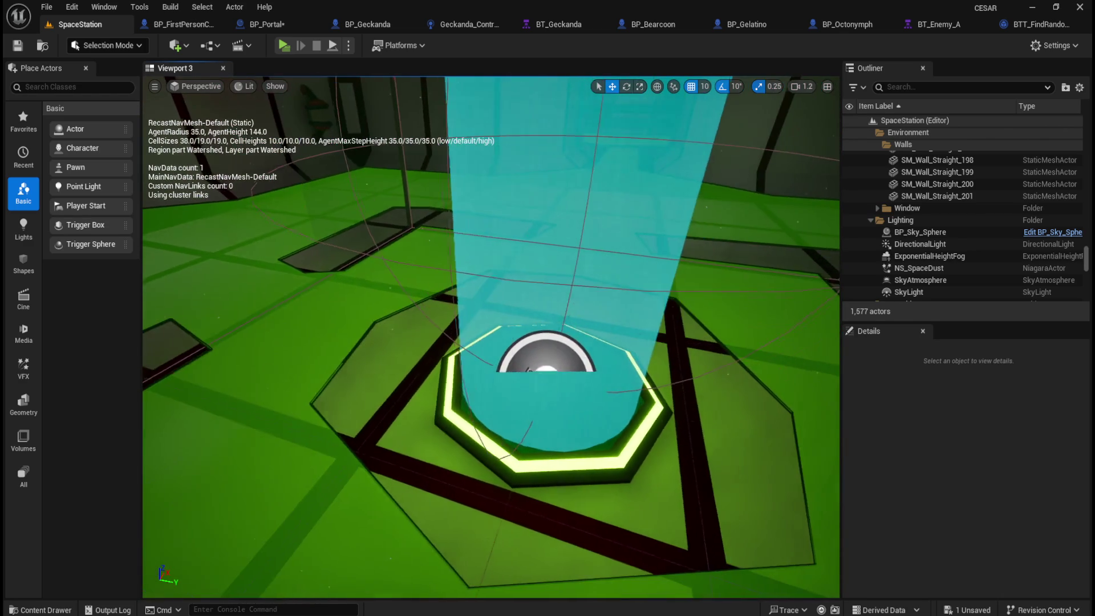
key(Left)
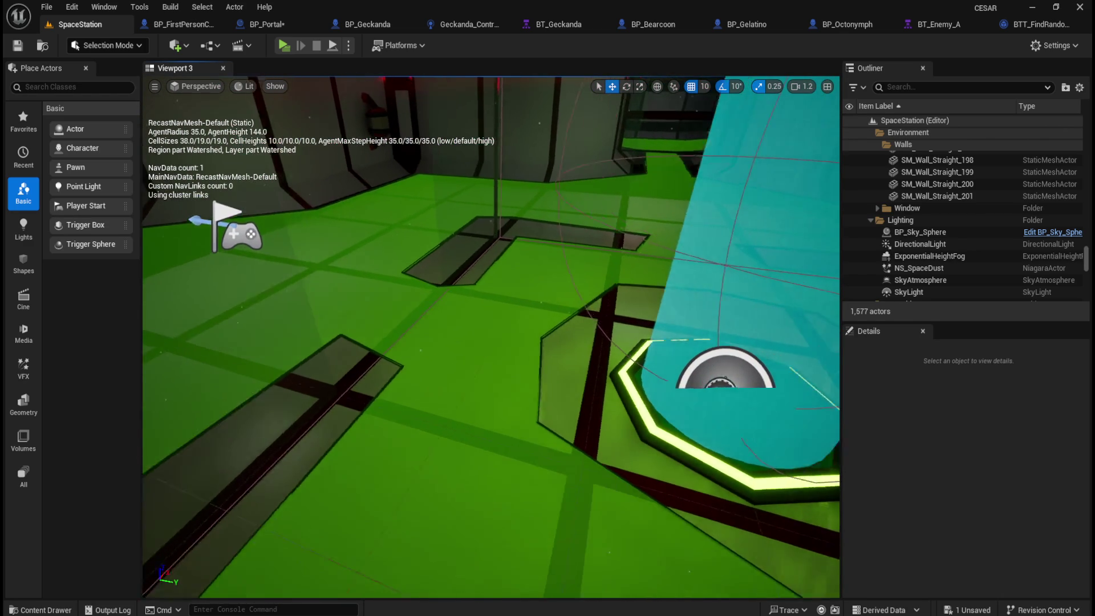
key(Right)
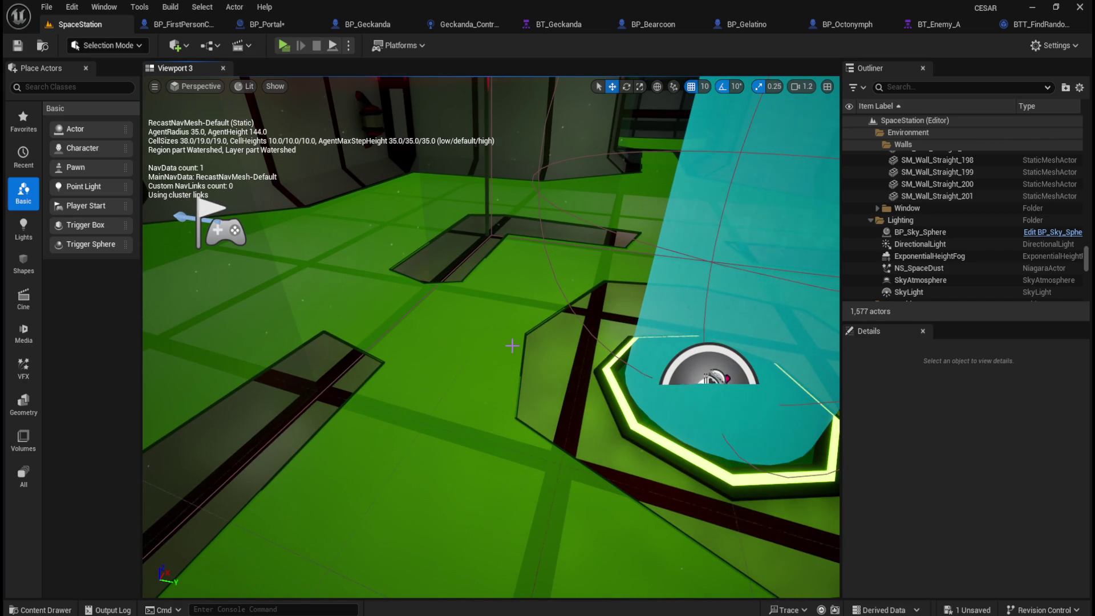
key(Right)
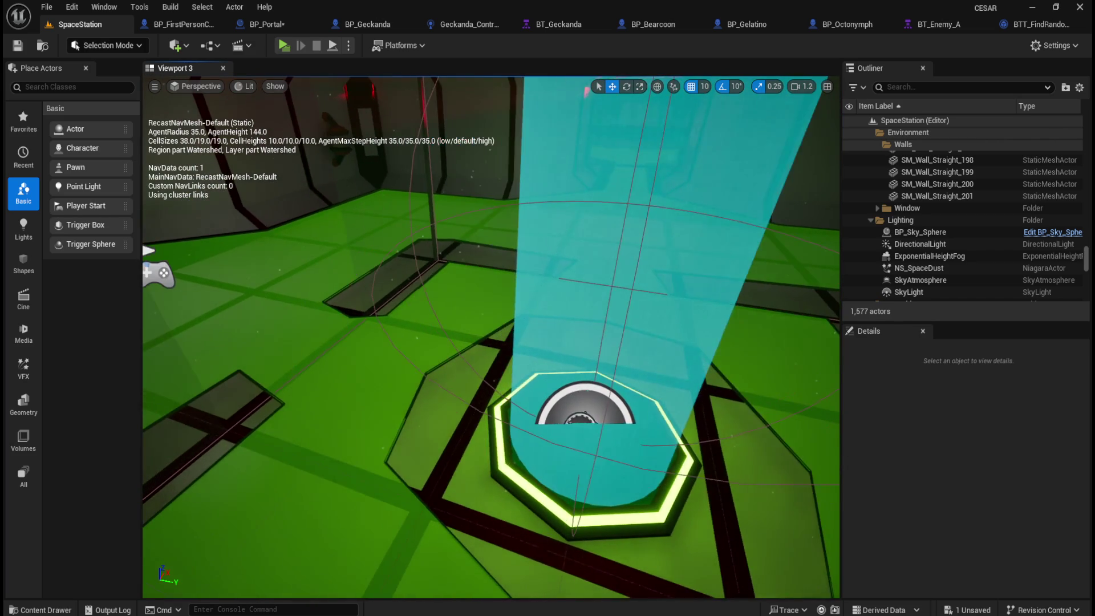
Compile and save the BP_Portal blueprint
click(288, 26)
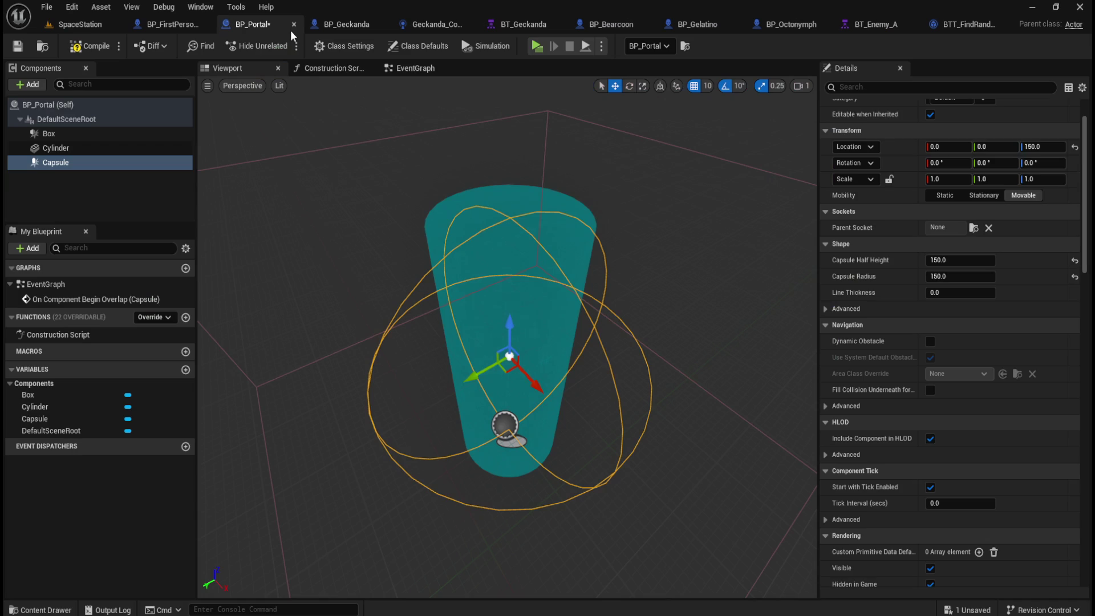
click(93, 49)
click(17, 46)
Hide the navmesh overlay in SpaceStation, then run and stop a play-test
click(82, 25)
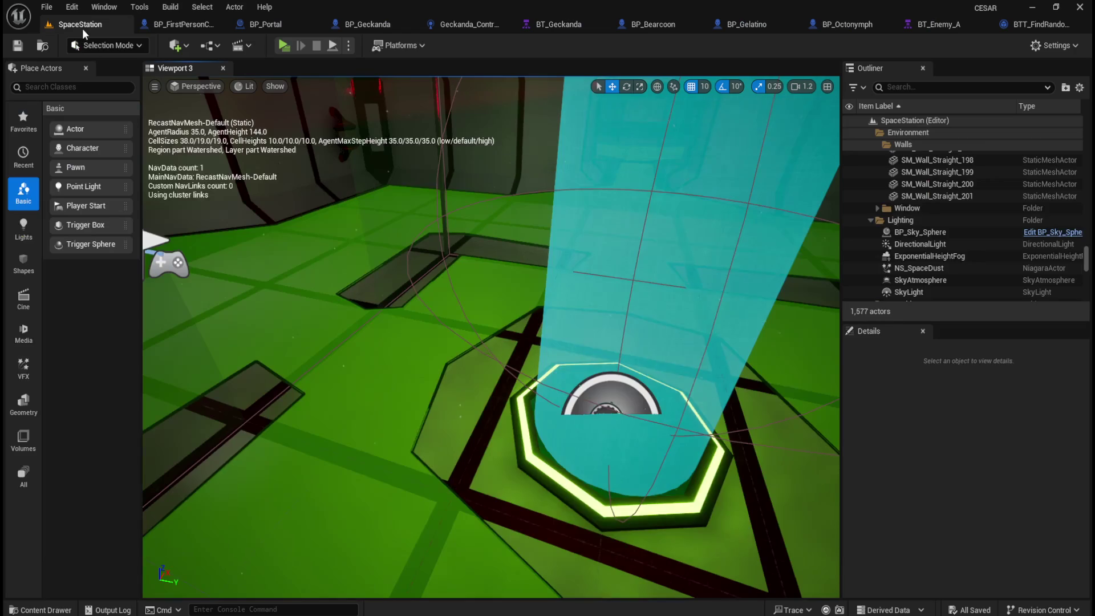
scroll(469, 384, down, 5)
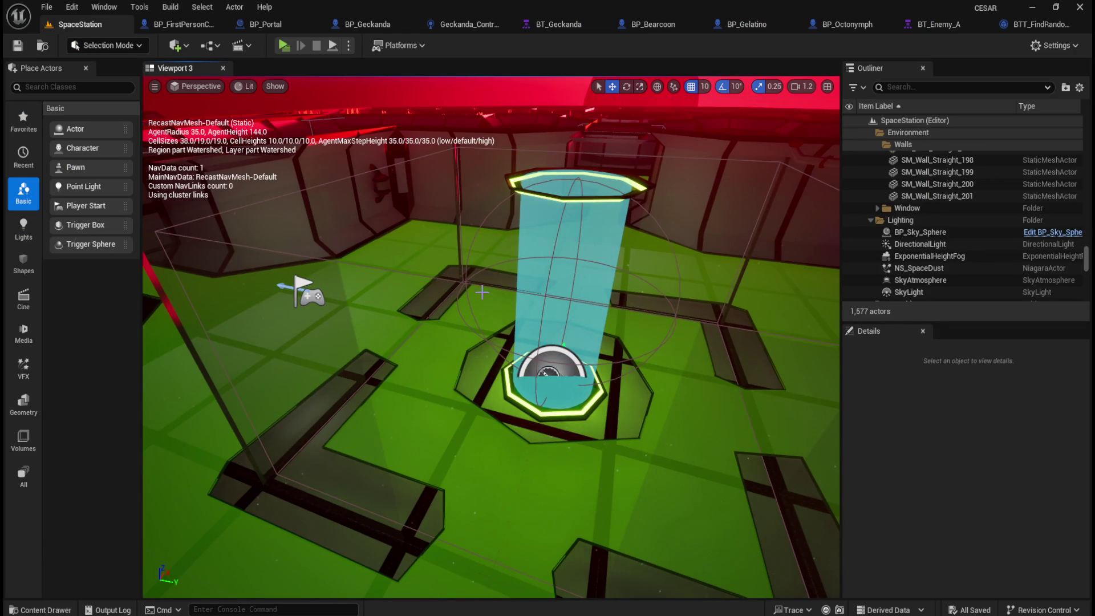
scroll(487, 291, down, 3)
key(p)
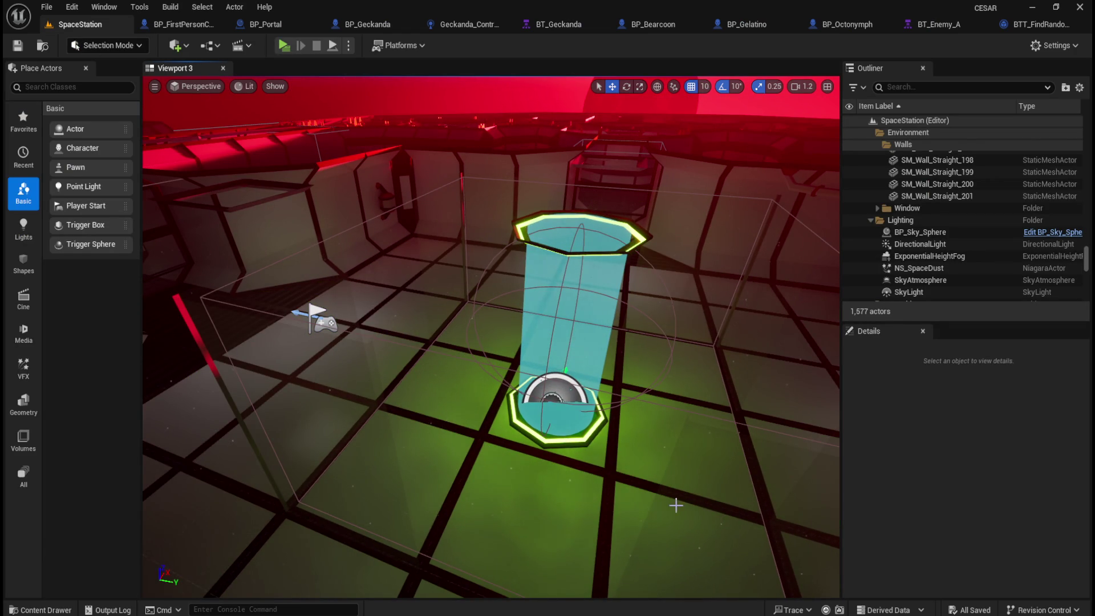
click(284, 46)
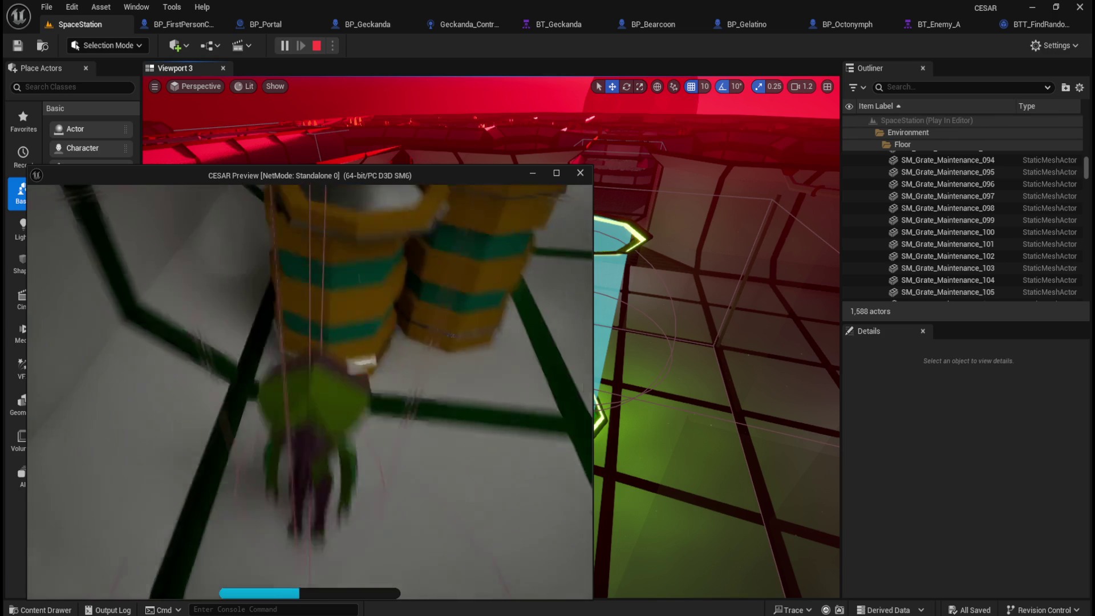
key(Escape)
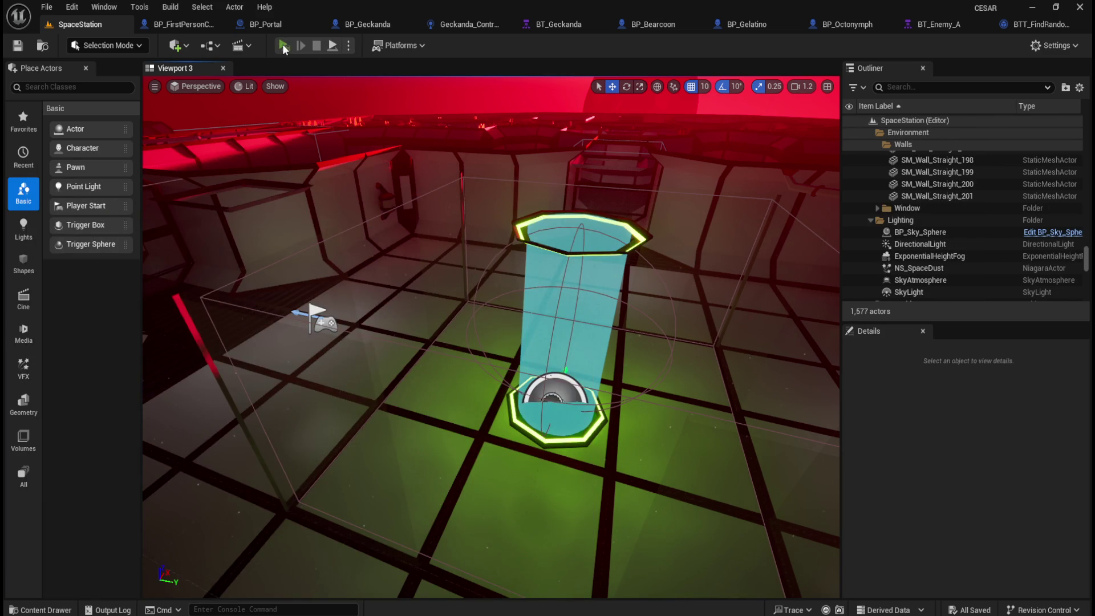
Play-test again in an enlarged game window, walking the character through the station to the portal
click(282, 45)
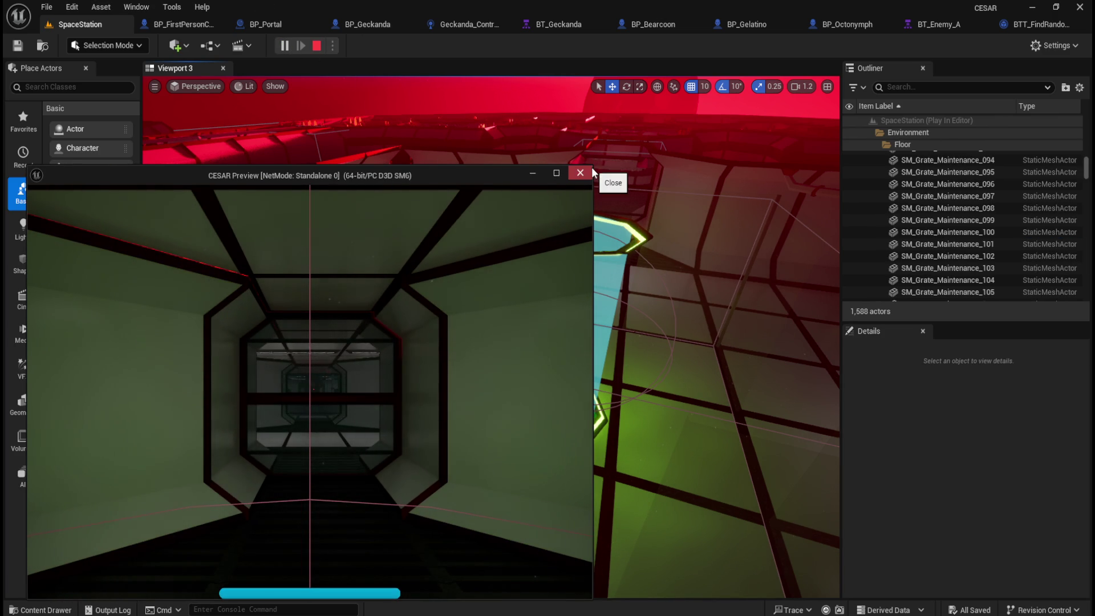
drag(592, 166, 893, 77)
click(507, 306)
key(w)
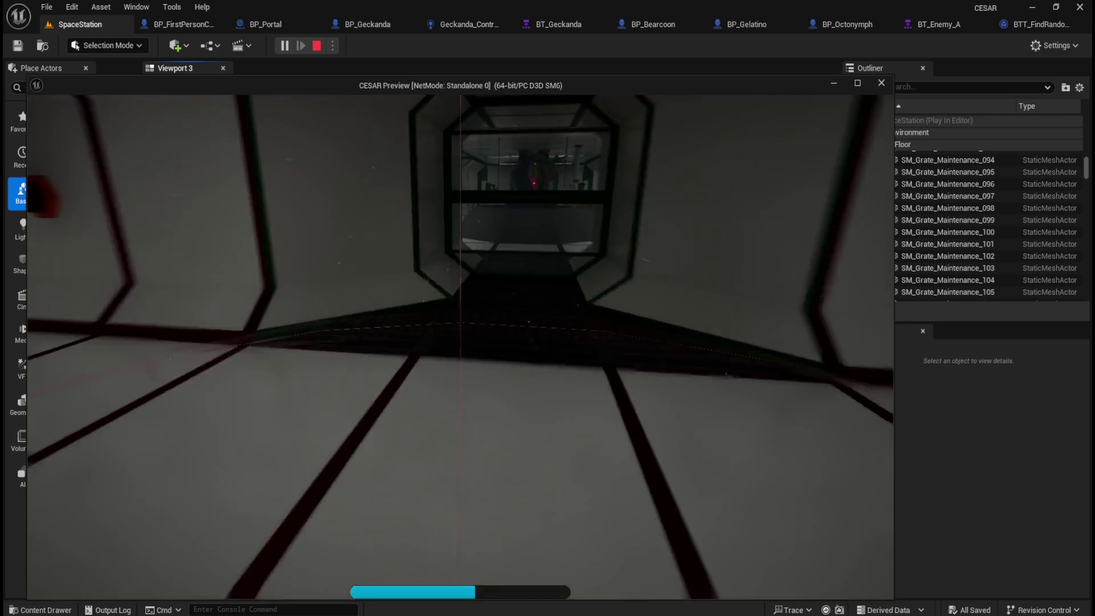
key(shift+w)
key(e)
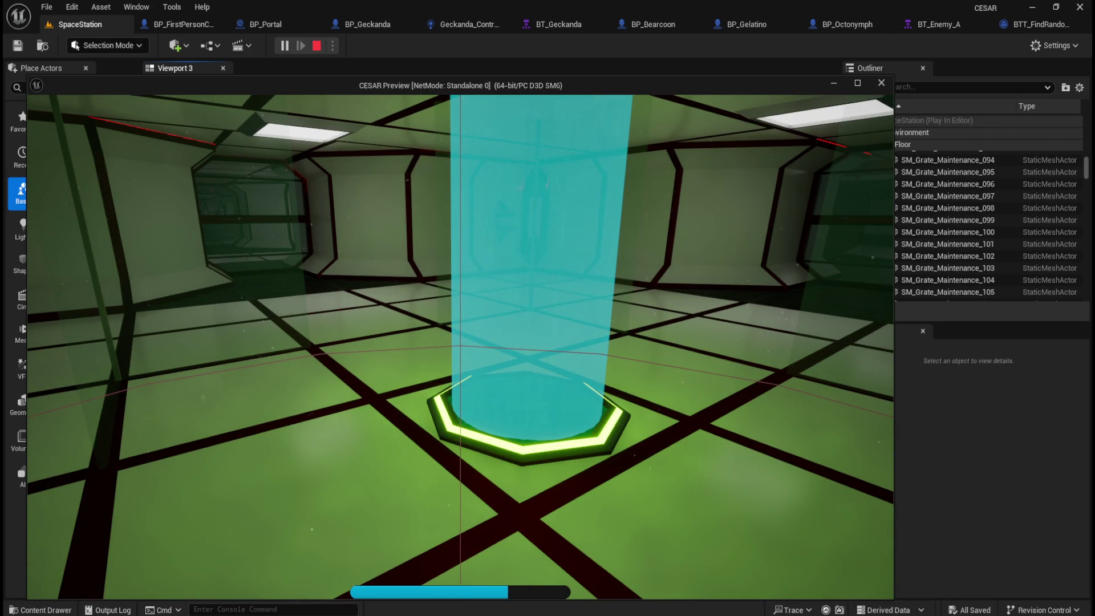
key(Escape)
click(451, 22)
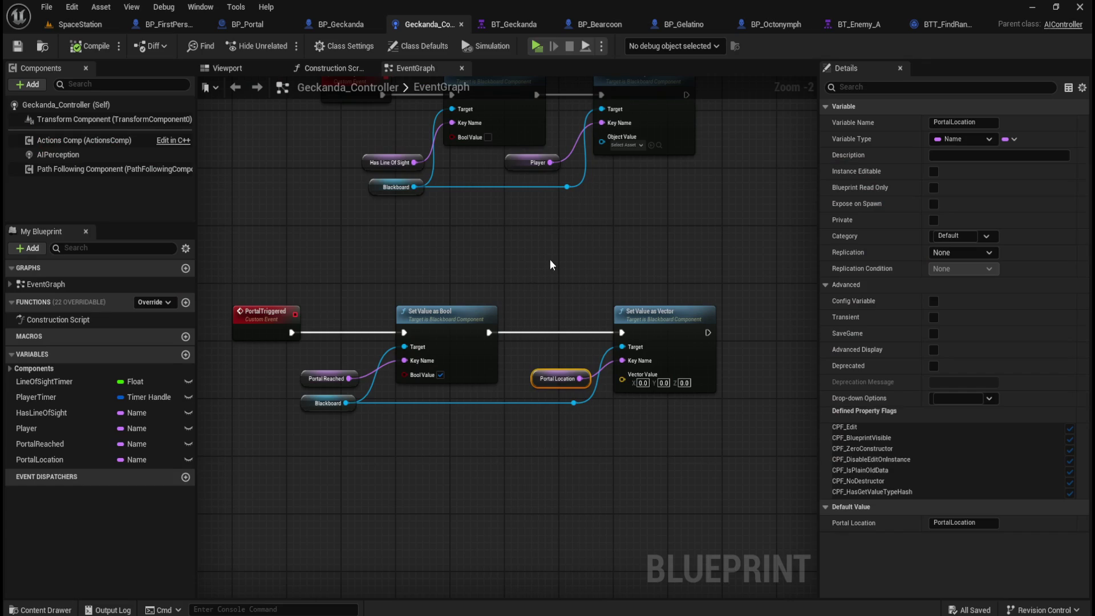
In BT_Geckanda, pan the tree into view and drag a new connection from AI Root
click(518, 25)
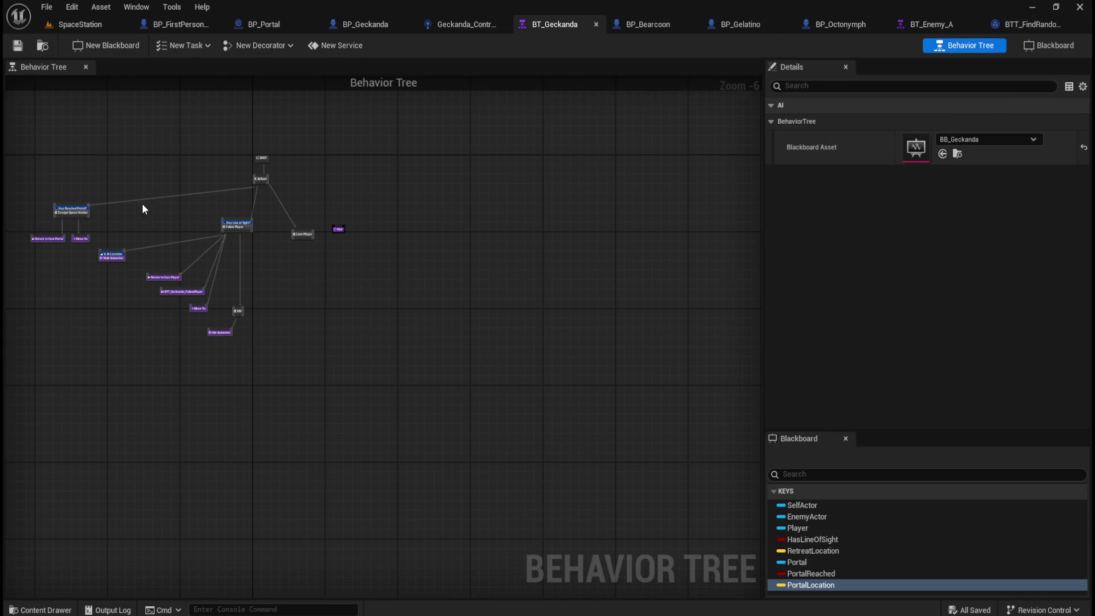
scroll(354, 291, up, 4)
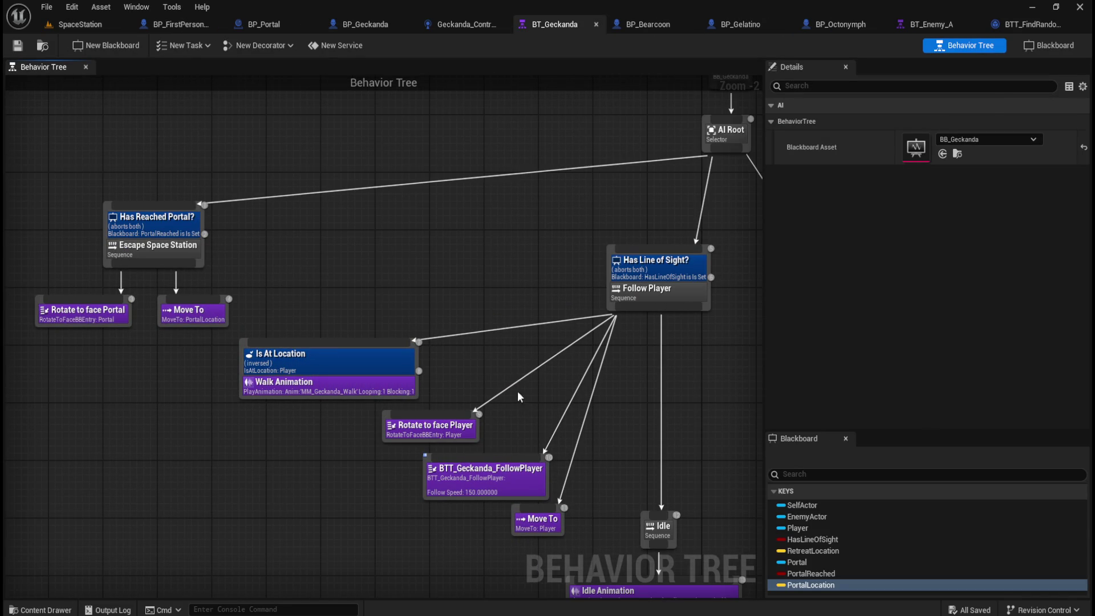
drag(430, 244, 360, 253)
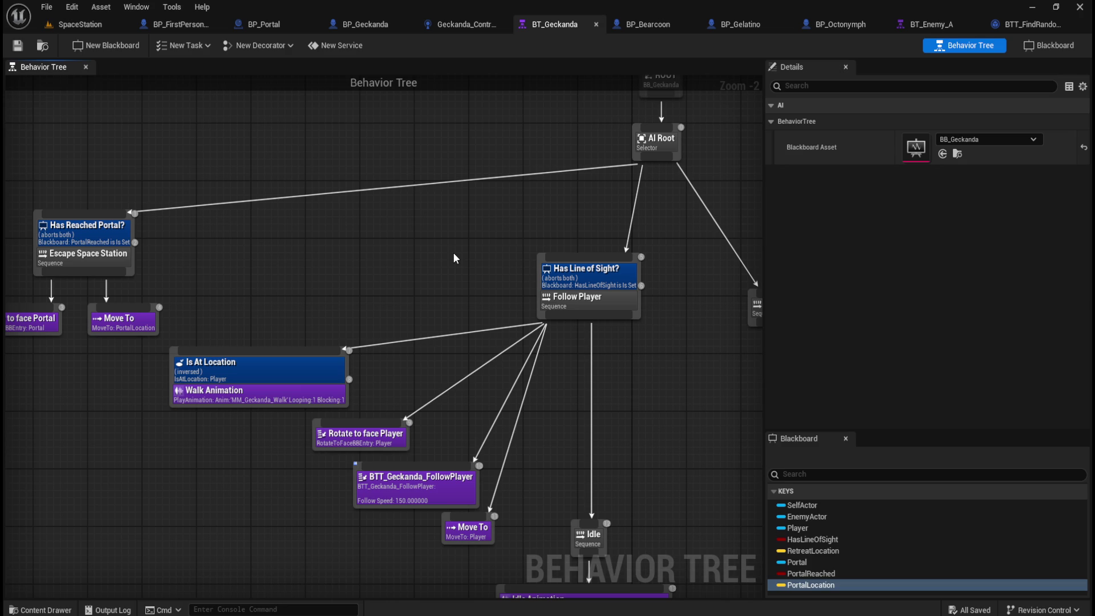
mouse_move(446, 252)
mouse_down()
mouse_move(261, 249)
mouse_move(363, 312)
mouse_move(470, 339)
mouse_move(448, 327)
mouse_up()
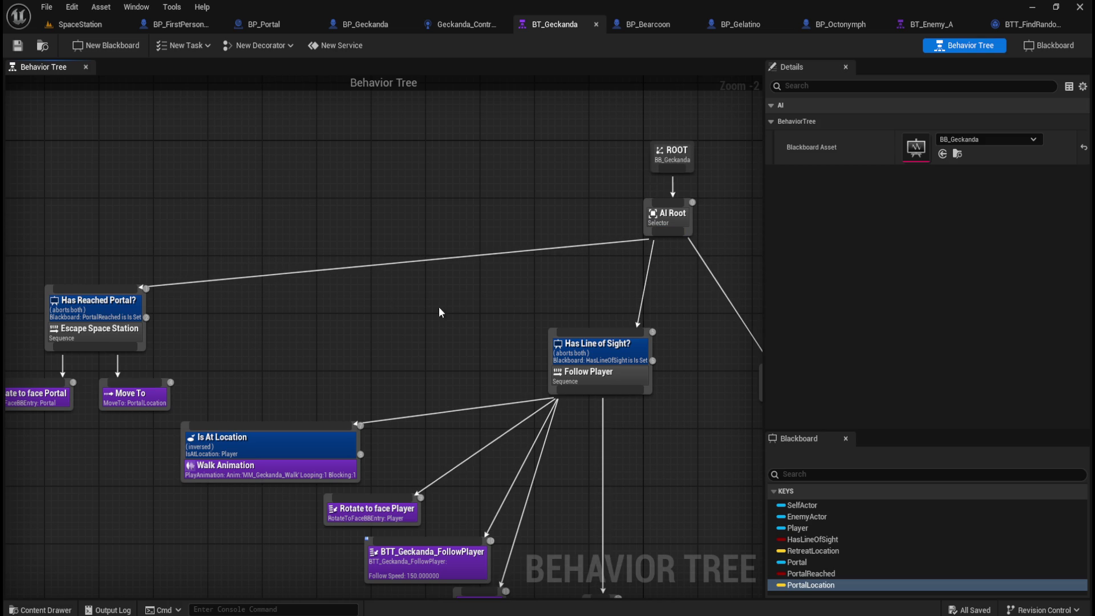
mouse_move(460, 311)
mouse_down()
mouse_move(408, 272)
mouse_move(451, 248)
mouse_up()
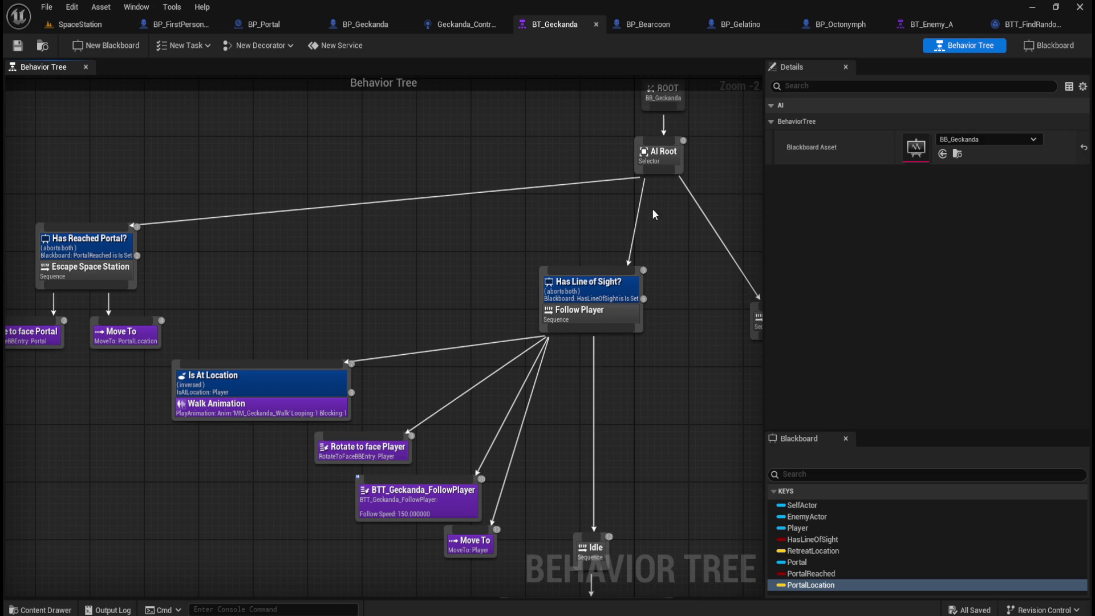
drag(644, 171, 597, 220)
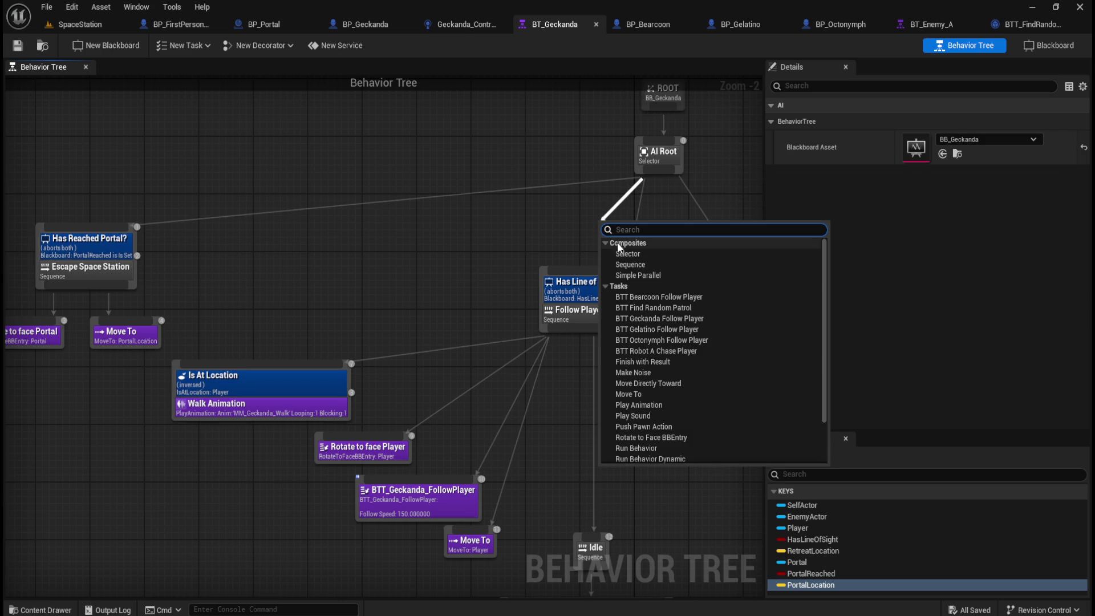
Create a Sequence under AI Root and make Has Line of Sight its child
click(642, 263)
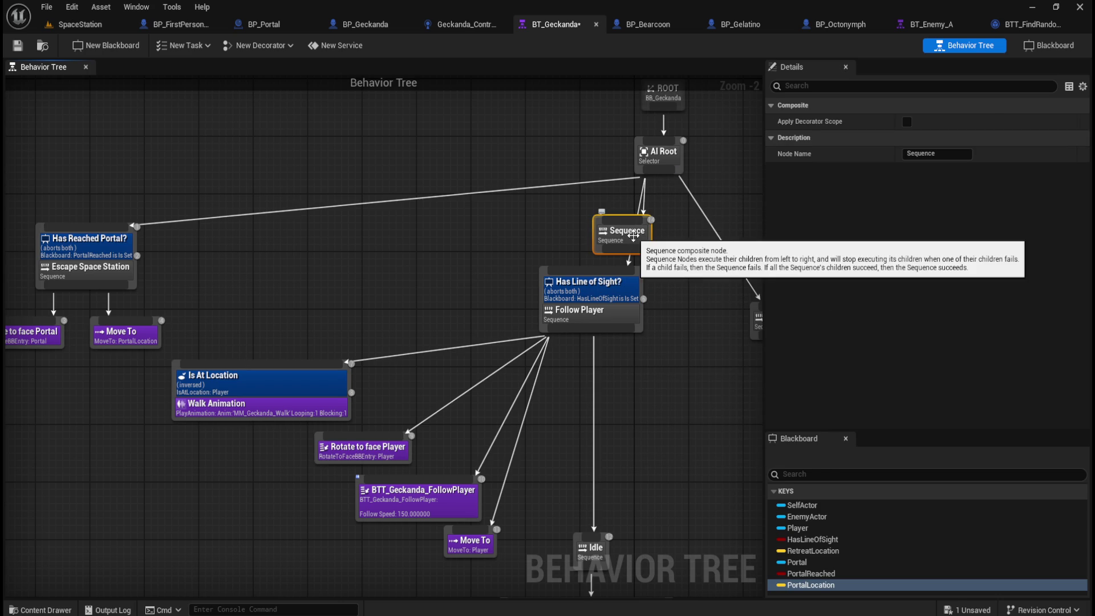
drag(630, 235, 569, 228)
click(604, 228)
click(570, 234)
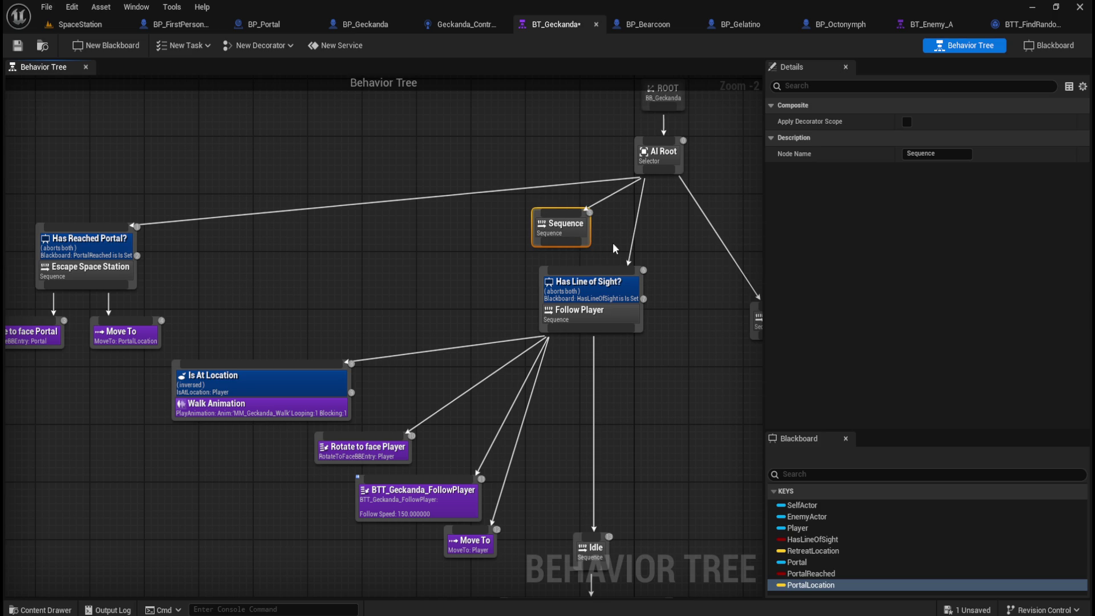
mouse_move(560, 246)
mouse_down()
mouse_move(593, 278)
mouse_move(595, 230)
mouse_up()
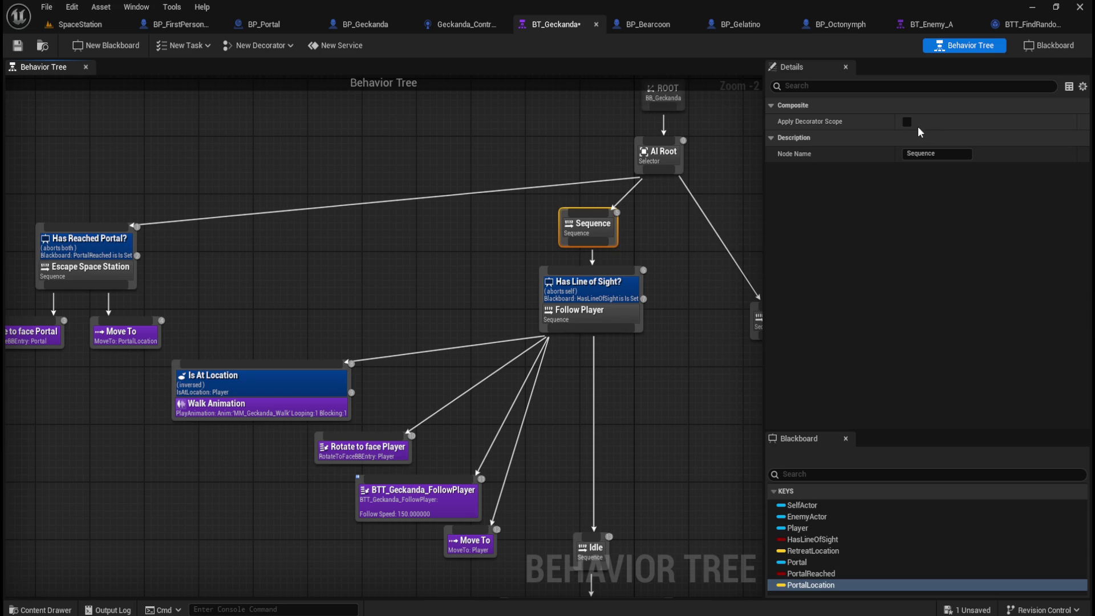
Add a Blackboard Based Condition decorator to the new Sequence and select it
right_click(593, 227)
mouse_move(653, 399)
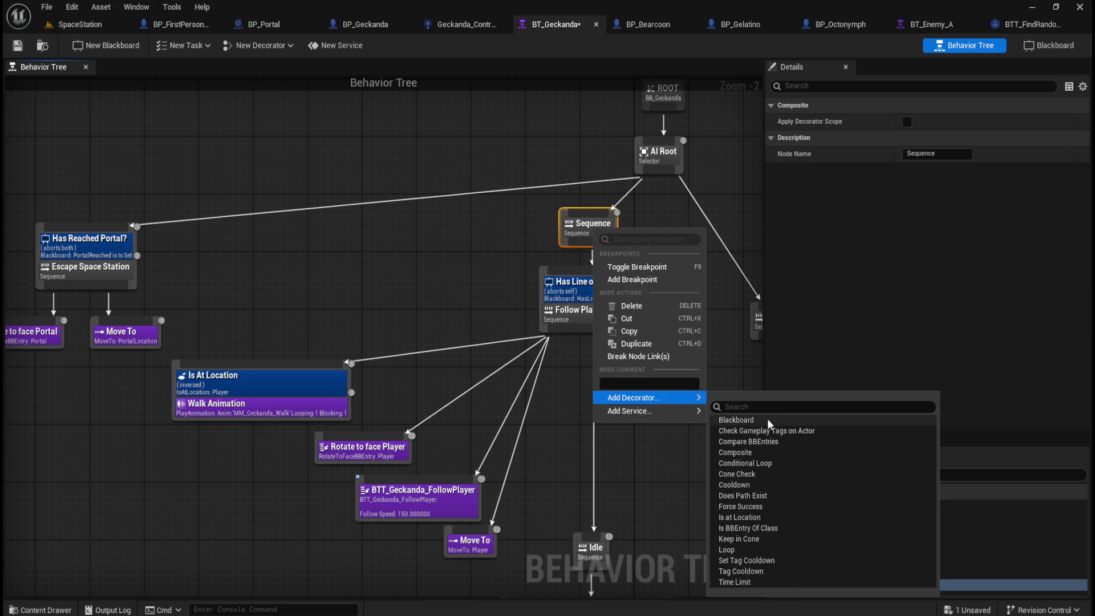
click(767, 418)
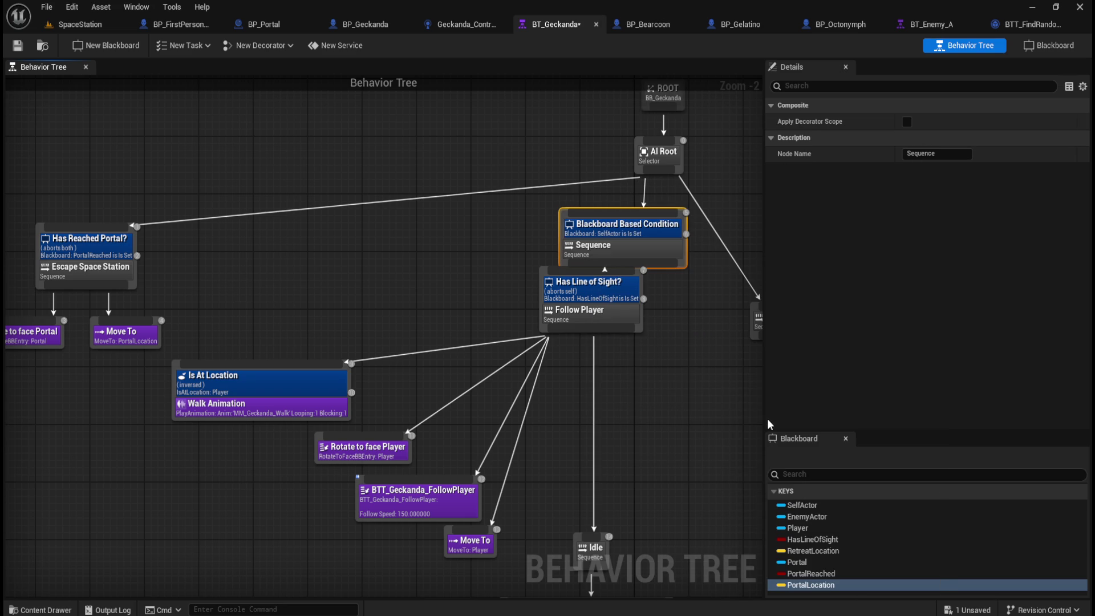
drag(626, 224, 588, 218)
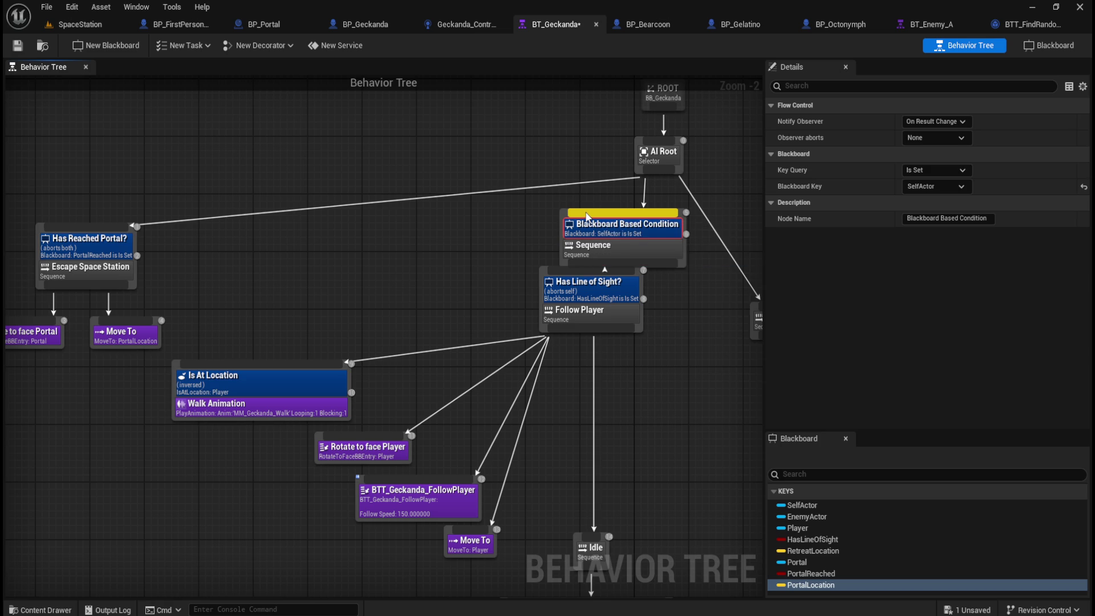
click(601, 237)
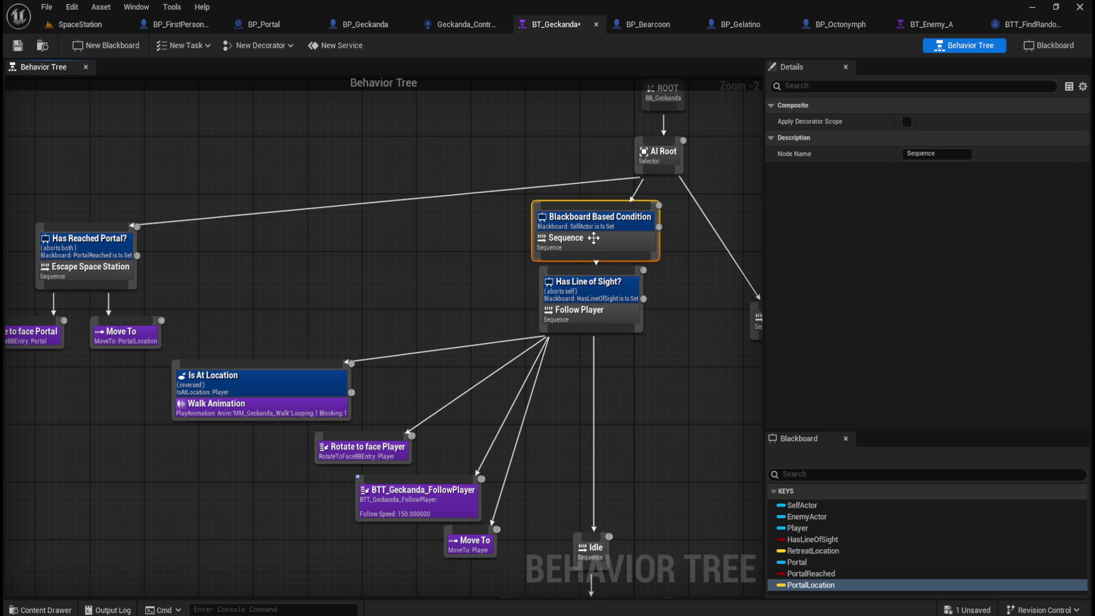
click(611, 220)
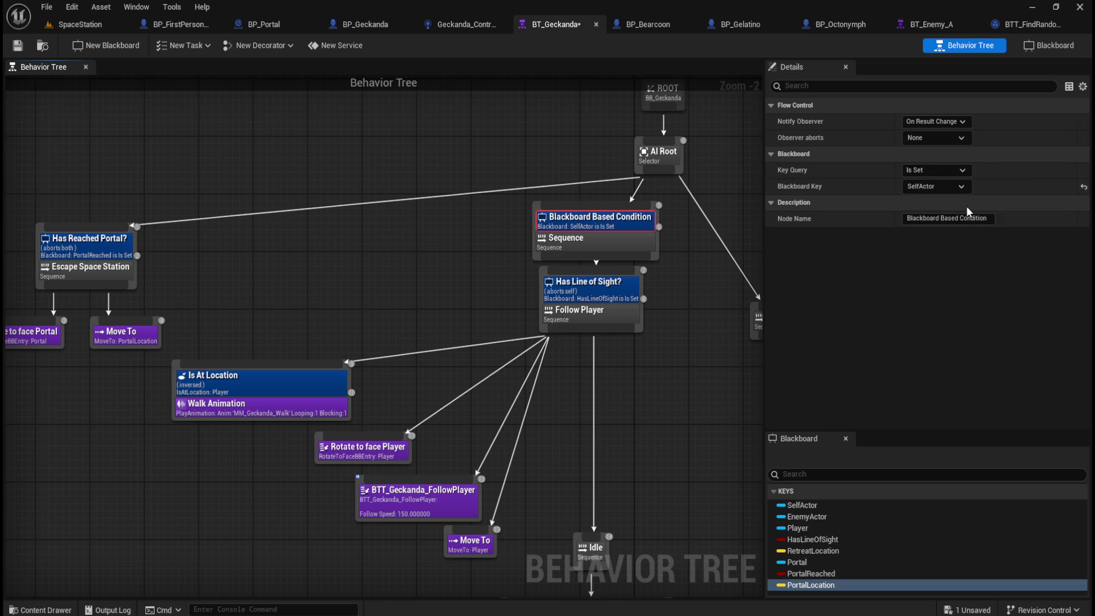
Set the decorator to check PortalReached Is Not Set, notify on result change, aborting Both
click(943, 186)
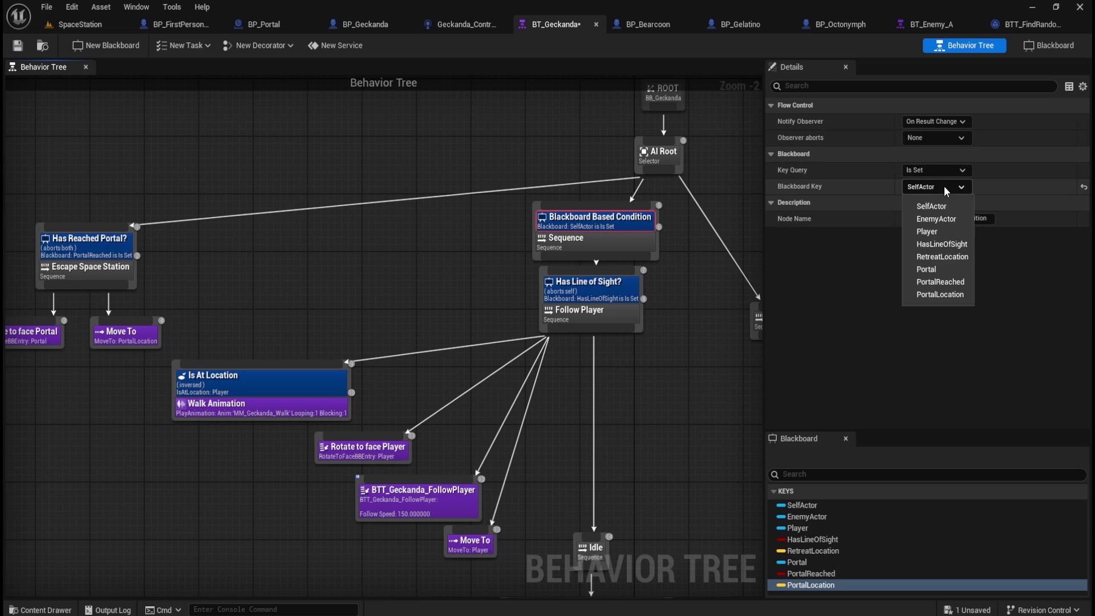
click(940, 283)
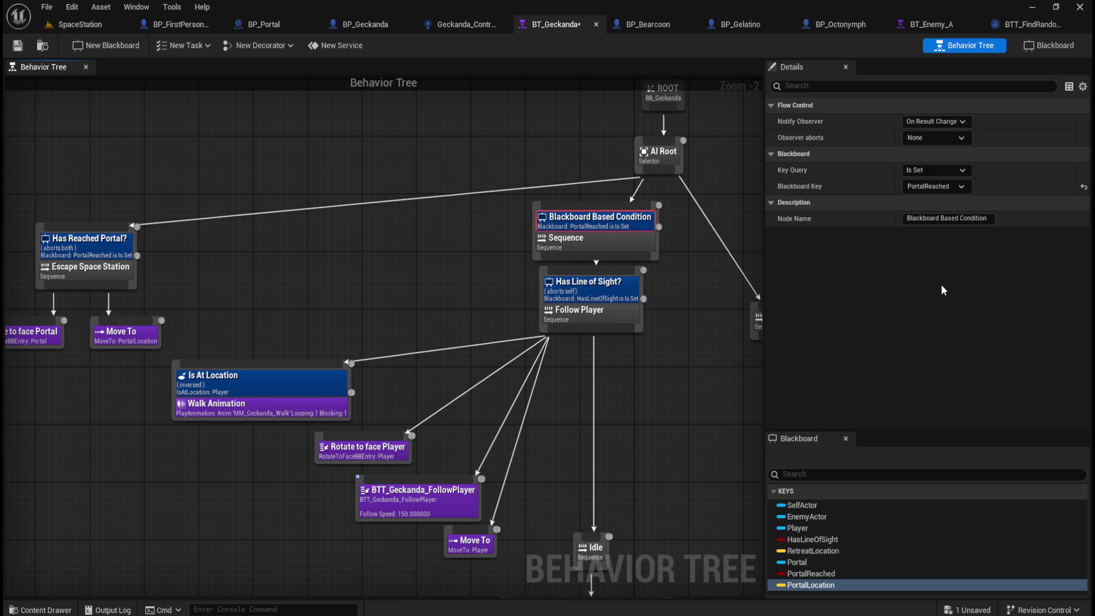
click(952, 122)
click(935, 144)
click(952, 171)
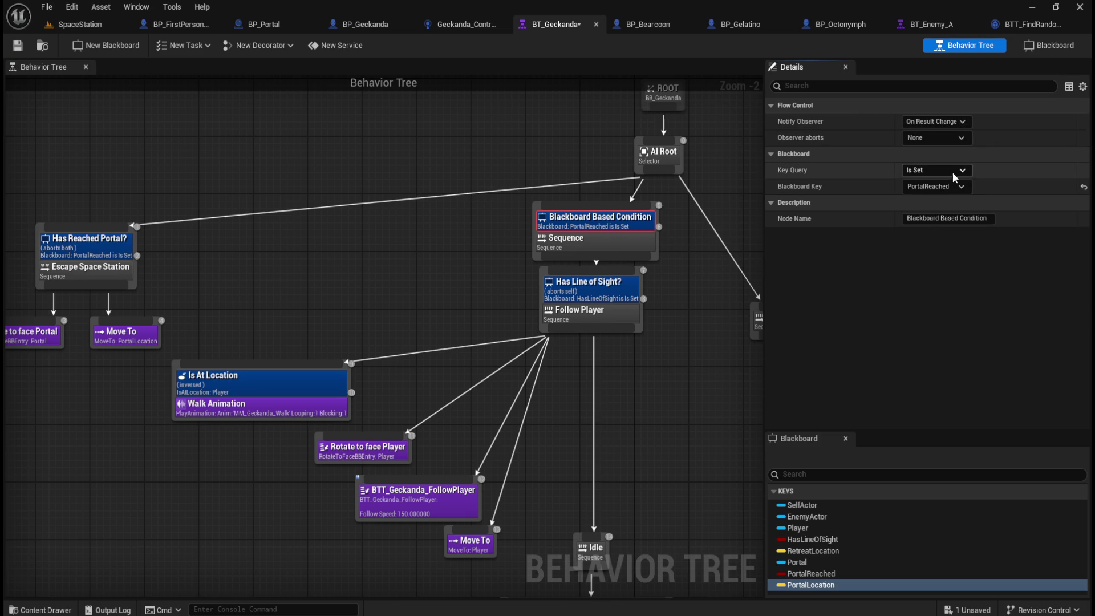
click(938, 190)
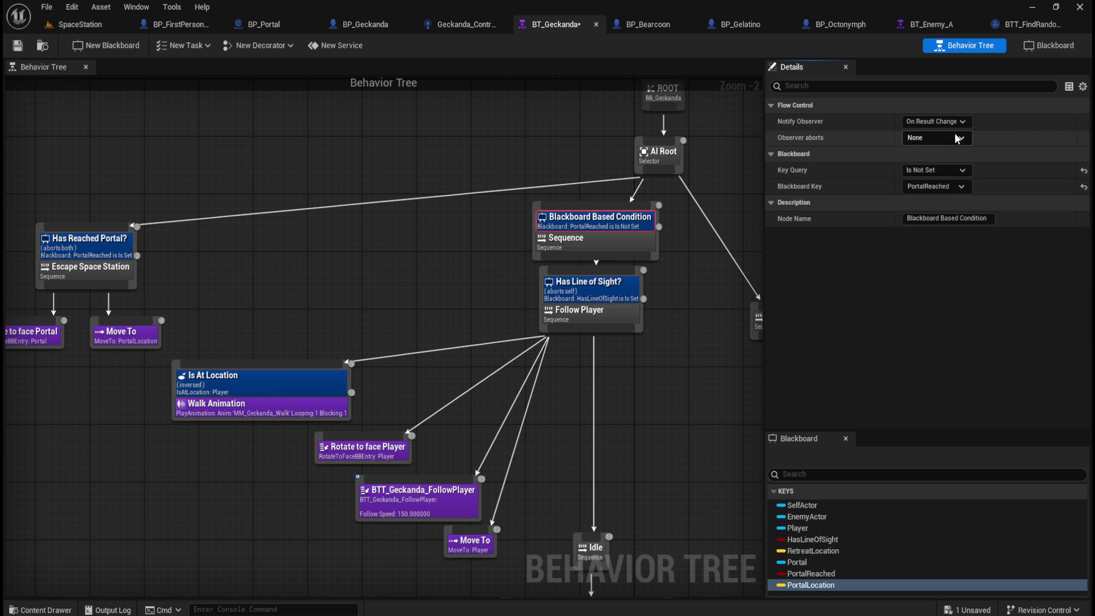
click(935, 138)
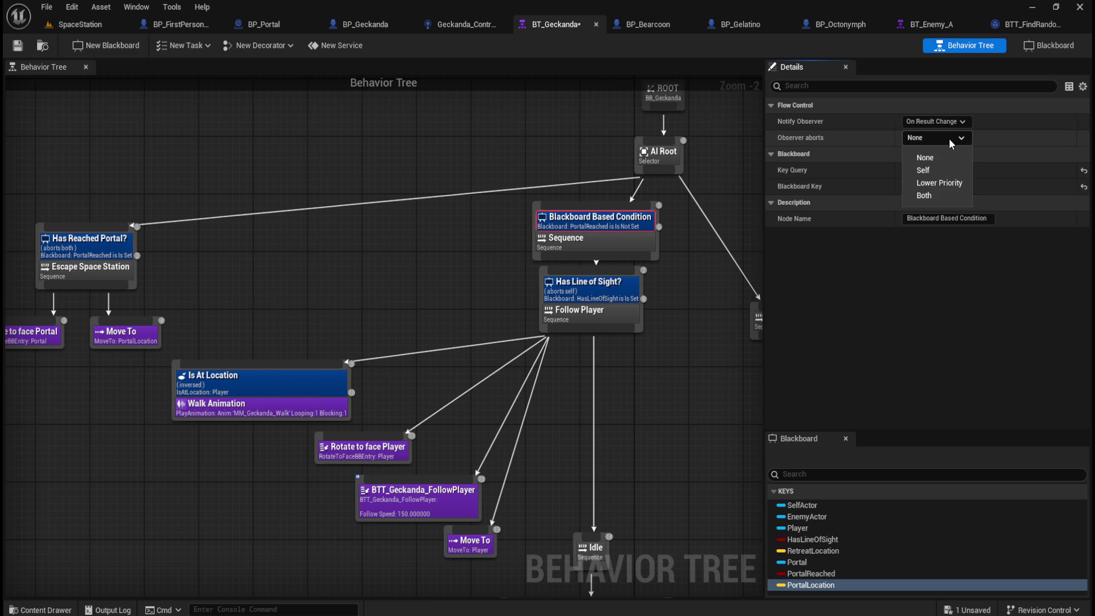
click(924, 195)
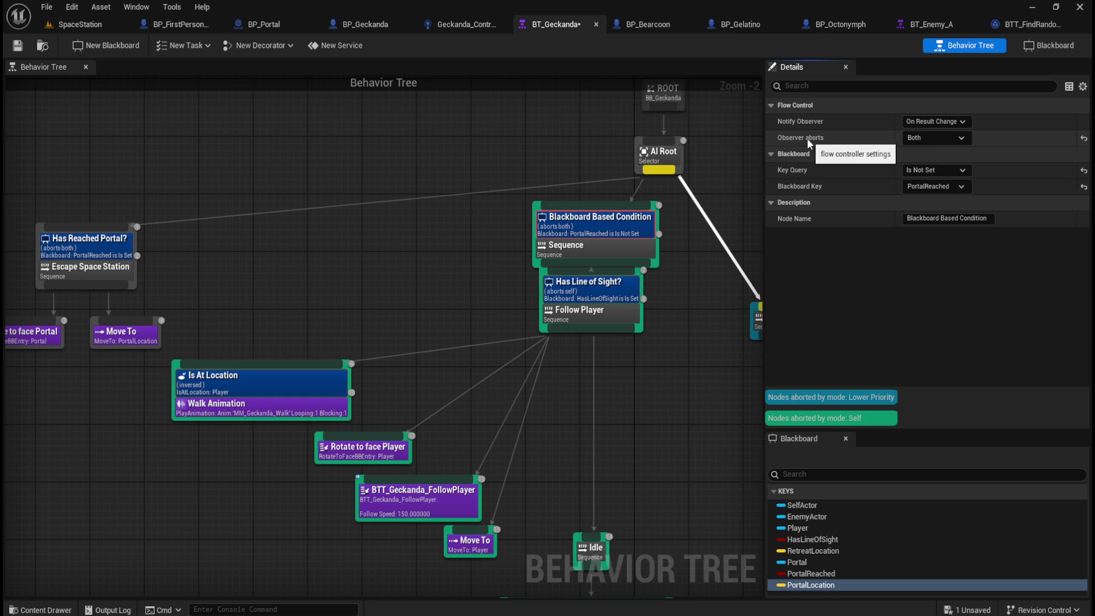
Tidy the Follow Player node, reselect the decorator and confirm its Is Not Set query
mouse_move(616, 299)
mouse_down()
mouse_move(612, 225)
mouse_move(619, 253)
mouse_move(601, 264)
mouse_up()
click(686, 224)
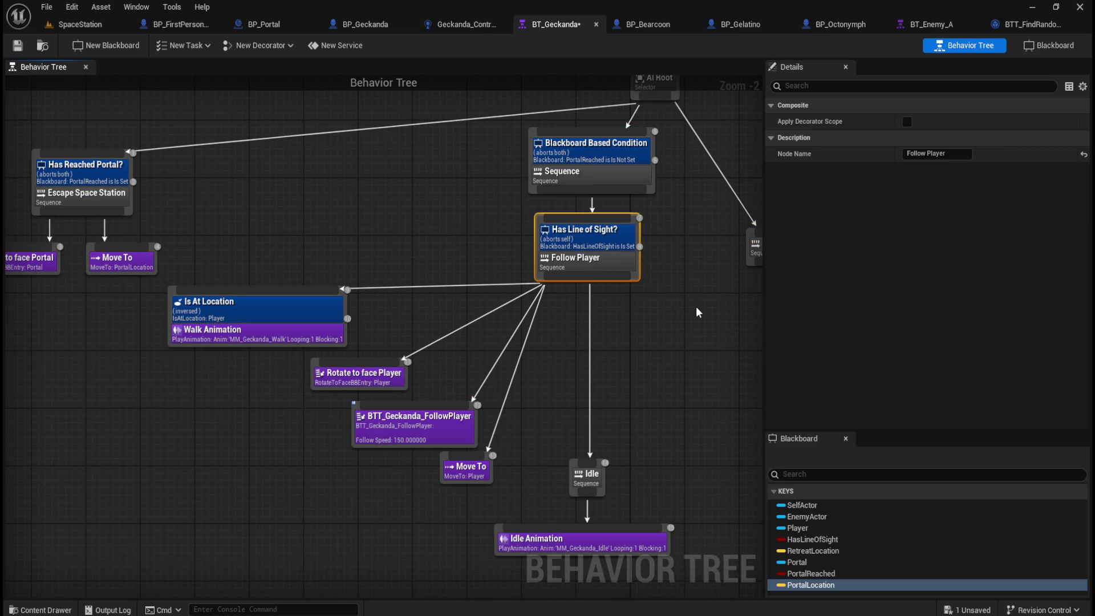
click(671, 290)
drag(672, 290, 651, 346)
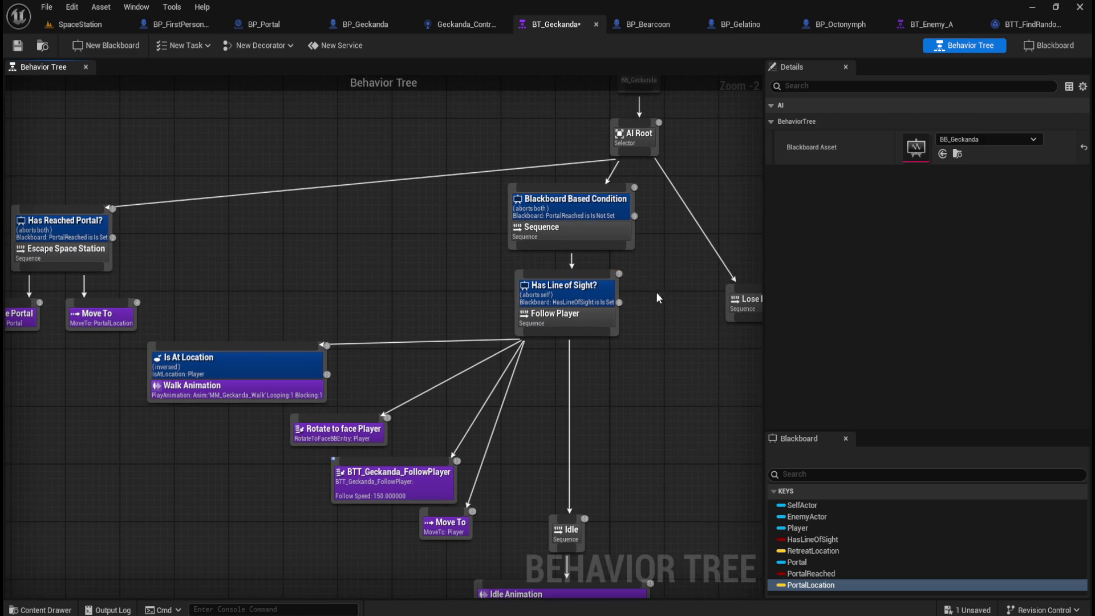
click(594, 209)
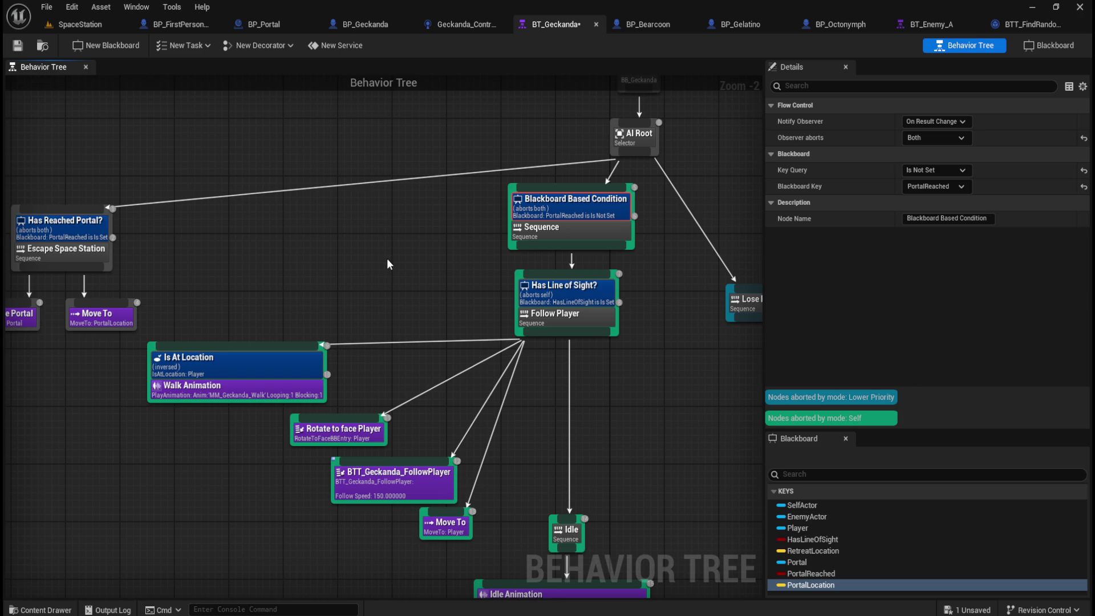
click(959, 170)
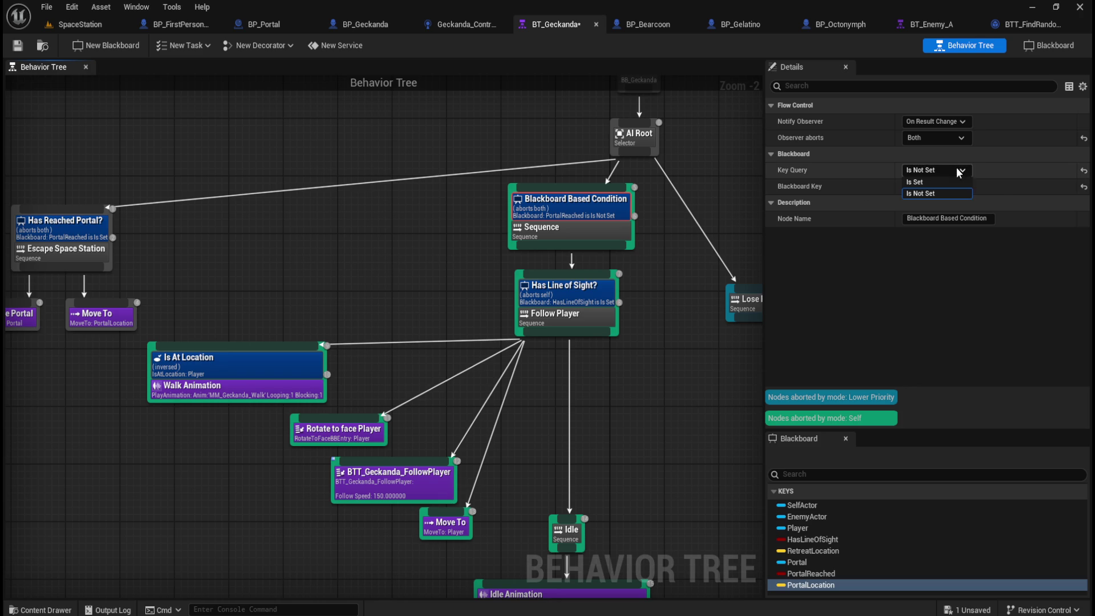
click(920, 193)
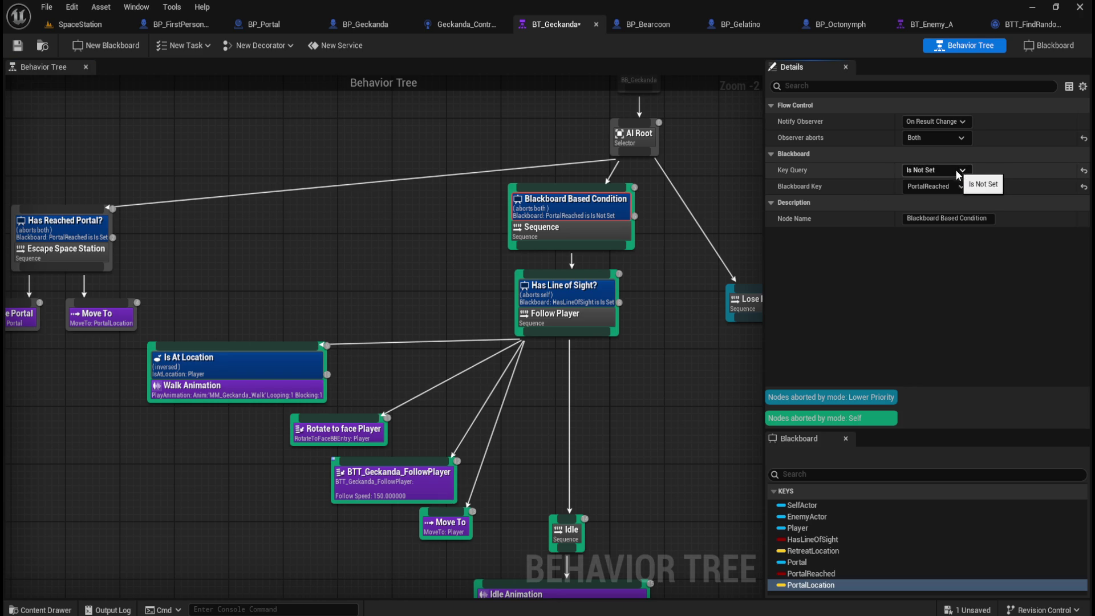
click(947, 218)
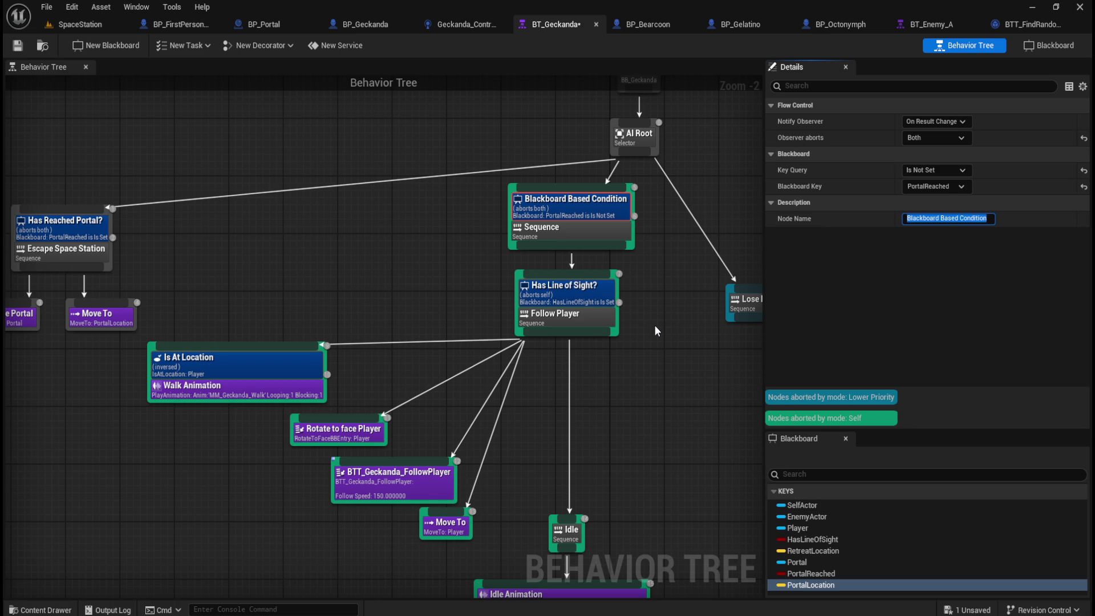
Name the decorator 'Not Reached Portal' and nudge it into place
text(Not)
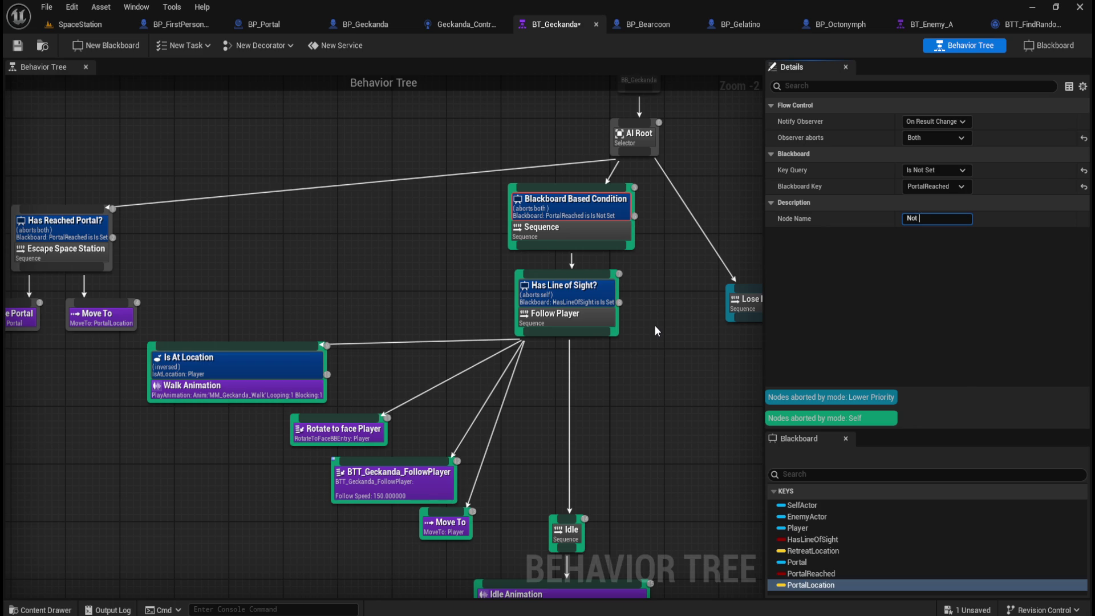
text( Reached Portal)
key(Return)
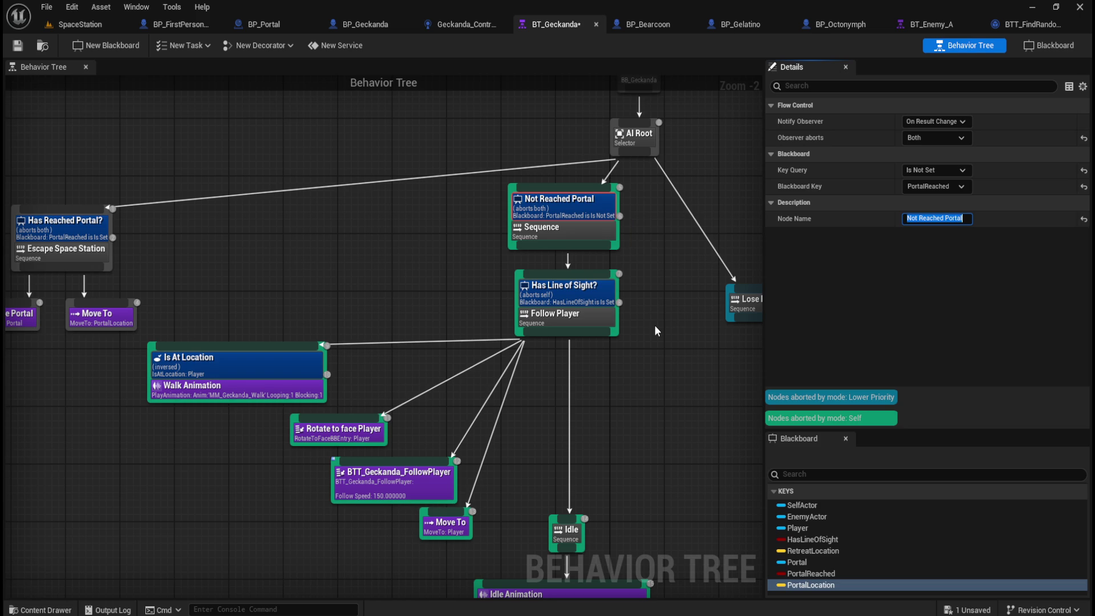
click(598, 235)
drag(599, 232, 591, 232)
click(679, 266)
mouse_move(654, 283)
mouse_down()
mouse_move(443, 293)
mouse_move(452, 275)
mouse_move(671, 314)
mouse_move(678, 289)
mouse_up()
mouse_move(418, 252)
mouse_down()
mouse_move(377, 254)
mouse_move(432, 265)
mouse_up()
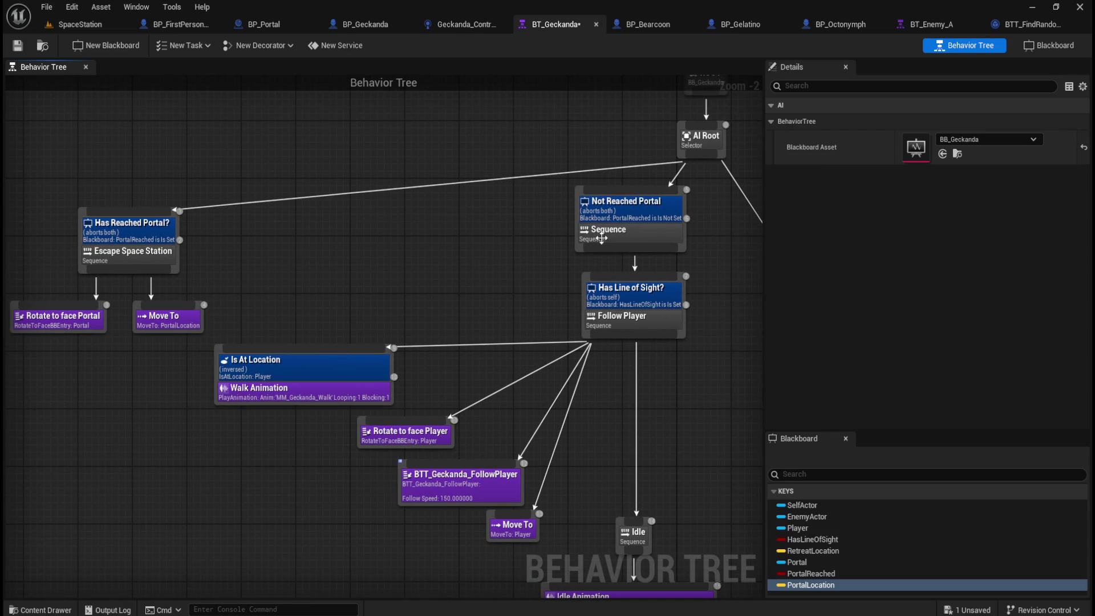
Rename the Sequence to 'Restrict Follow' and save the behavior tree
click(629, 231)
click(935, 154)
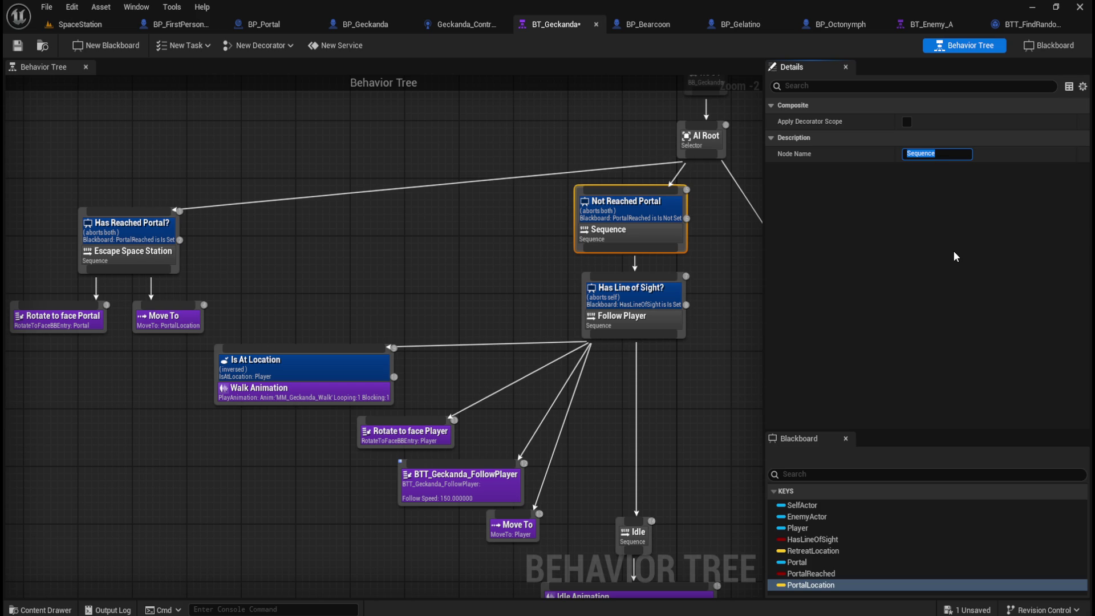
text(strict)
text( Follow)
key(Return)
click(500, 264)
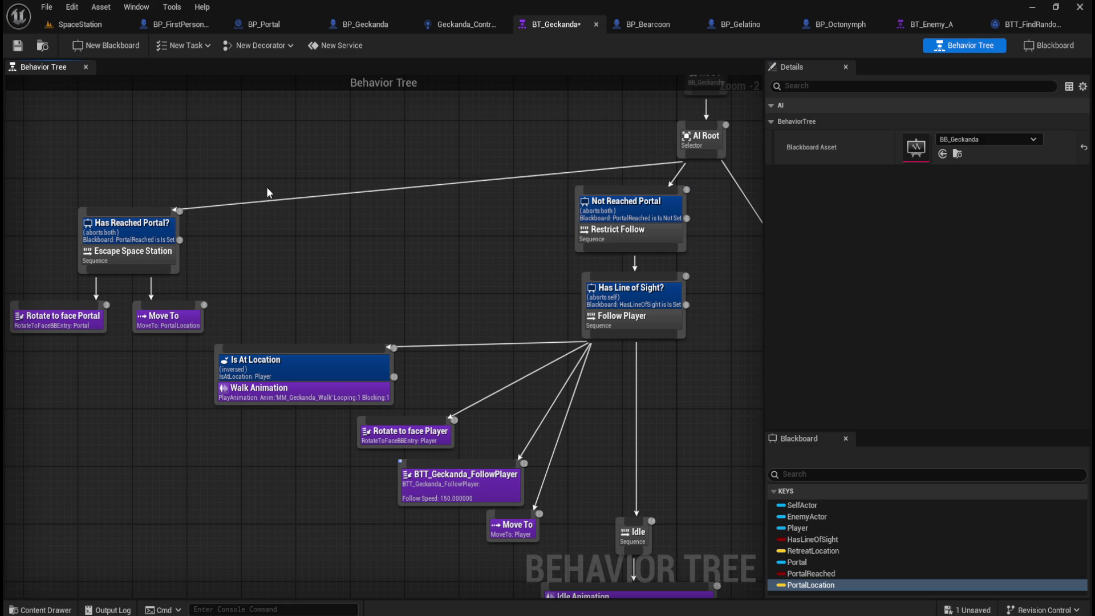
click(18, 46)
Adjust the tree layout and select the Rotate to face Portal task
click(624, 237)
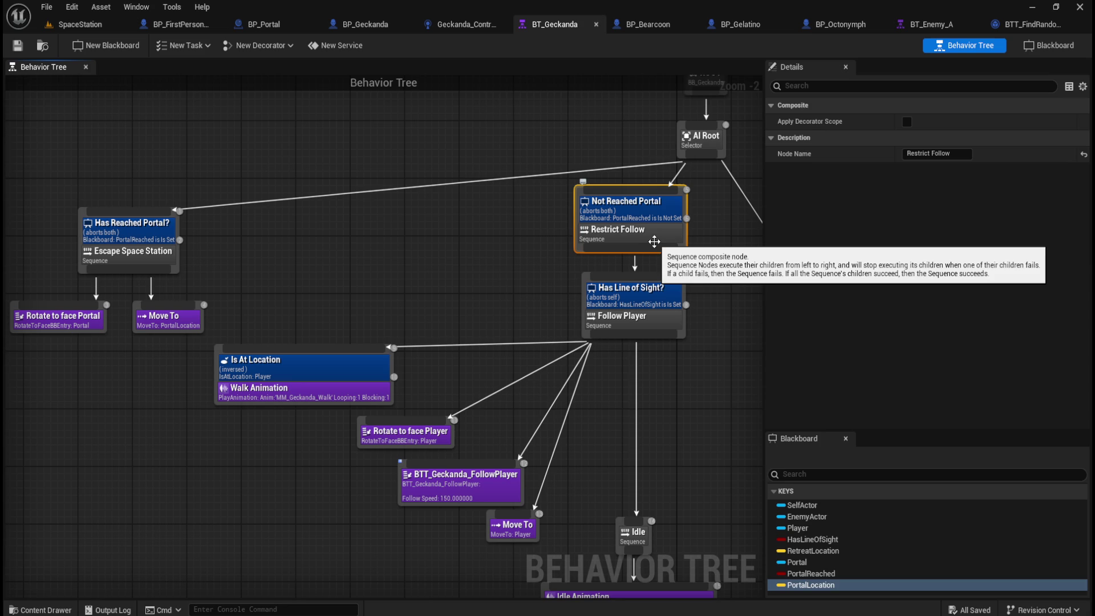
drag(647, 238, 644, 240)
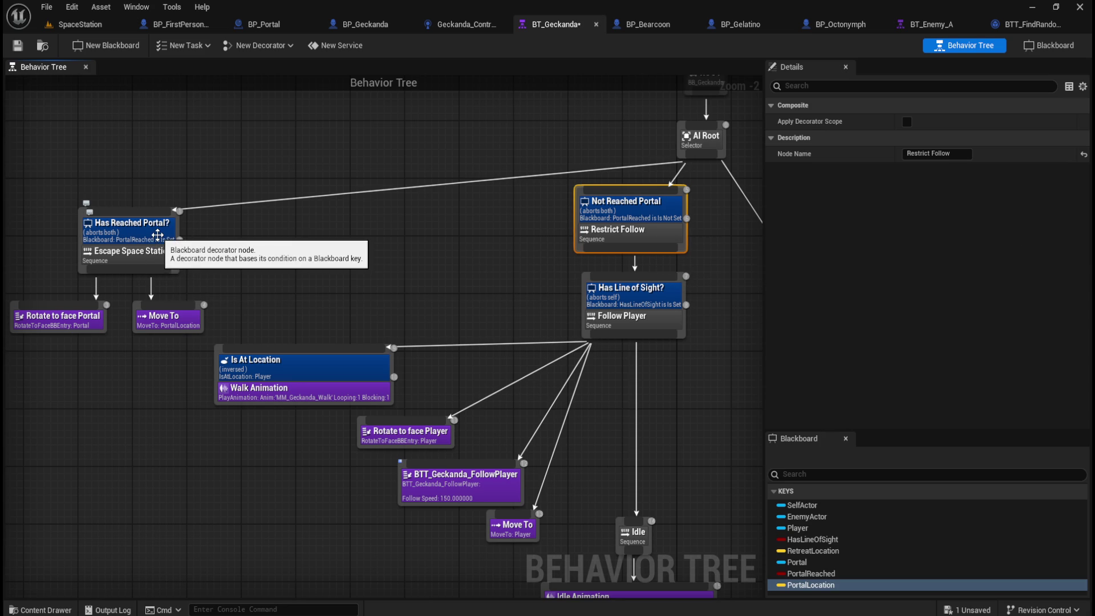
drag(7, 288, 162, 328)
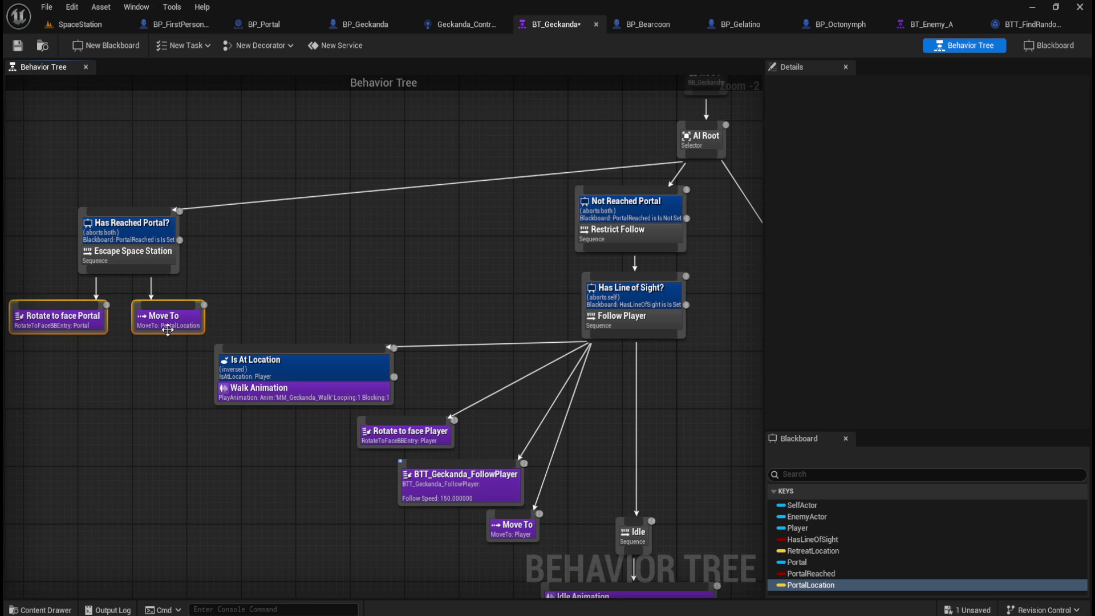
click(399, 273)
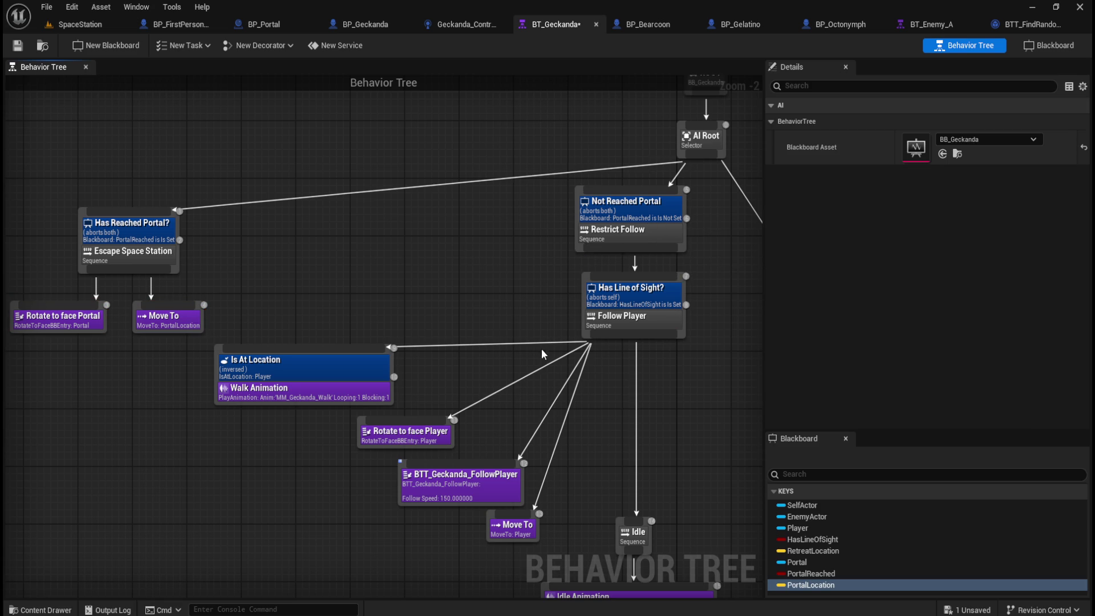
drag(542, 348, 526, 318)
drag(500, 257, 658, 189)
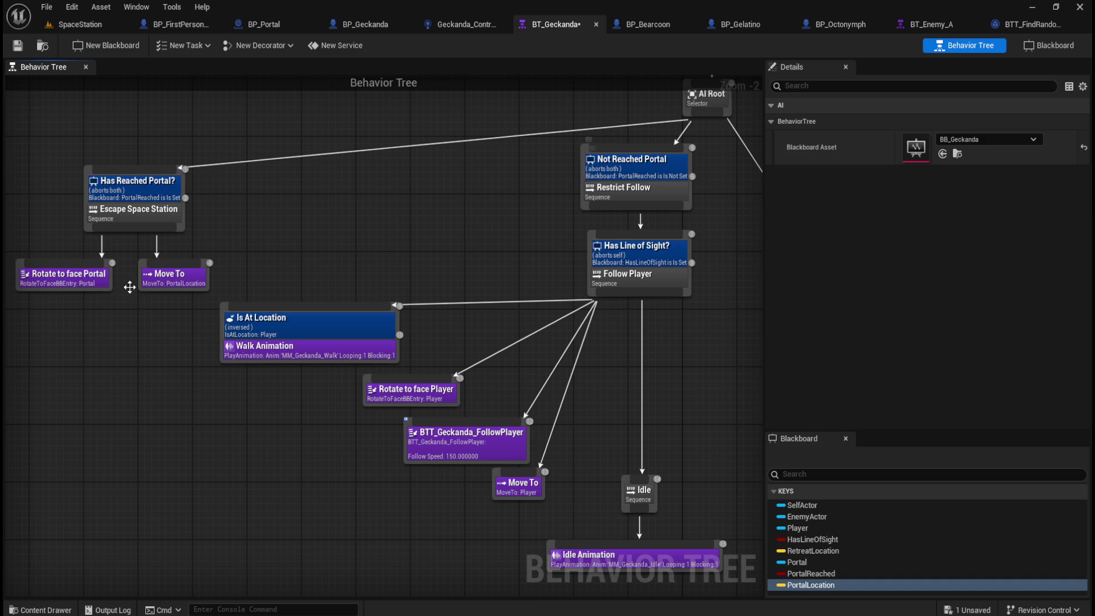
click(78, 276)
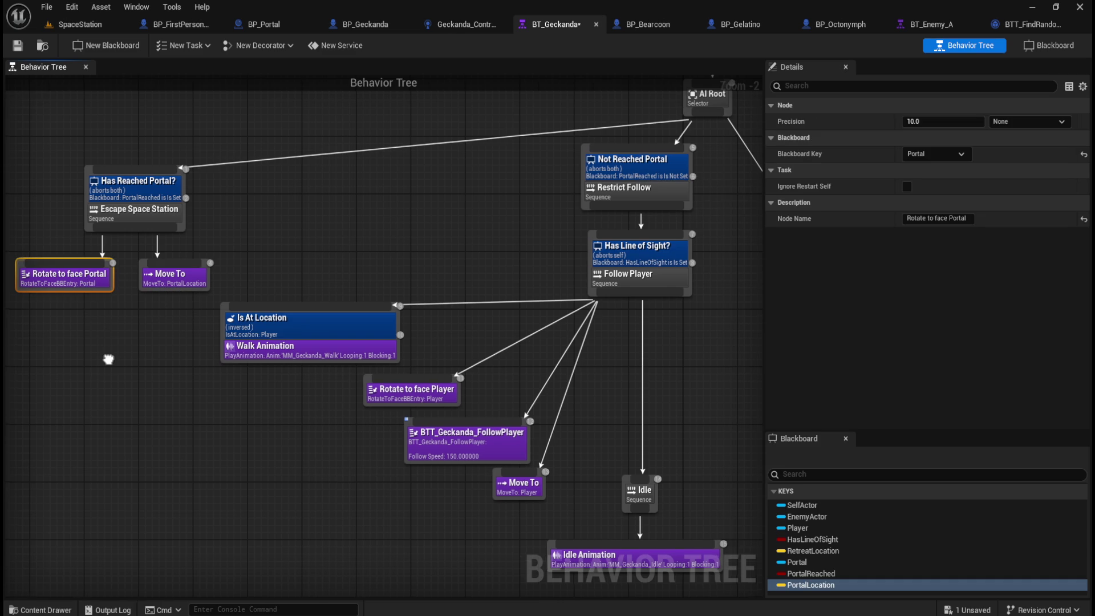
Check the Portal blackboard key's object type in Blackboard mode, then return to Behavior Tree mode
drag(114, 361, 213, 363)
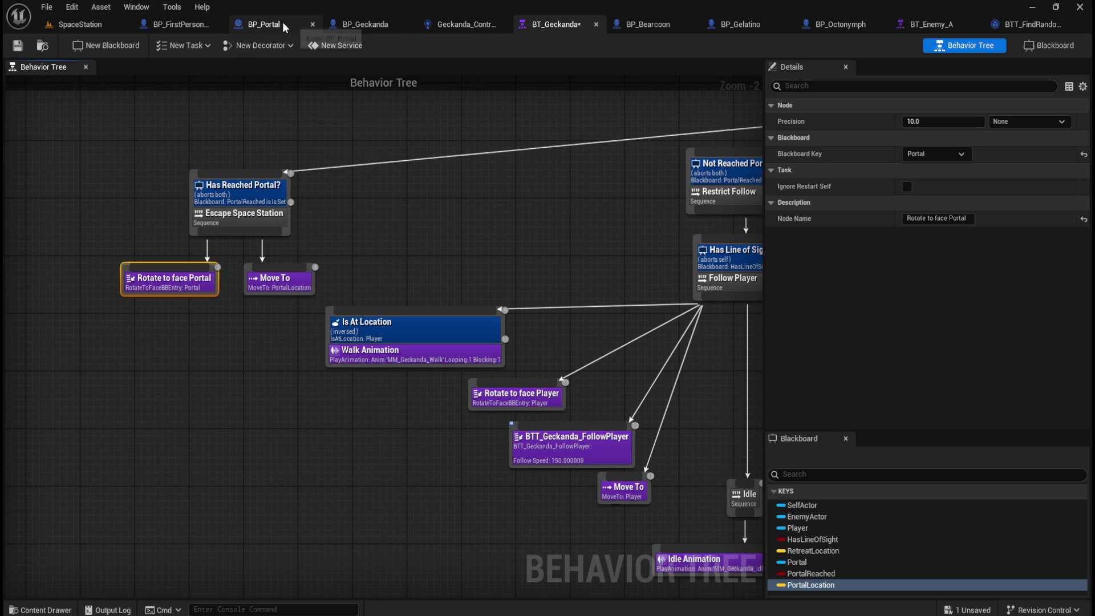
click(1046, 46)
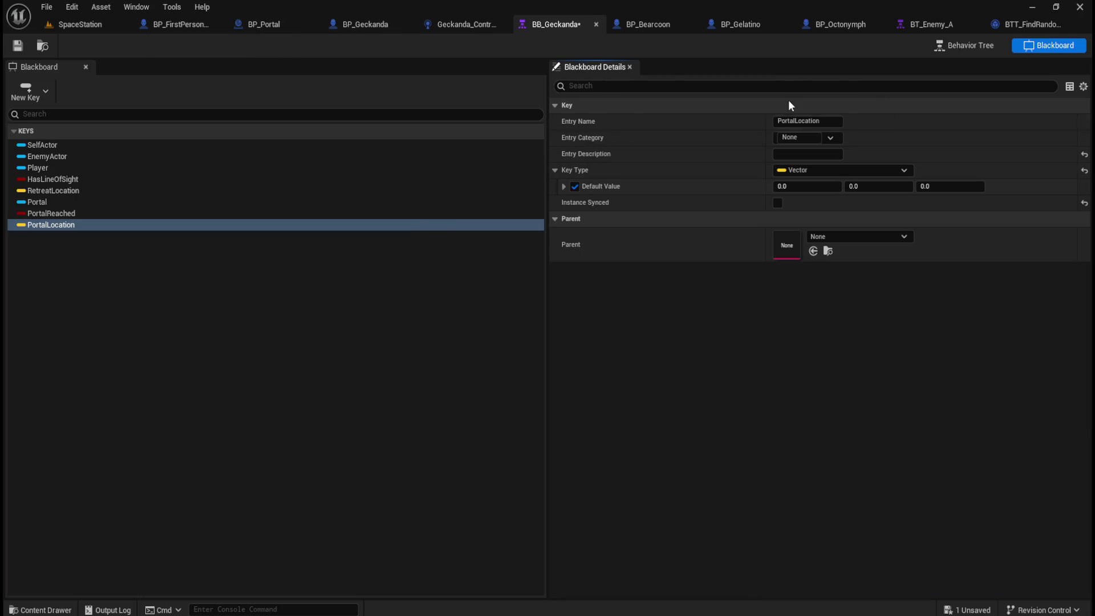
click(74, 207)
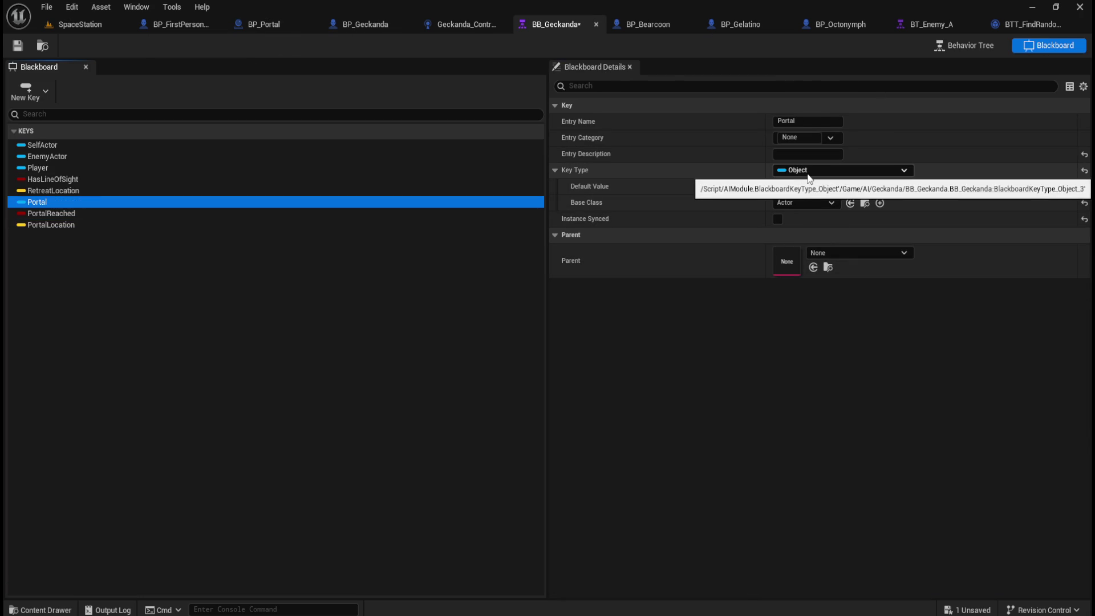
click(973, 47)
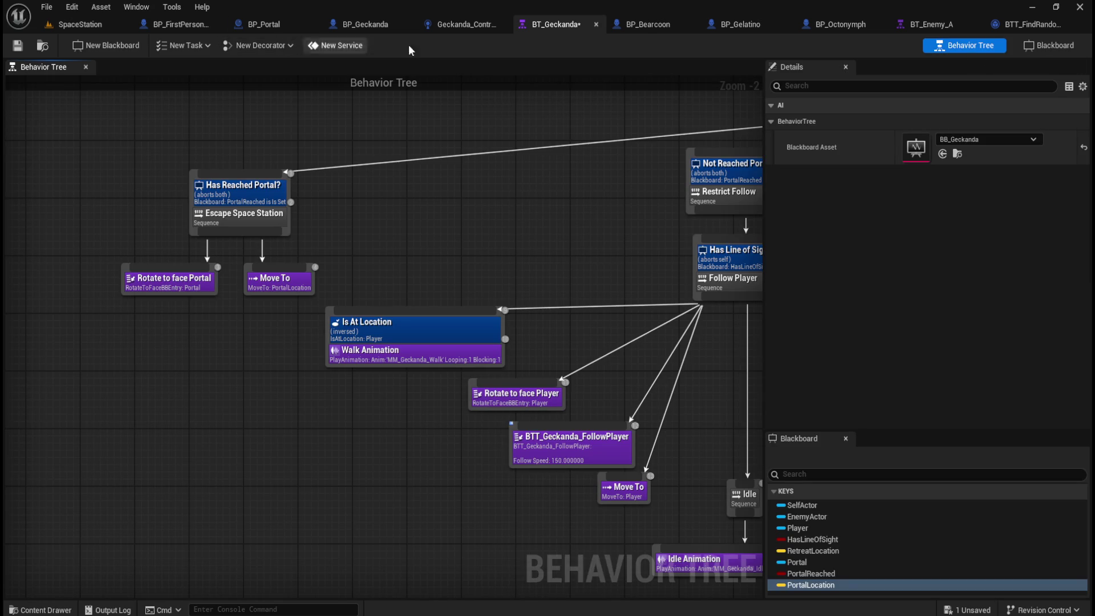
click(465, 24)
click(515, 360)
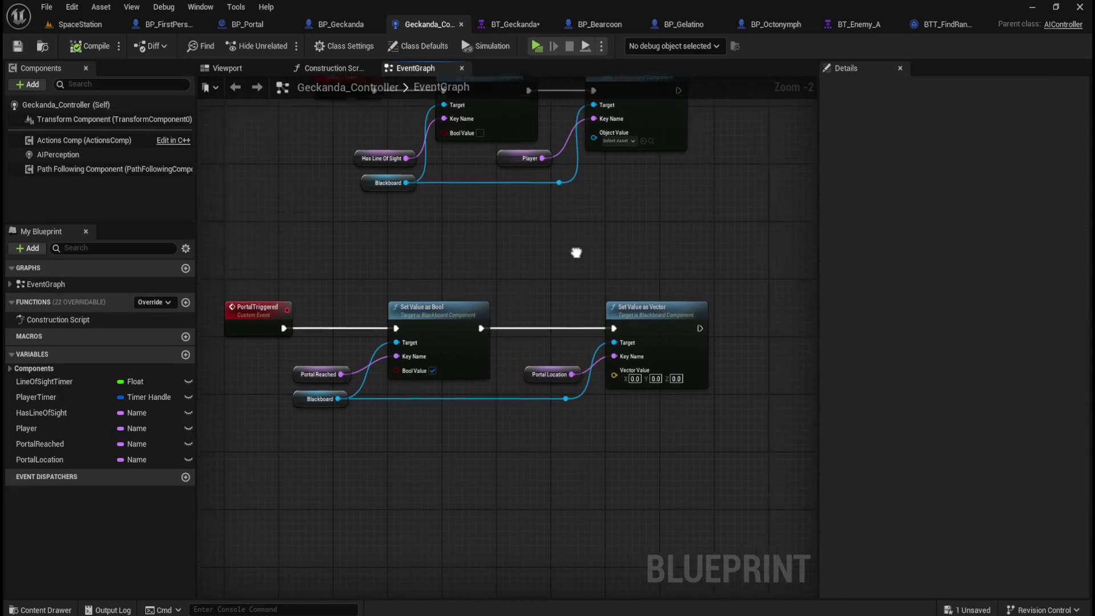
Add a Set Value as Object node from the Blackboard reference, chained after Set Value as Vector
click(625, 276)
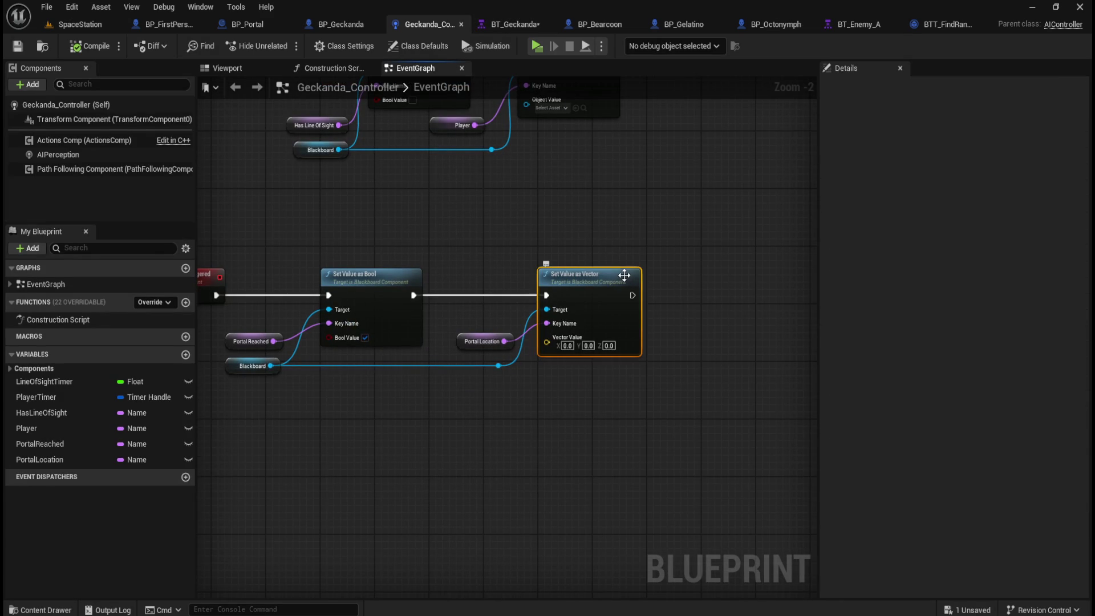
key(ctrl+c)
key(ctrl+v)
drag(741, 333, 741, 275)
mouse_move(738, 230)
mouse_down()
mouse_move(751, 298)
mouse_move(745, 289)
mouse_up()
key(Delete)
mouse_move(271, 365)
mouse_down()
mouse_move(669, 355)
mouse_move(696, 345)
mouse_up()
text(set v)
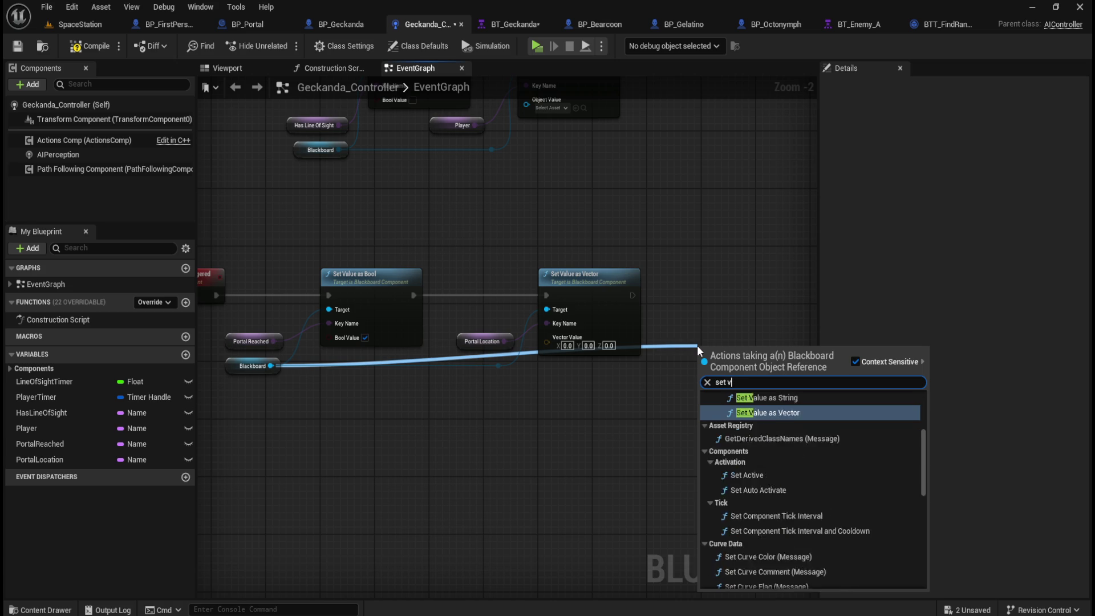
text(alue as object)
key(Return)
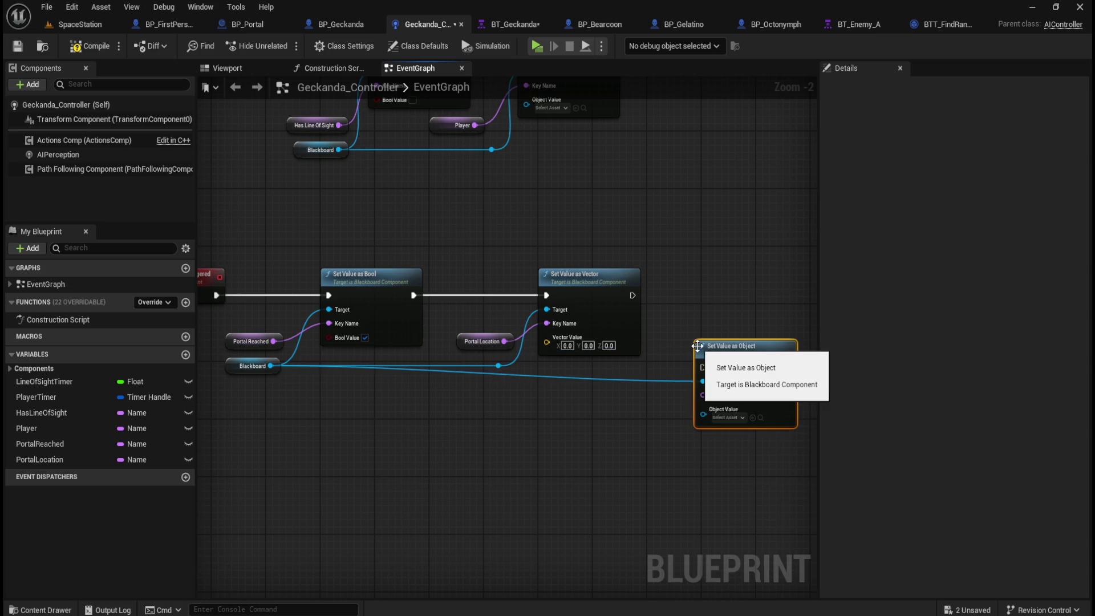
drag(724, 346, 736, 271)
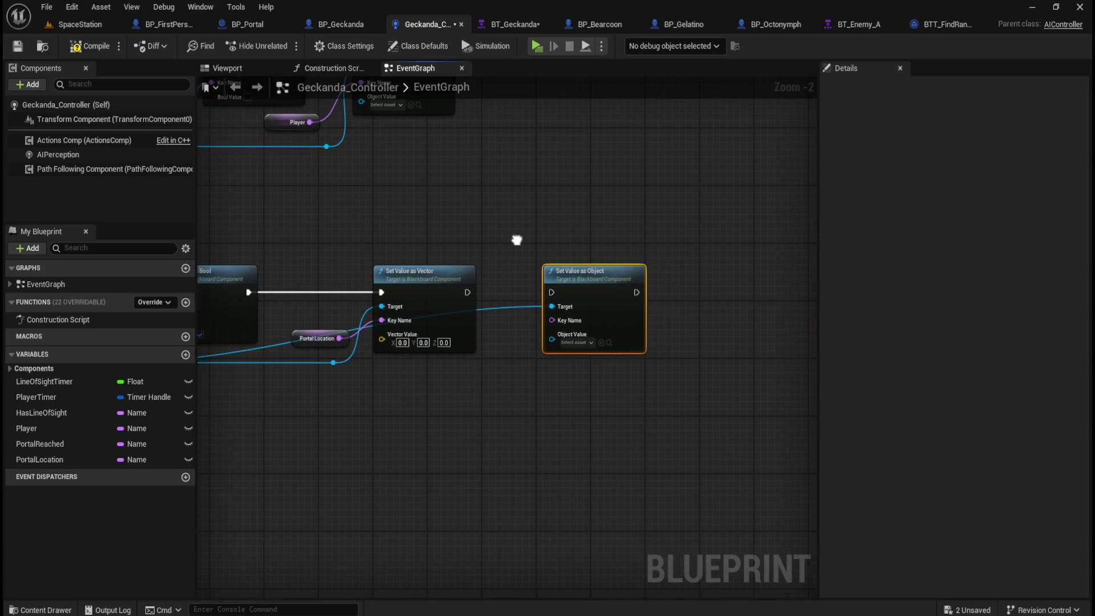
drag(610, 277, 651, 277)
drag(464, 293, 591, 292)
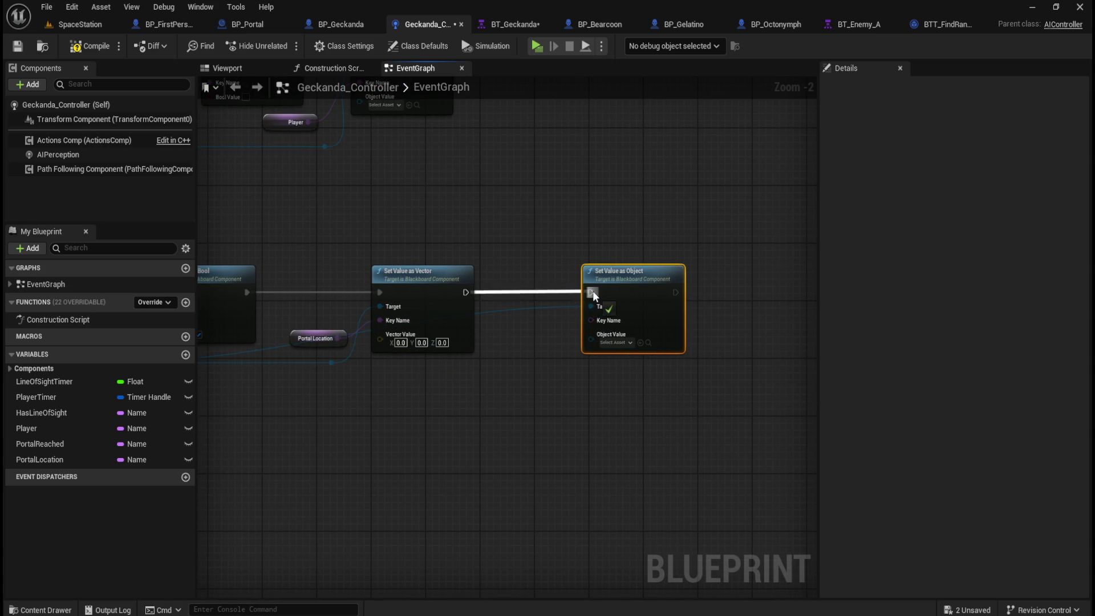
Feed Blackboard into Set Value as Object's Target via a reroute and set its value to BP_Portal
double_click(671, 303)
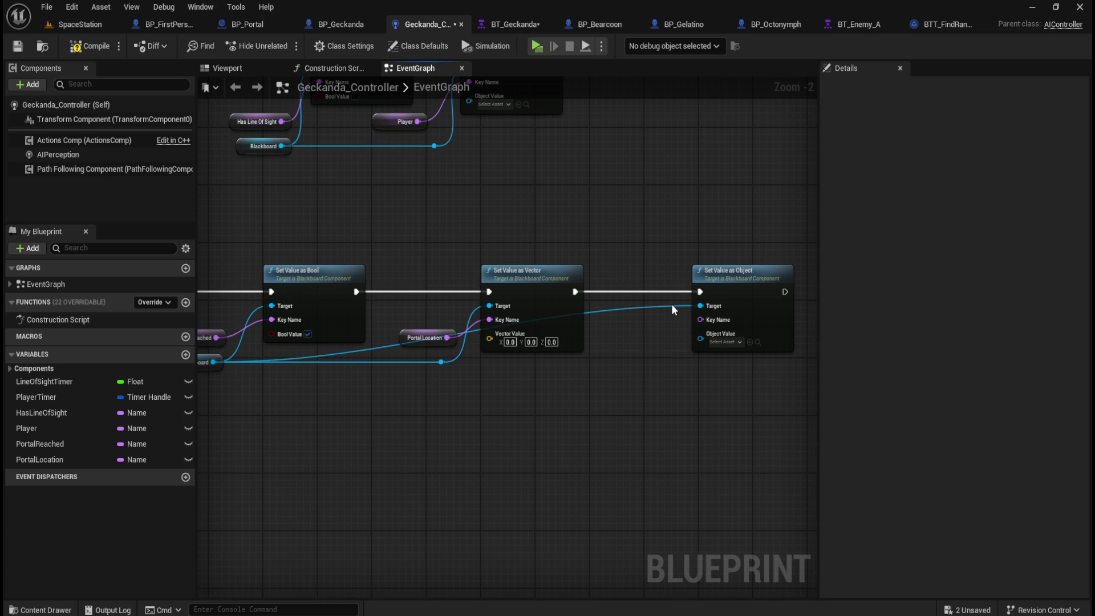
mouse_move(671, 308)
mouse_down()
mouse_move(673, 365)
mouse_move(663, 351)
mouse_up()
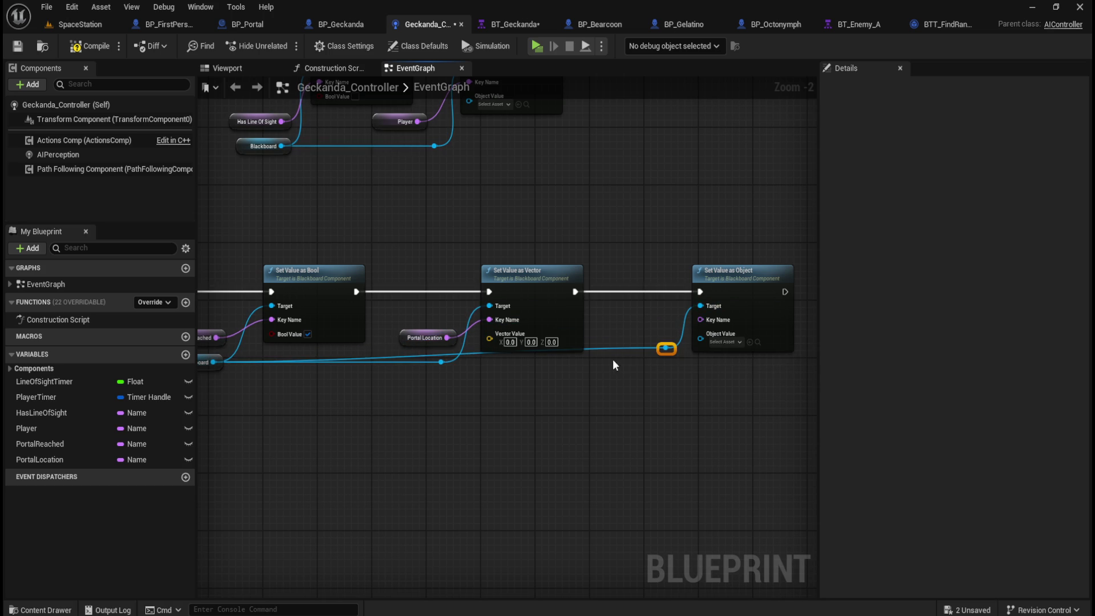
alt+click(627, 345)
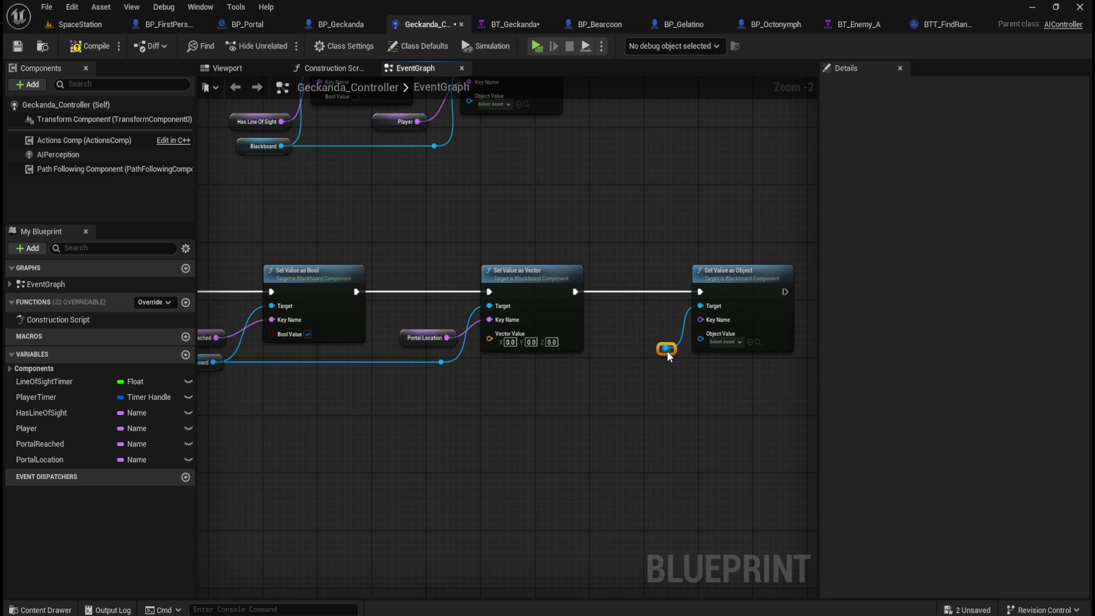
drag(444, 361, 659, 364)
click(724, 341)
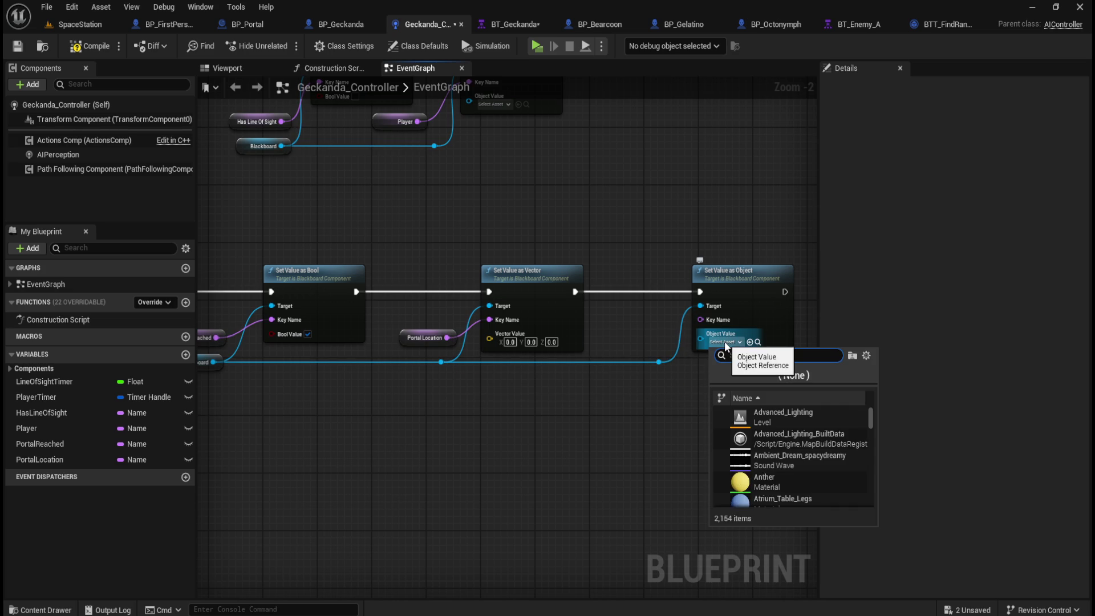
text(portal)
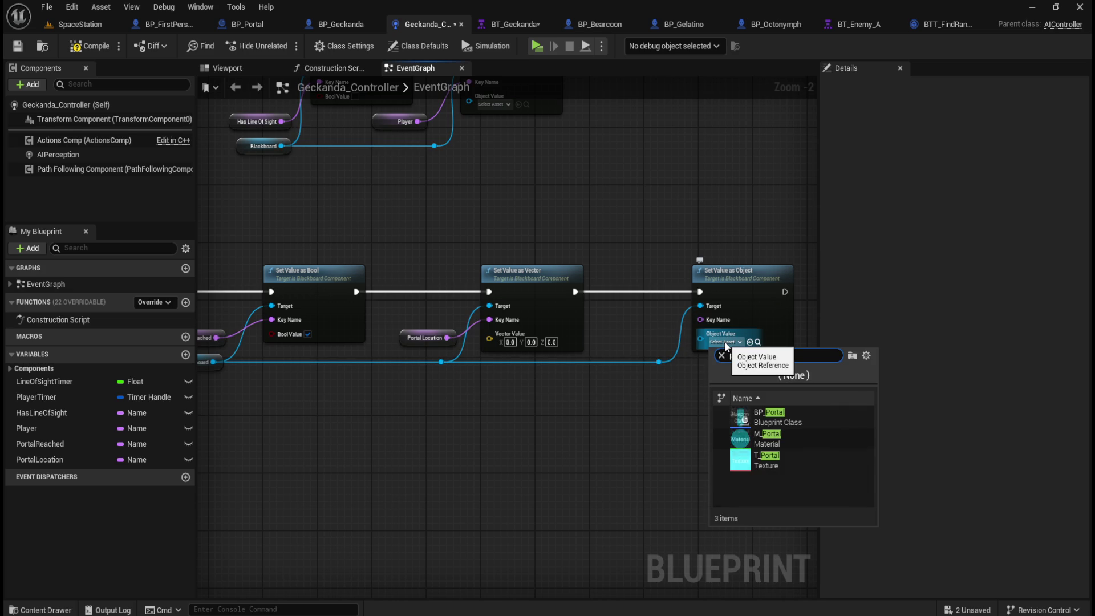
click(771, 413)
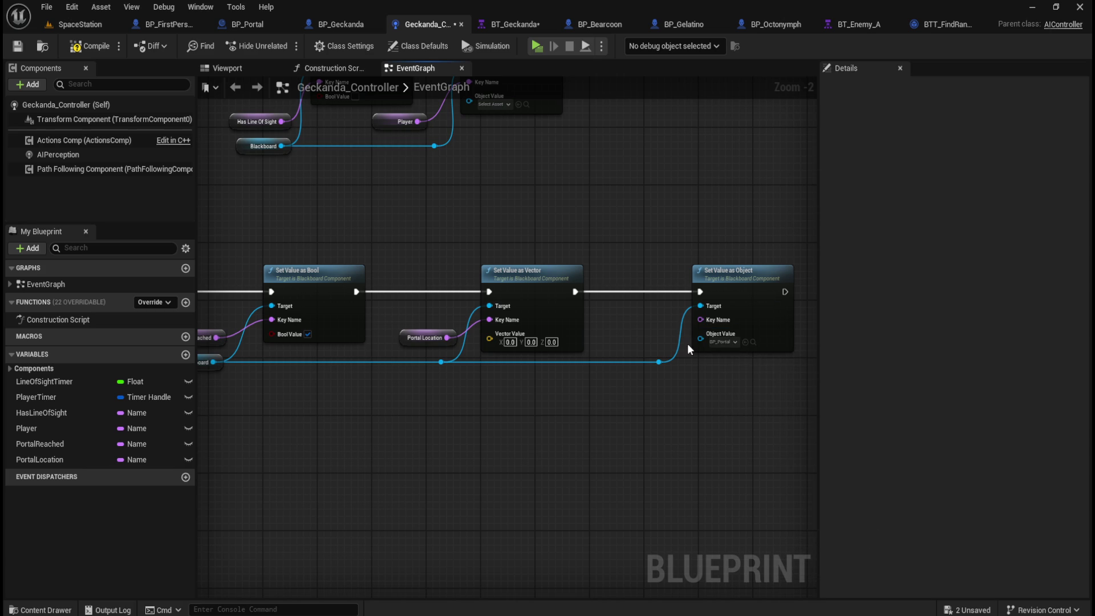
Promote Key Name to a variable named Portal with default value Portal, then compile and save
right_click(714, 323)
click(758, 361)
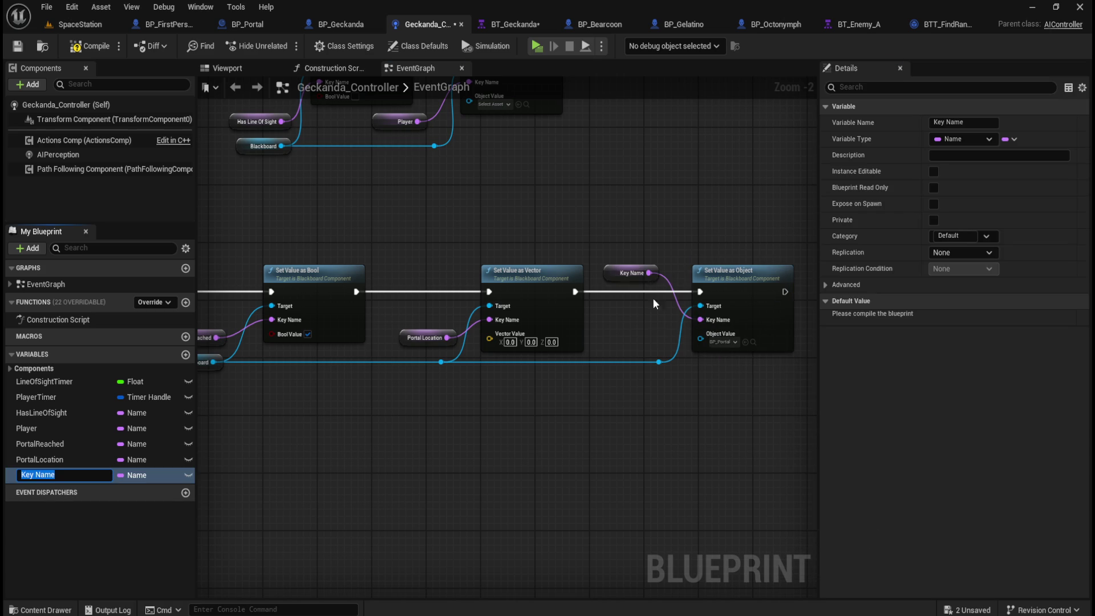
mouse_move(652, 297)
mouse_down()
mouse_move(602, 319)
mouse_move(653, 336)
mouse_up()
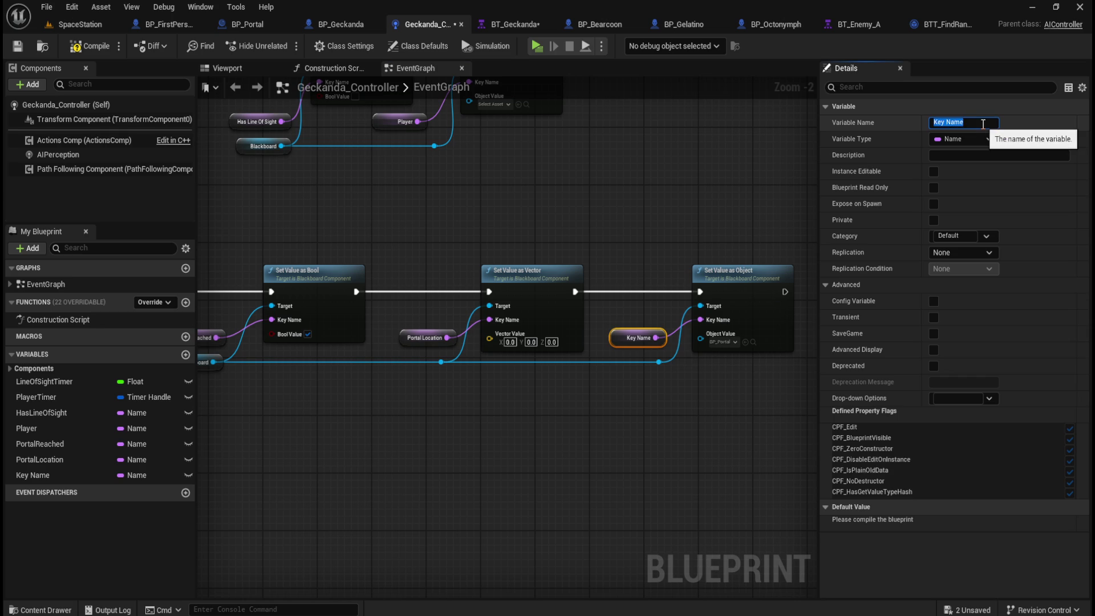
click(963, 122)
text(Portal)
key(Return)
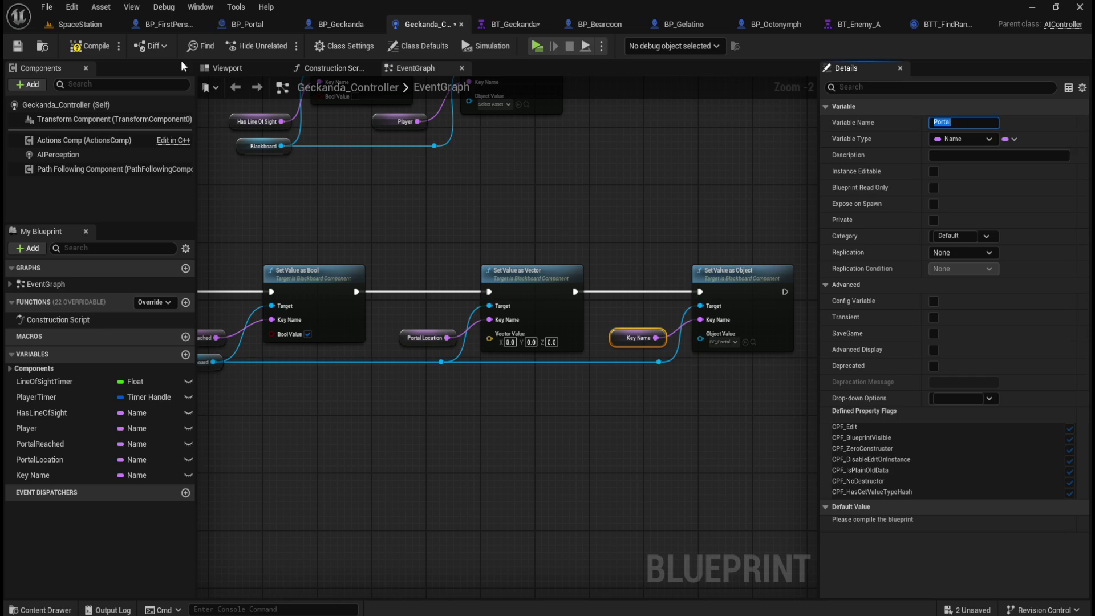
click(90, 45)
click(632, 338)
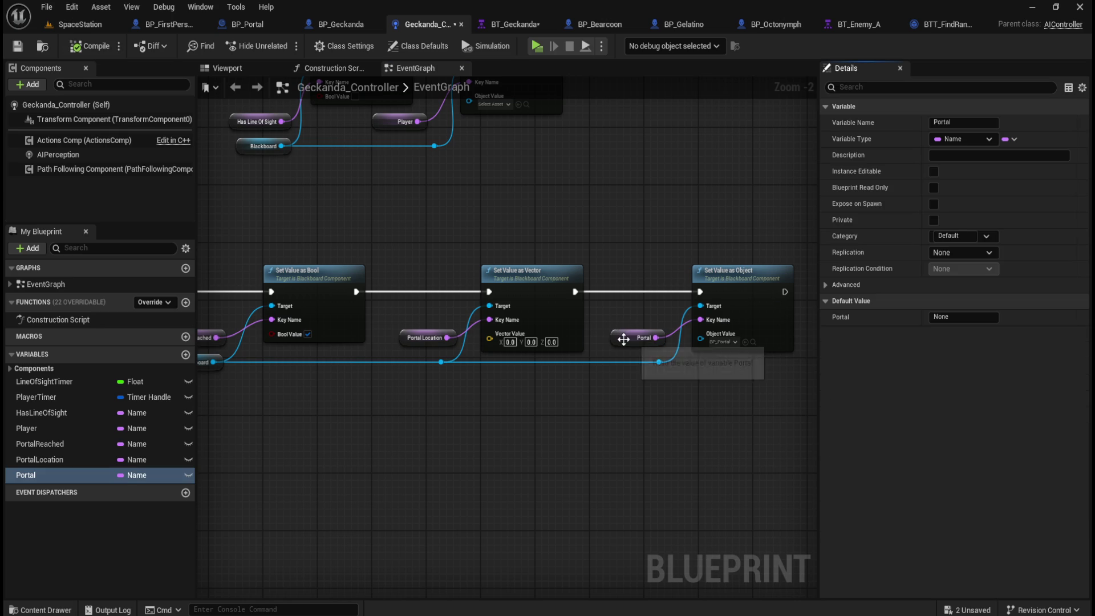
text(Portal)
click(89, 46)
click(18, 46)
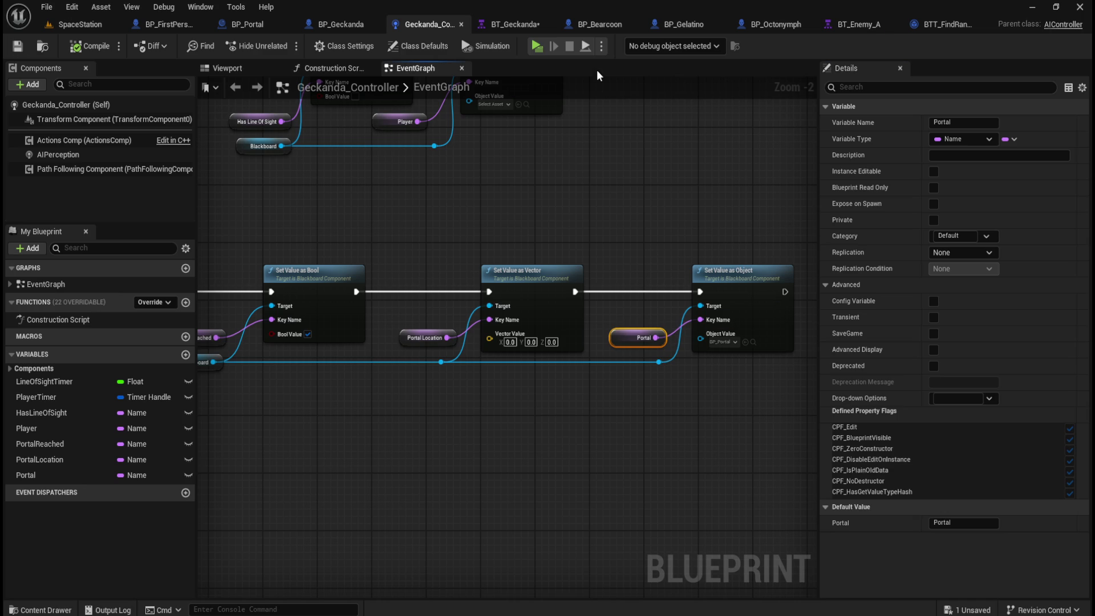
click(513, 24)
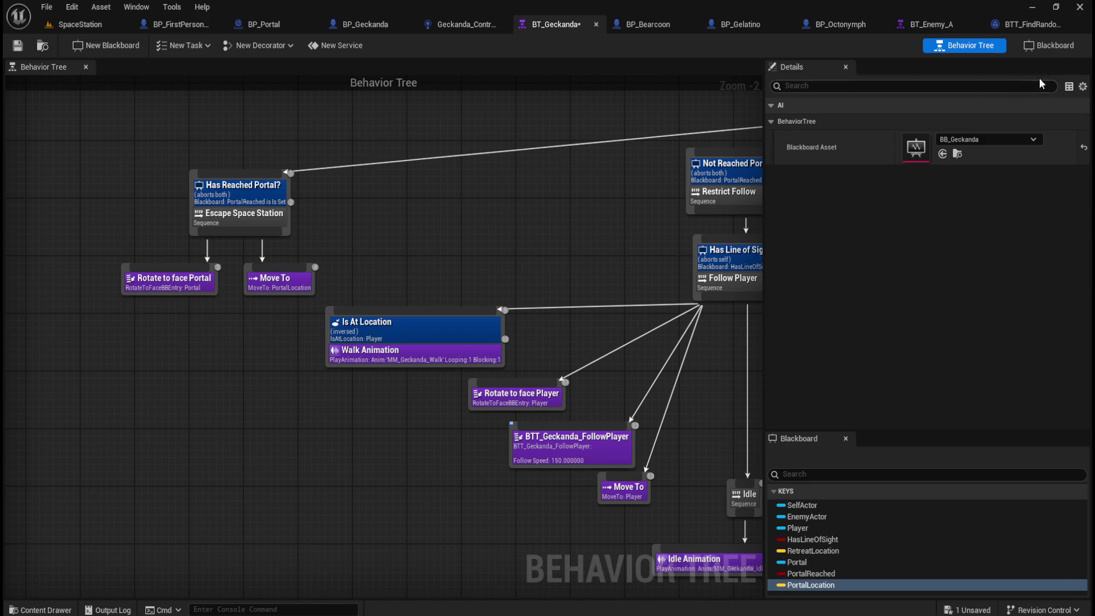
Review the Geckanda blackboard keys, BP_Geckanda, and the controller's PortalLocation variable, then return to SpaceStation
click(1055, 46)
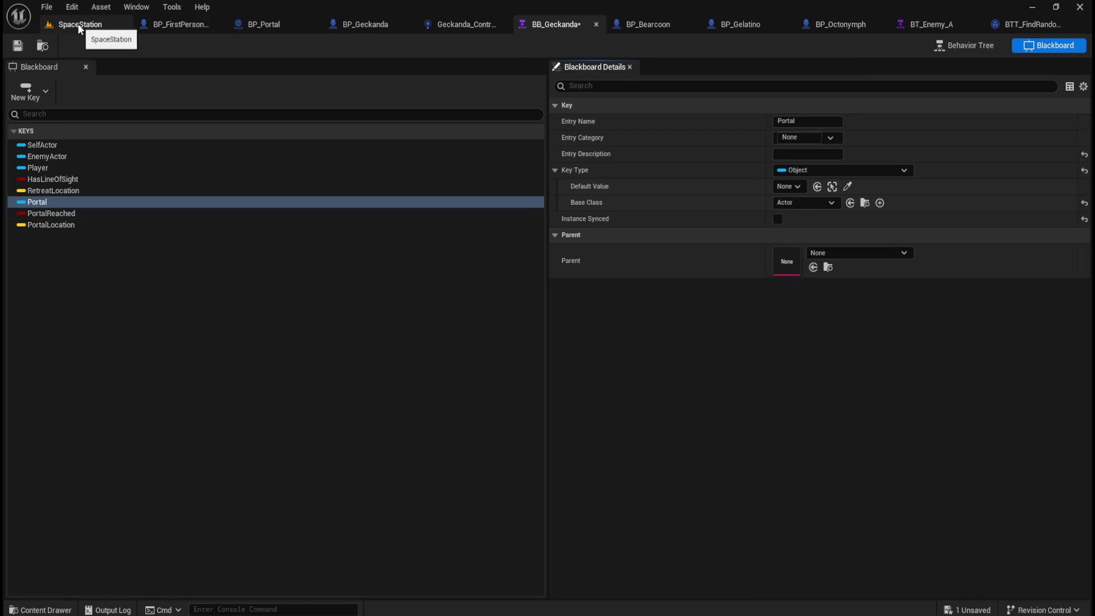
click(980, 50)
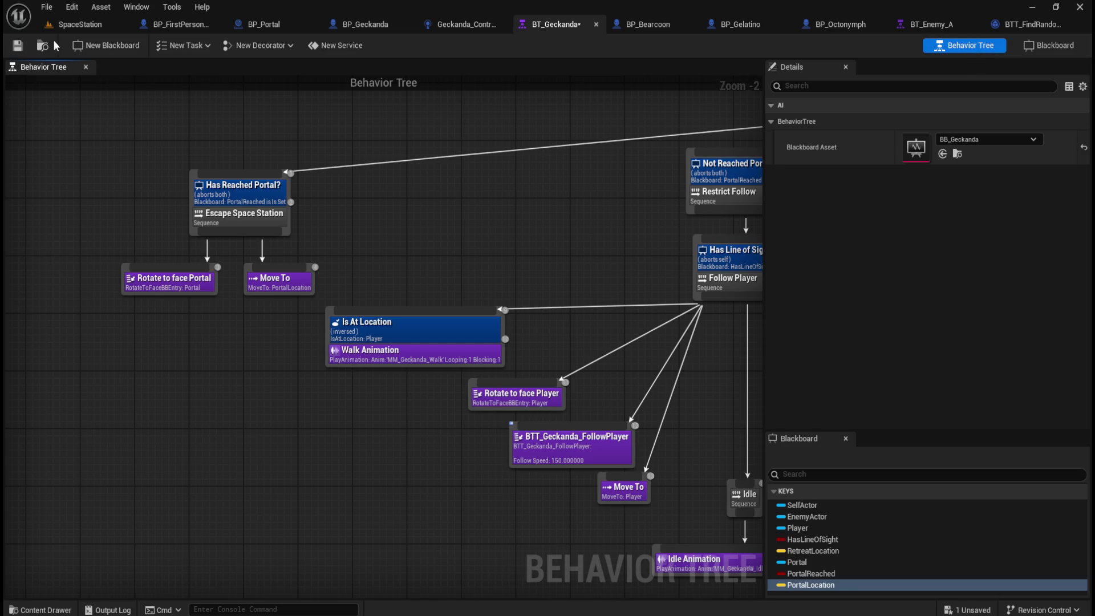
click(388, 22)
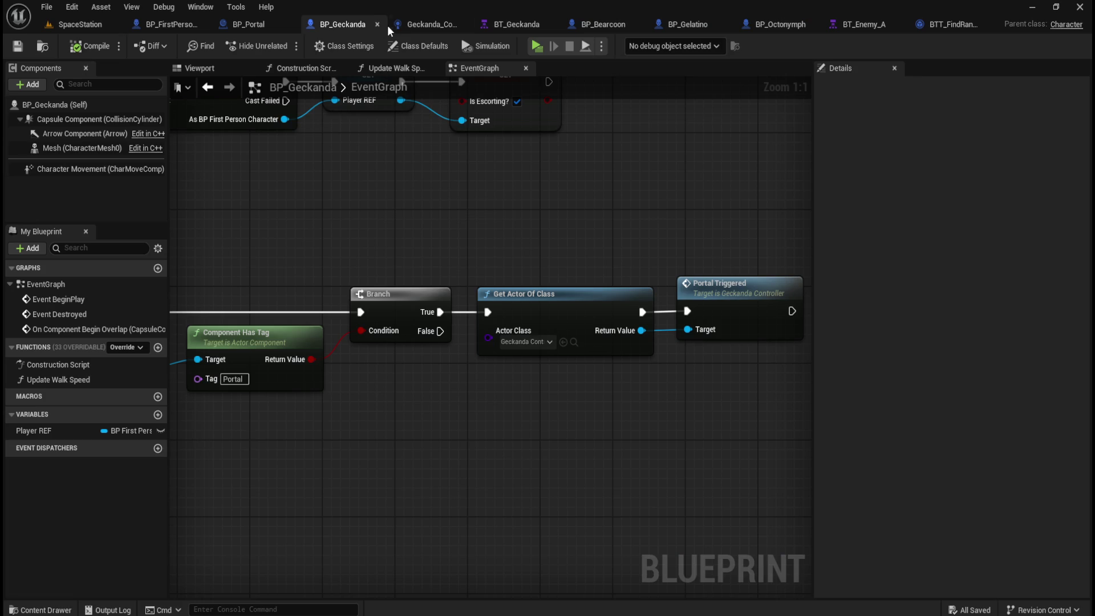
click(430, 24)
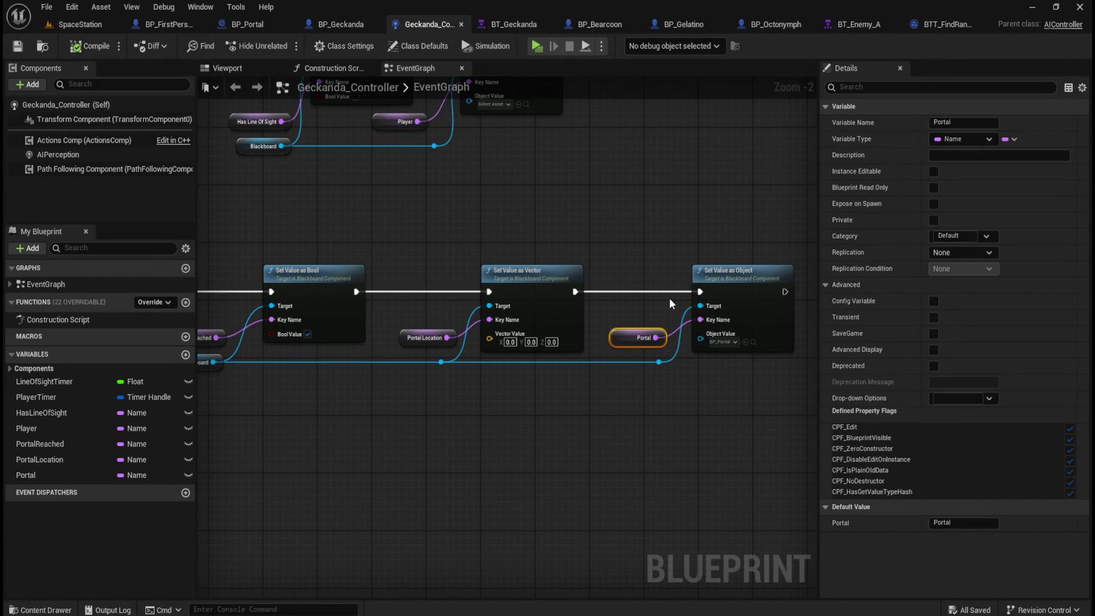
click(434, 331)
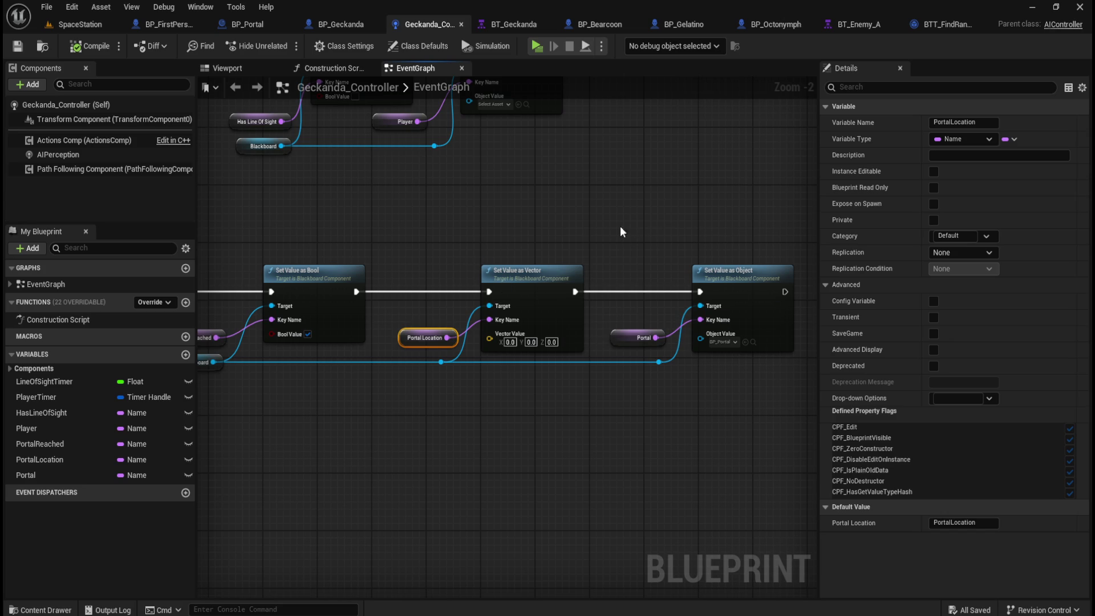
click(80, 24)
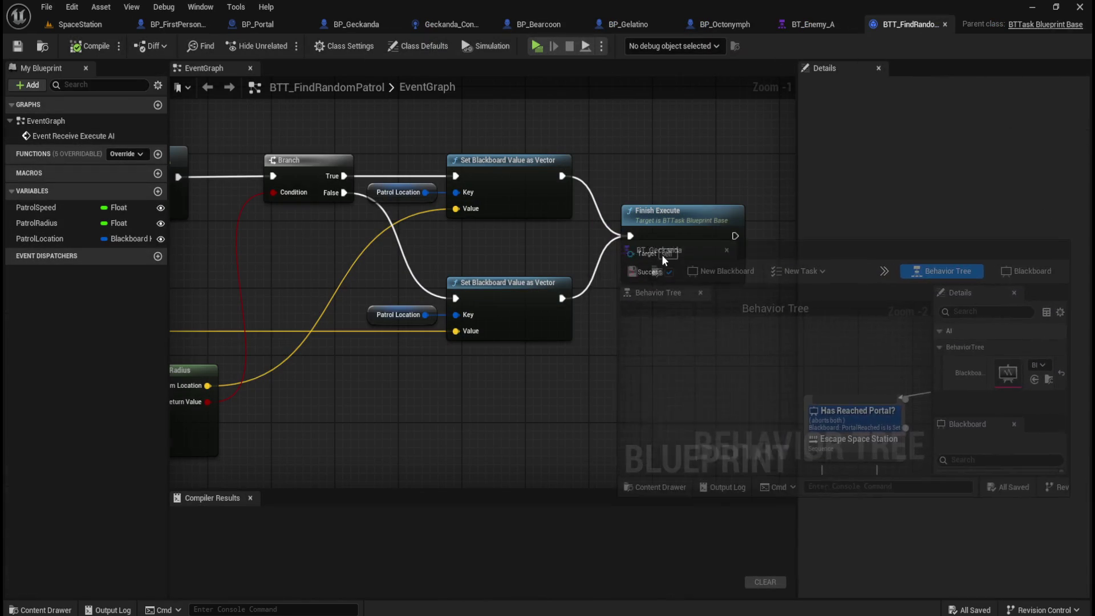
Make the floating BT_Geckanda window taller and shrink the game preview so the whole tree shows
scroll(803, 419, down, 5)
drag(648, 361, 697, 399)
scroll(768, 381, down, 1)
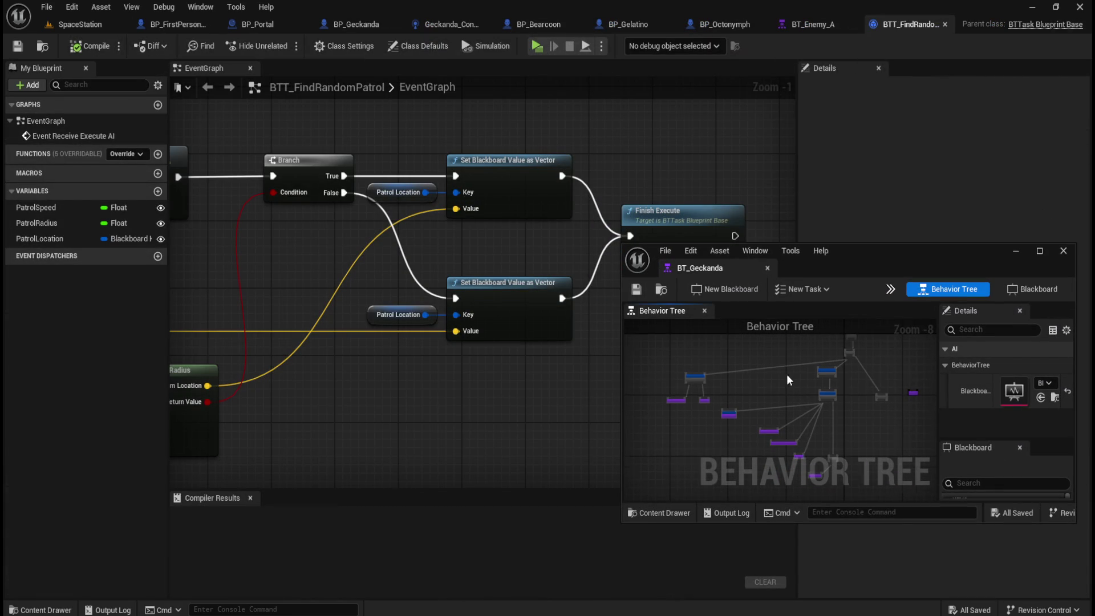
scroll(787, 378, up, 1)
mouse_move(887, 243)
mouse_down()
mouse_move(889, 98)
mouse_move(870, 121)
mouse_up()
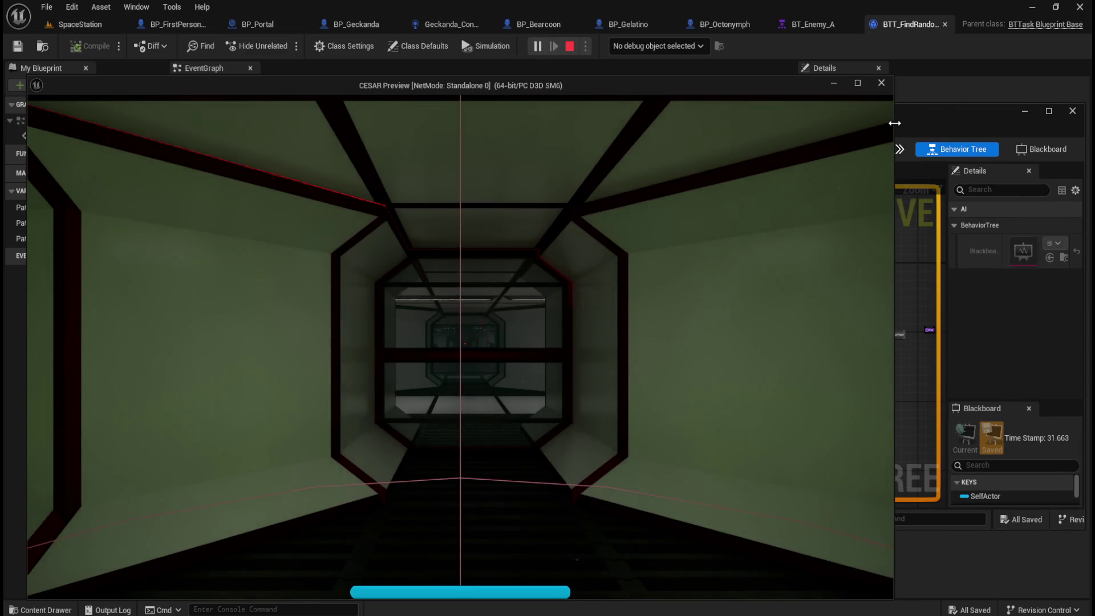
mouse_move(893, 124)
mouse_down()
mouse_move(579, 125)
mouse_move(619, 139)
mouse_up()
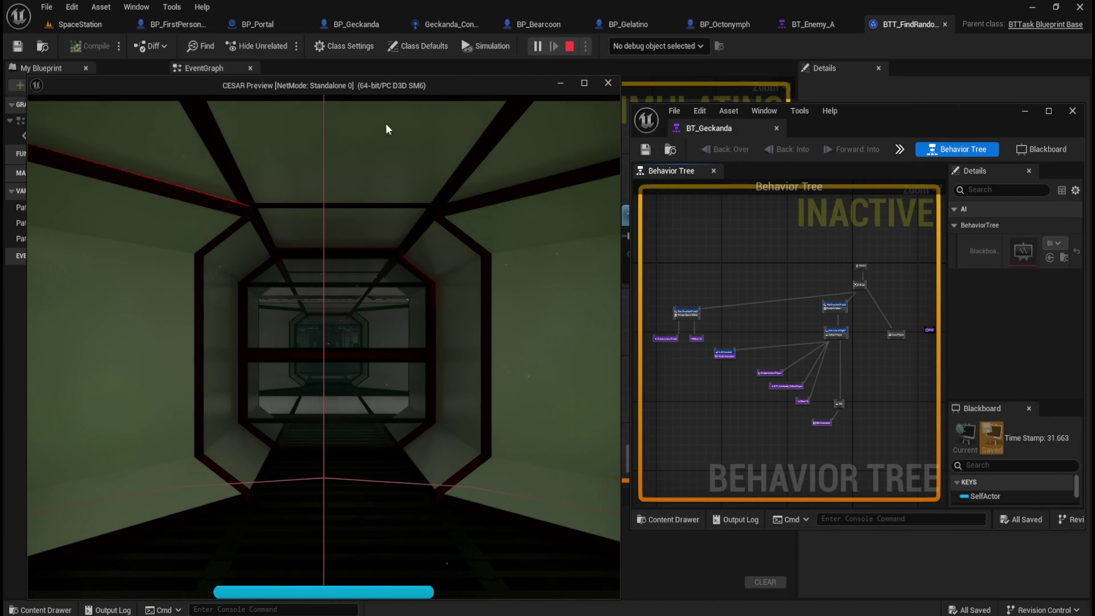
mouse_move(422, 77)
mouse_down()
mouse_move(425, 212)
mouse_move(460, 193)
mouse_move(451, 142)
mouse_up()
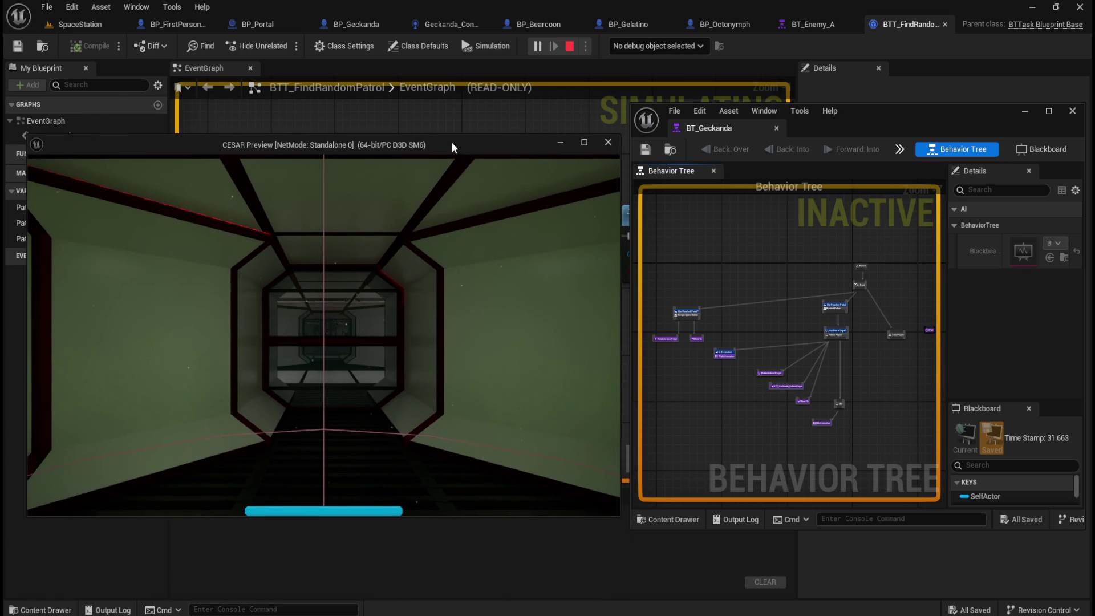
Play-test twice, walking the player through the corridor toward the yellow barrels
key(shift+w)
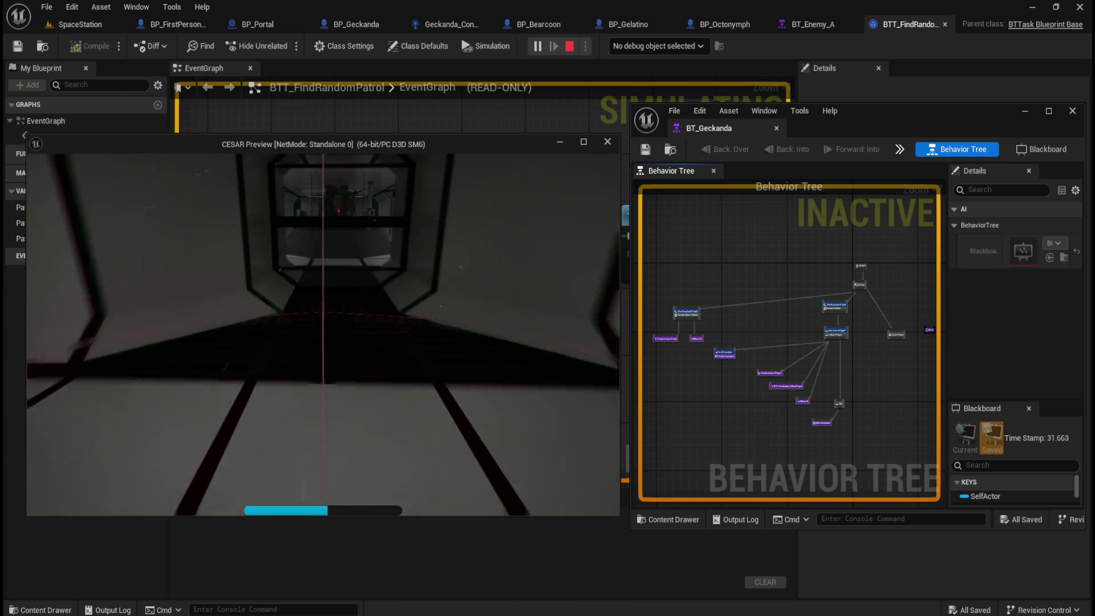
key(shift+w)
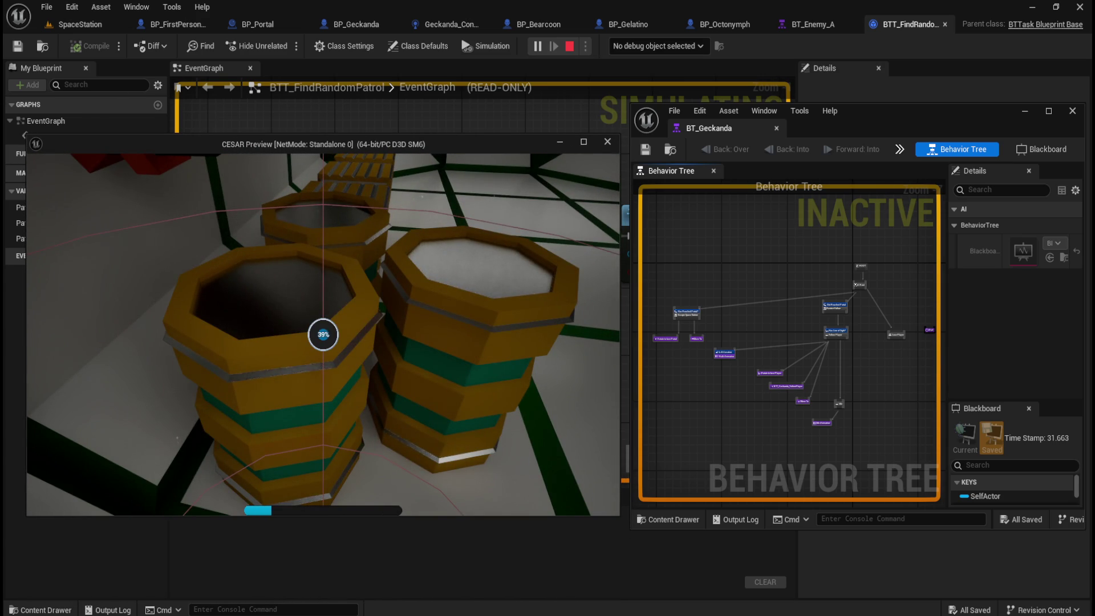
key(s)
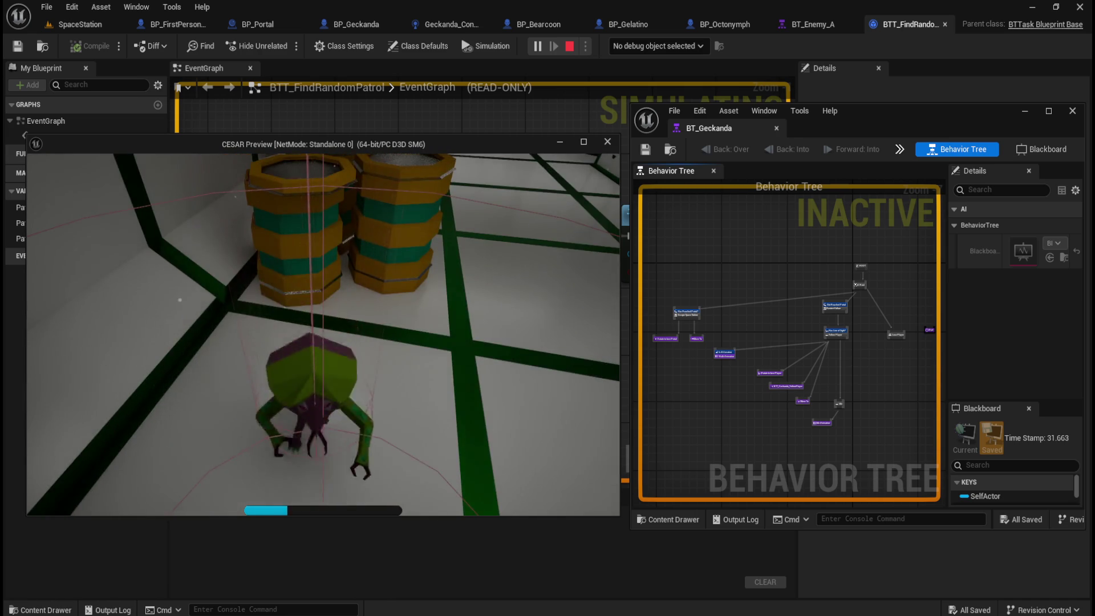
key(Escape)
key(alt+p)
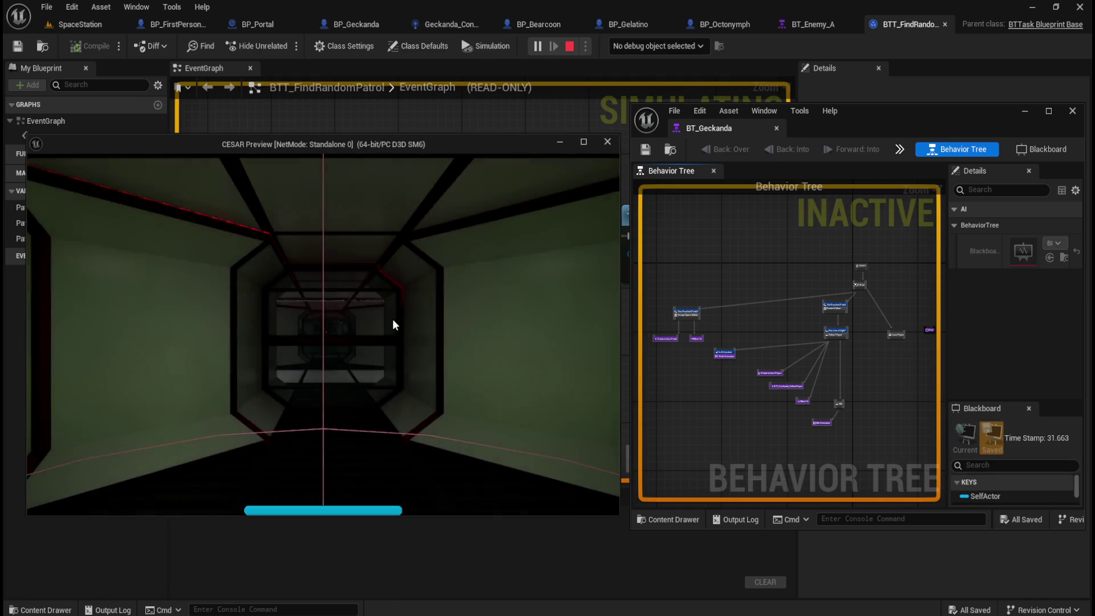
key(shift+w)
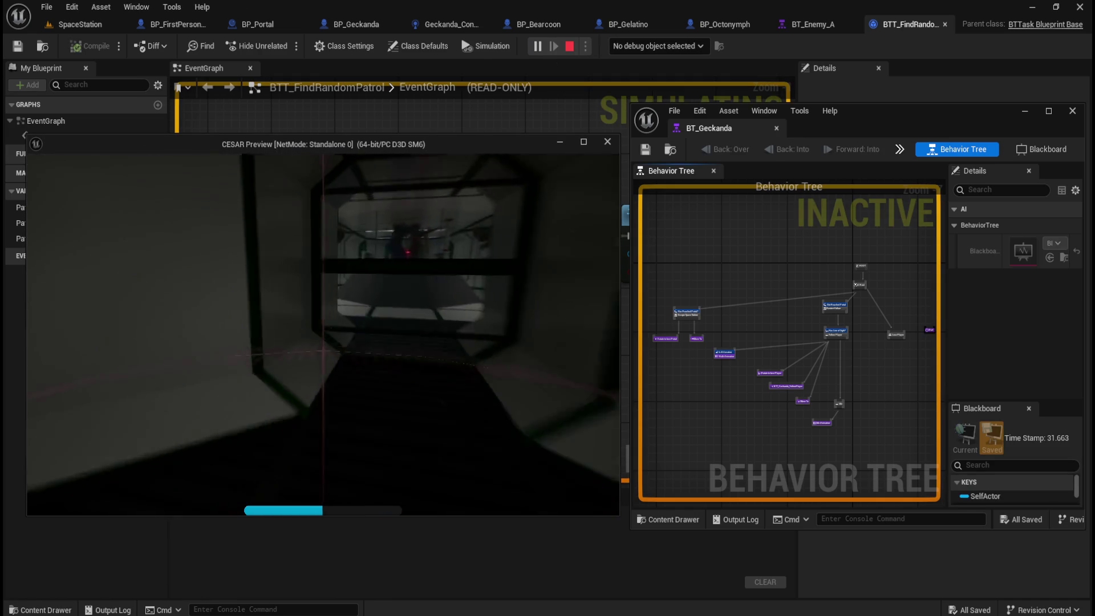
key(w)
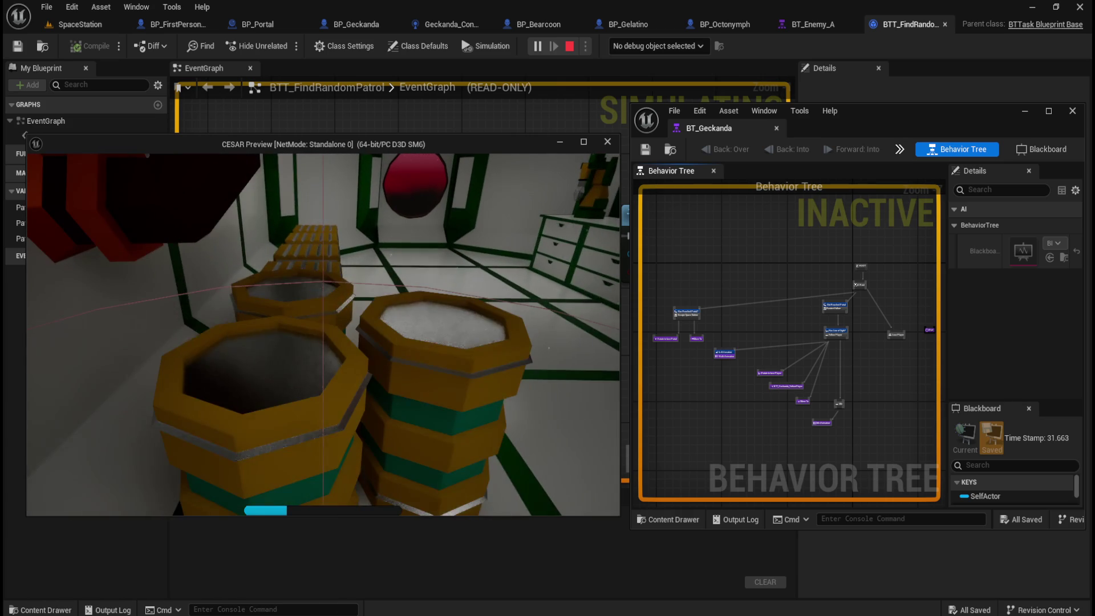
key(w)
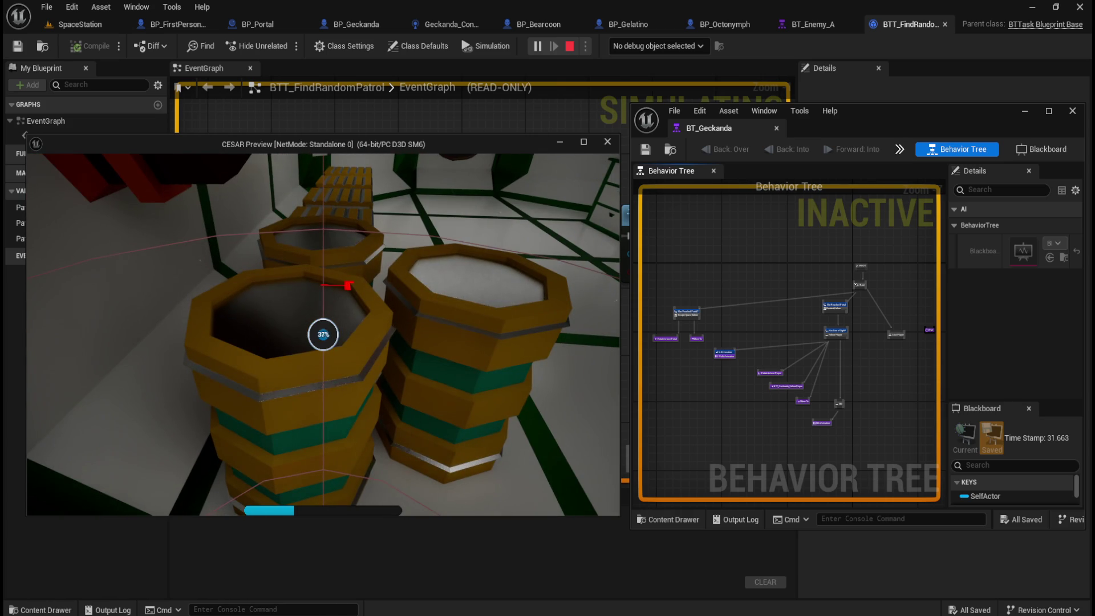
key(w)
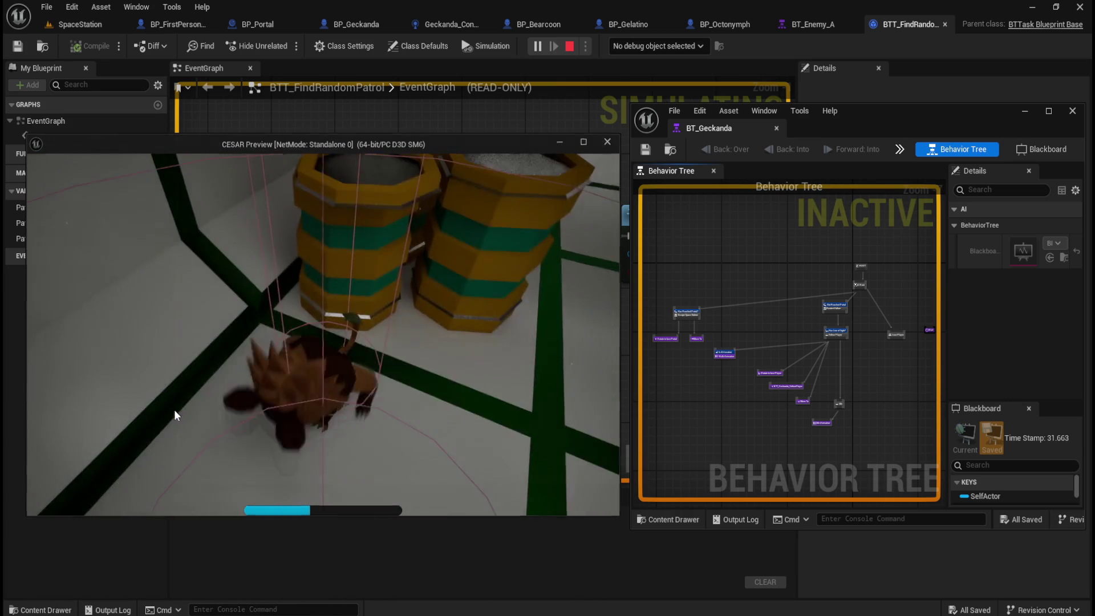
key(Escape)
Run two more play sessions, walking onto the barrels before stopping each one
click(535, 46)
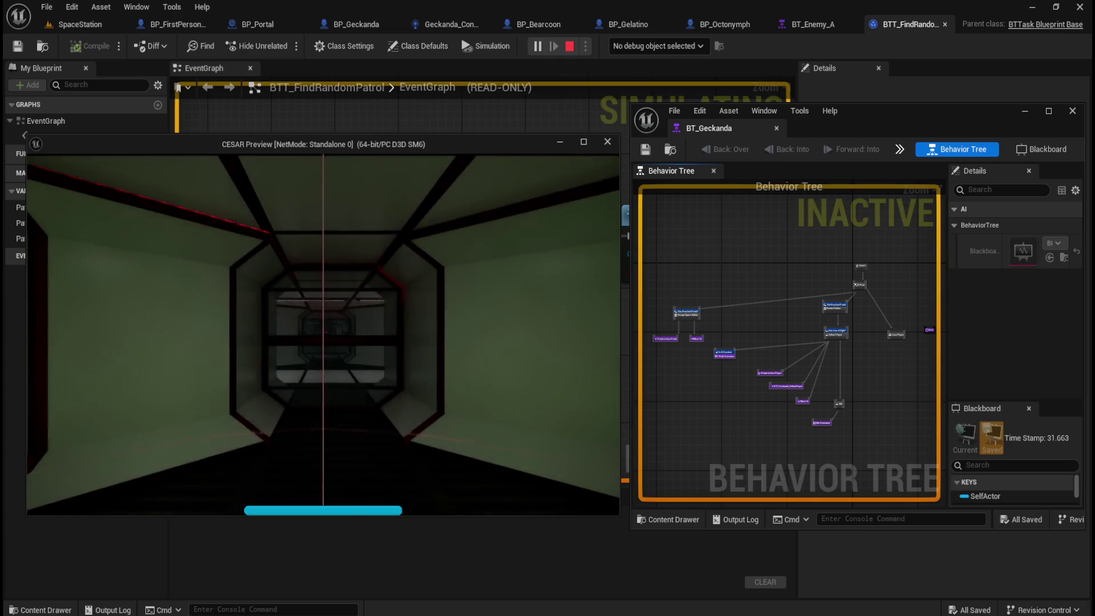
key(w)
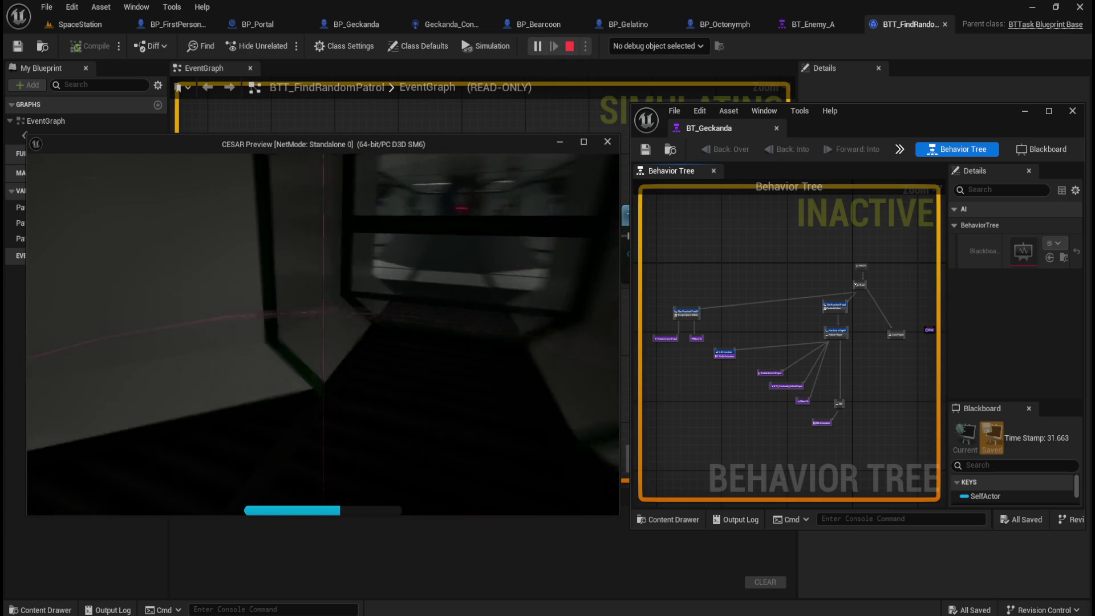
key(w)
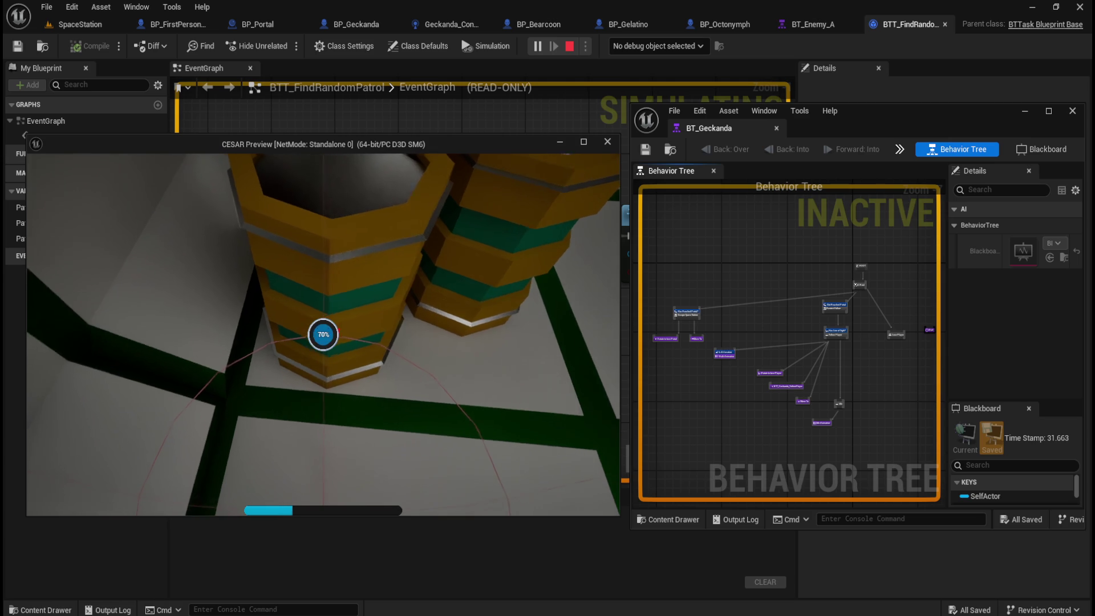
key(Escape)
click(536, 46)
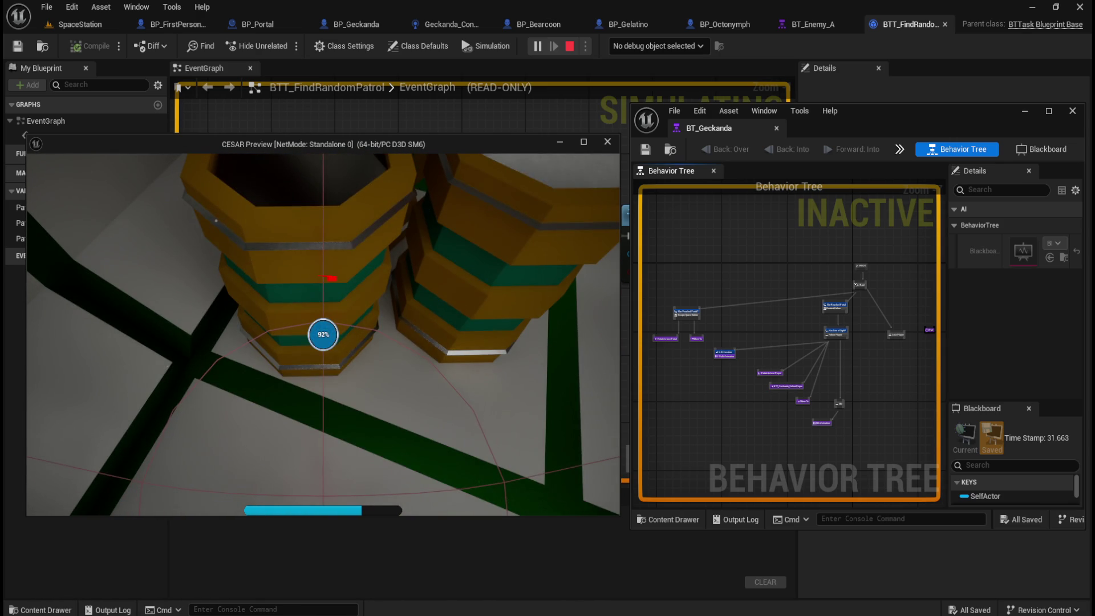
key(Escape)
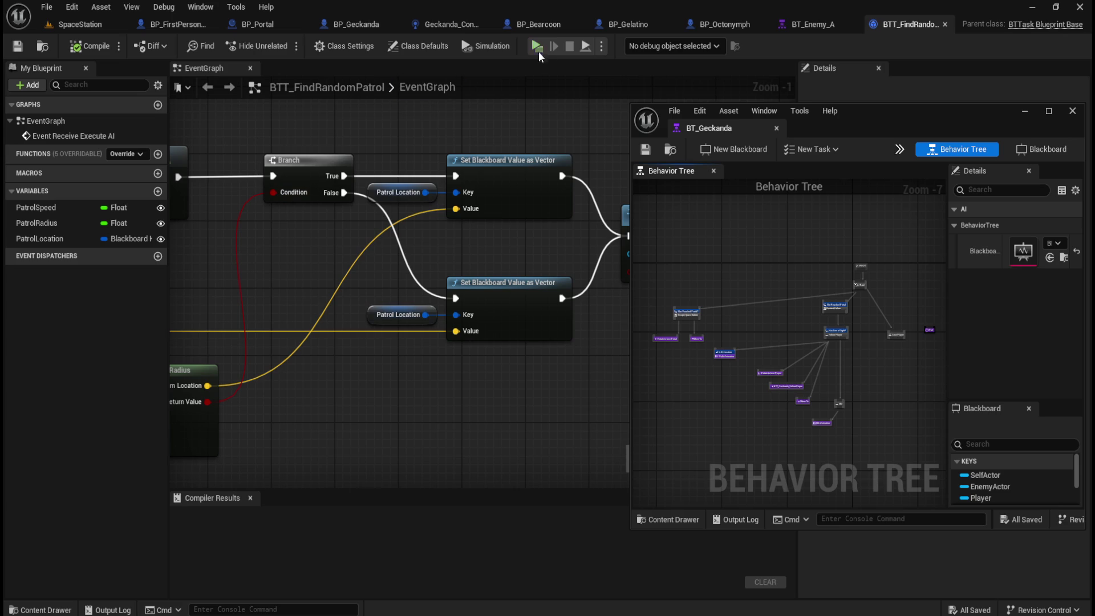
Start a fresh play session so BT_Geckanda shows SIMULATING live
click(537, 47)
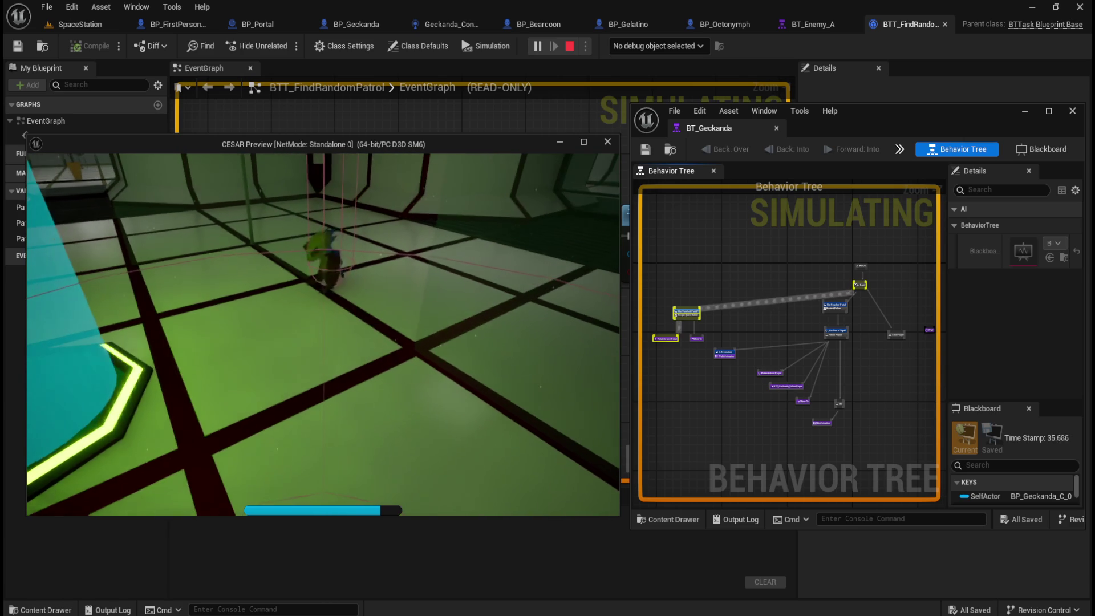
Bring the editor in front of the game and zoom the tree toward Escape Space Station
click(744, 261)
scroll(711, 299, up, 6)
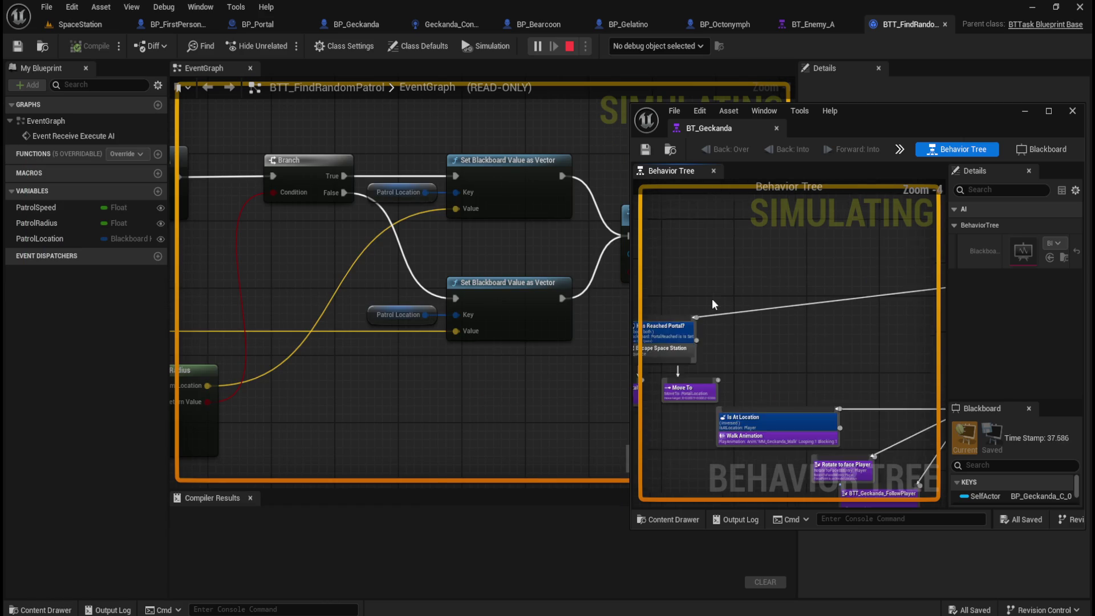
Select the Rotate to face Portal task and check the live blackboard key values
drag(740, 366, 887, 310)
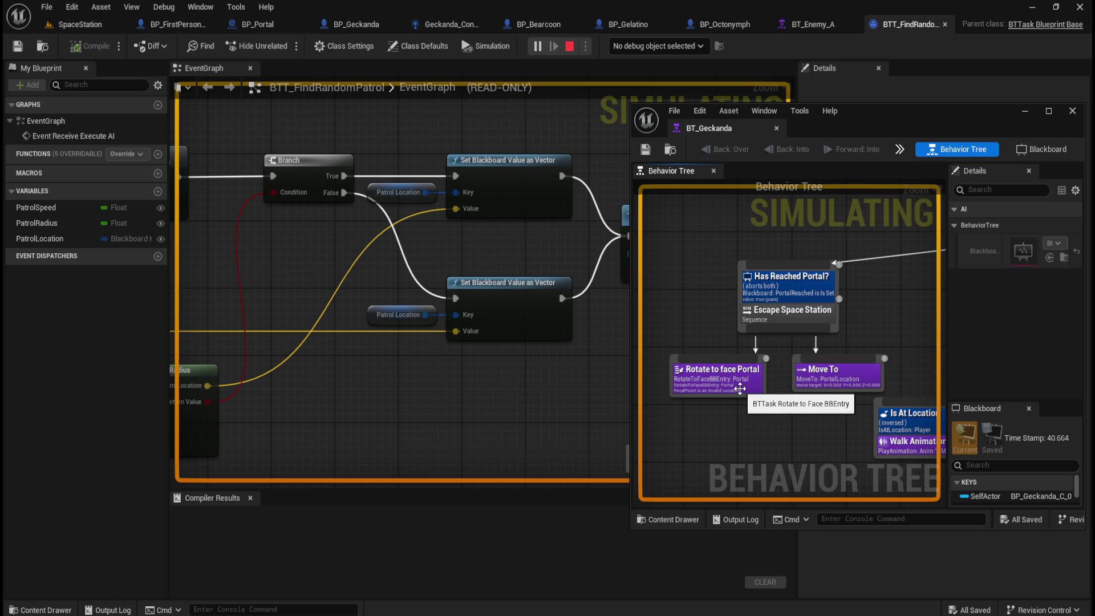
click(740, 388)
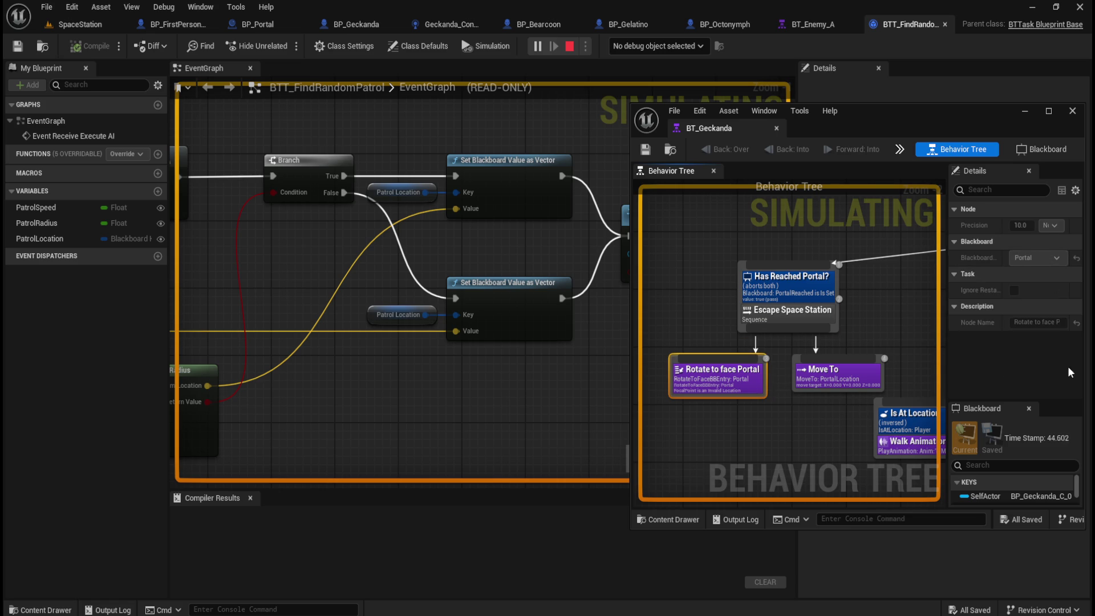
scroll(1023, 479, down, 3)
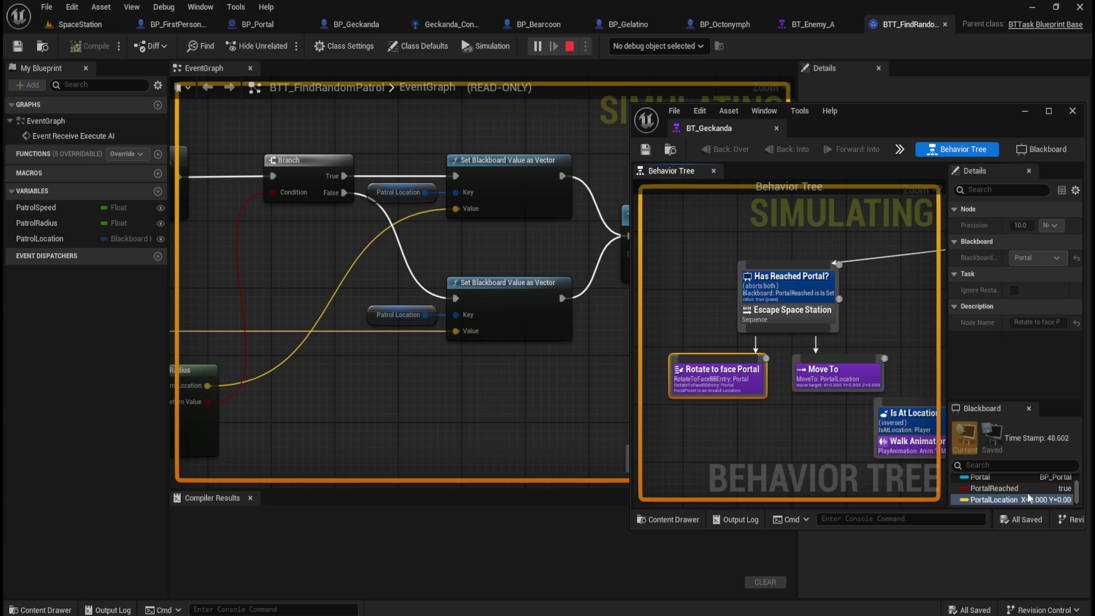
scroll(673, 410, up, 1)
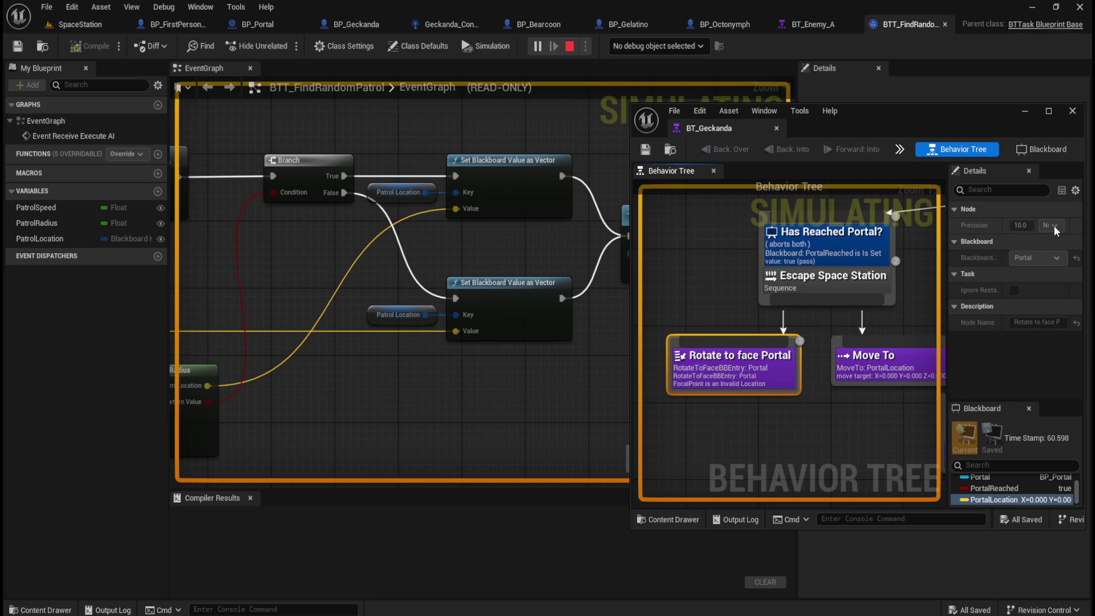
Widen the BT_Geckanda editor to show more nodes, then stop the simulation
drag(630, 236, 397, 229)
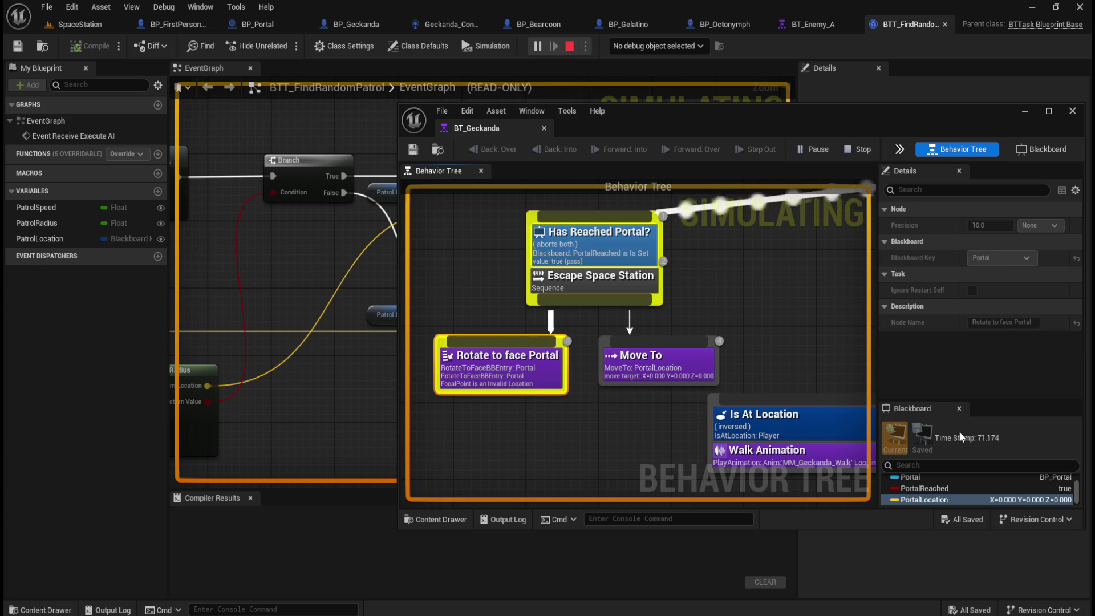
scroll(958, 496, up, 3)
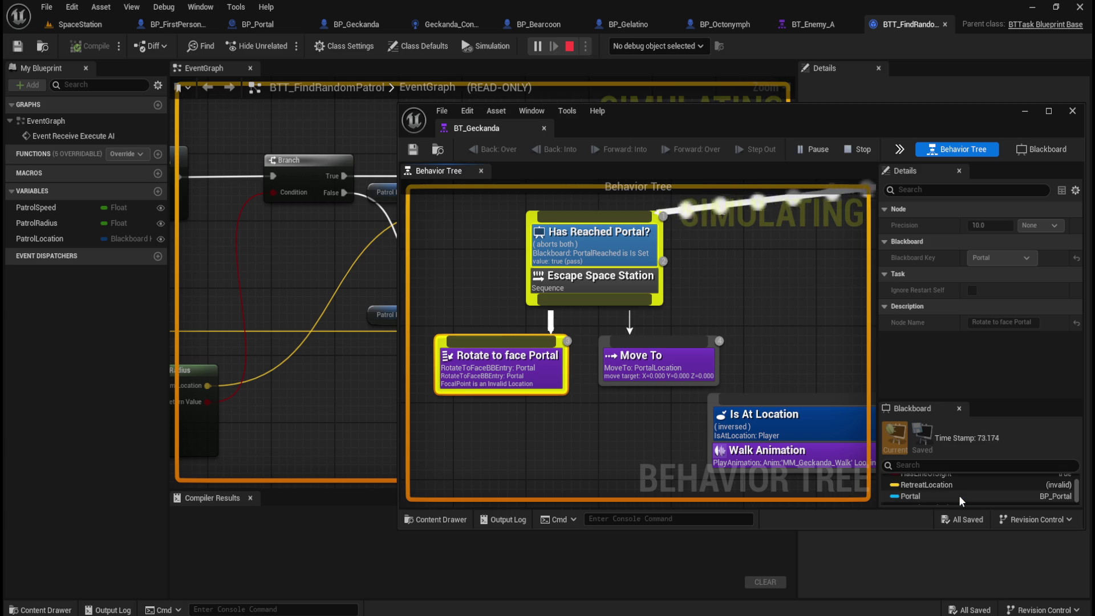
scroll(959, 495, up, 1)
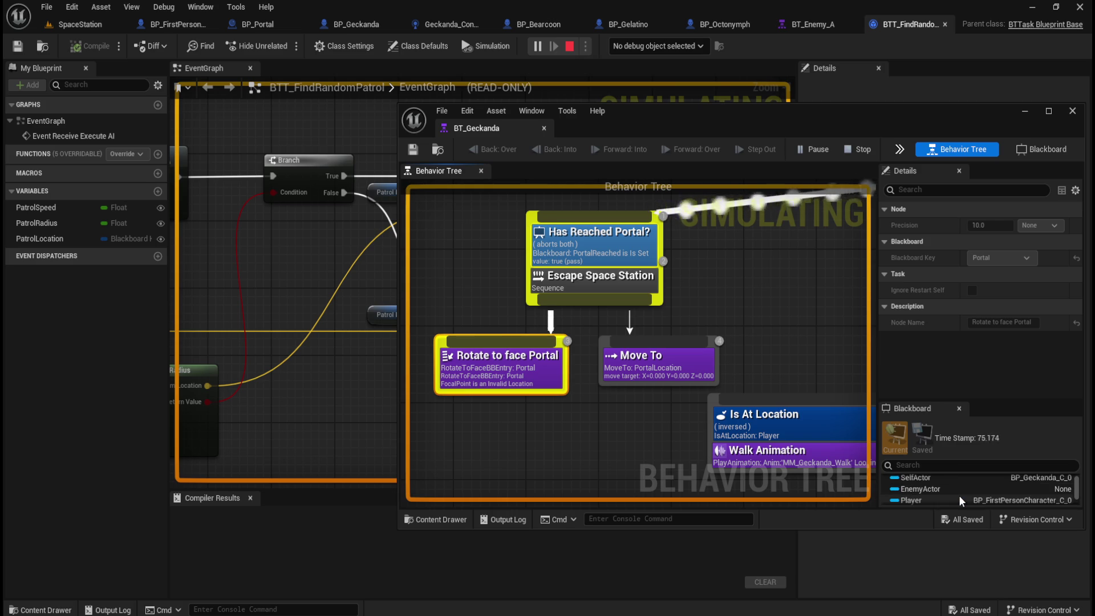
scroll(959, 495, up, 1)
scroll(960, 493, down, 2)
scroll(963, 489, down, 2)
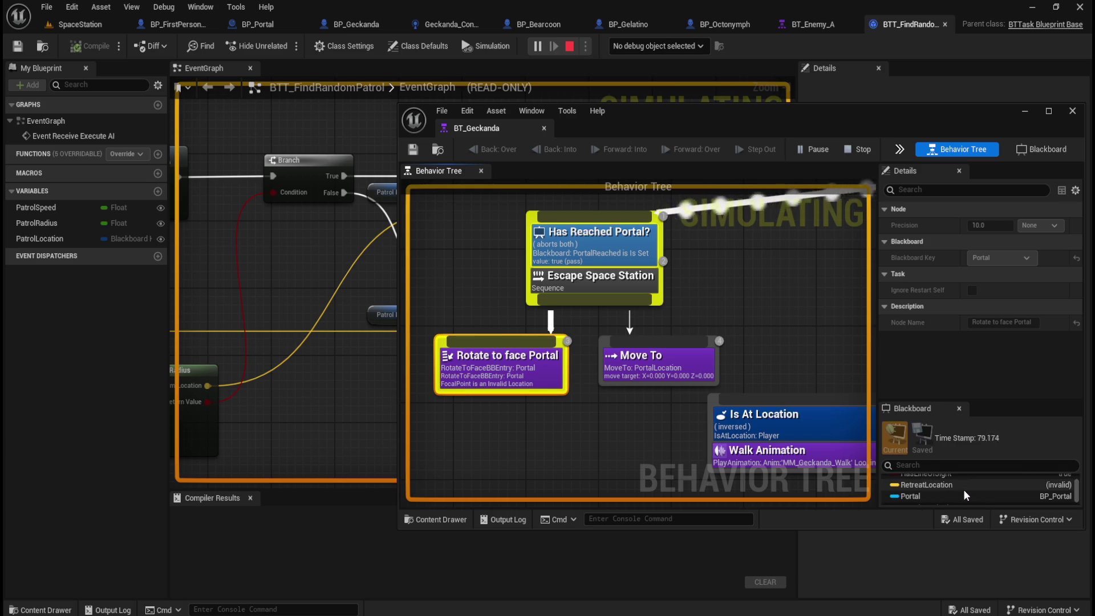
scroll(962, 489, down, 1)
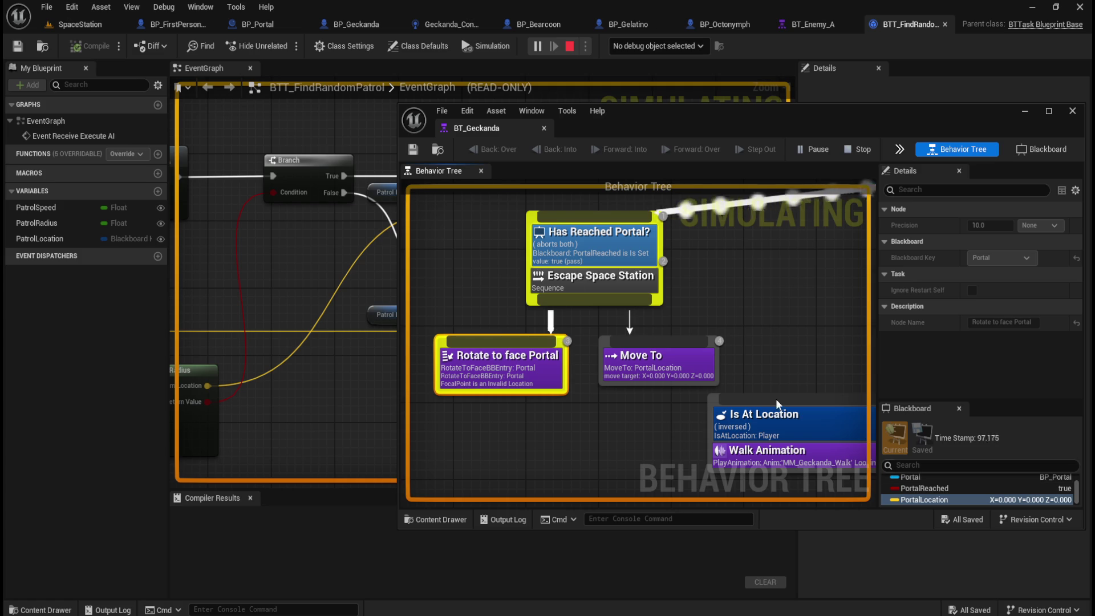
click(569, 45)
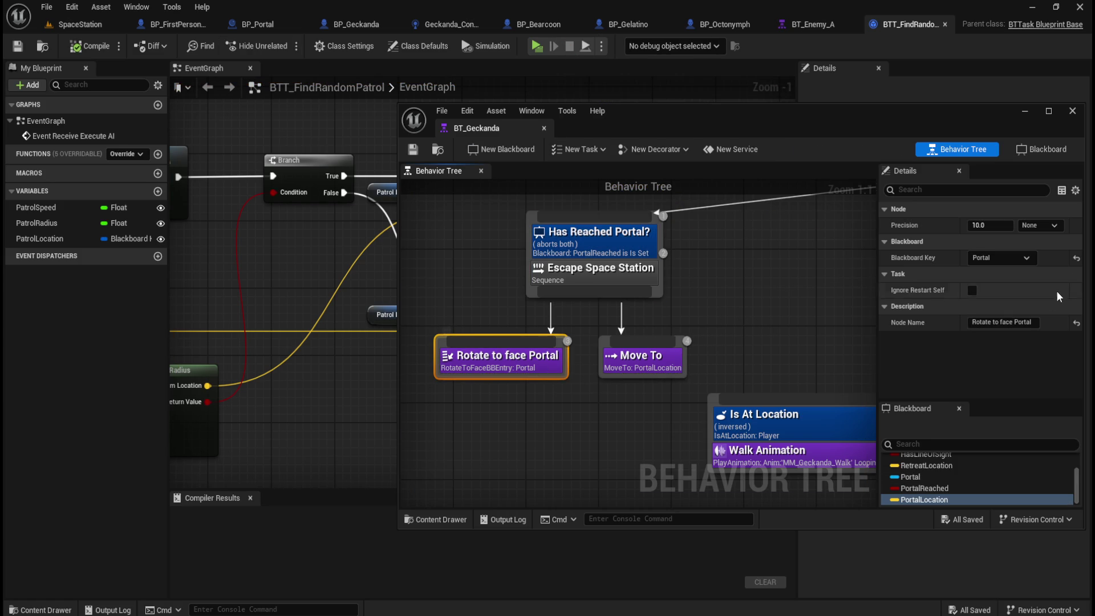
Point Rotate to face Portal's blackboard key at PortalLocation and save BT_Geckanda
click(1026, 258)
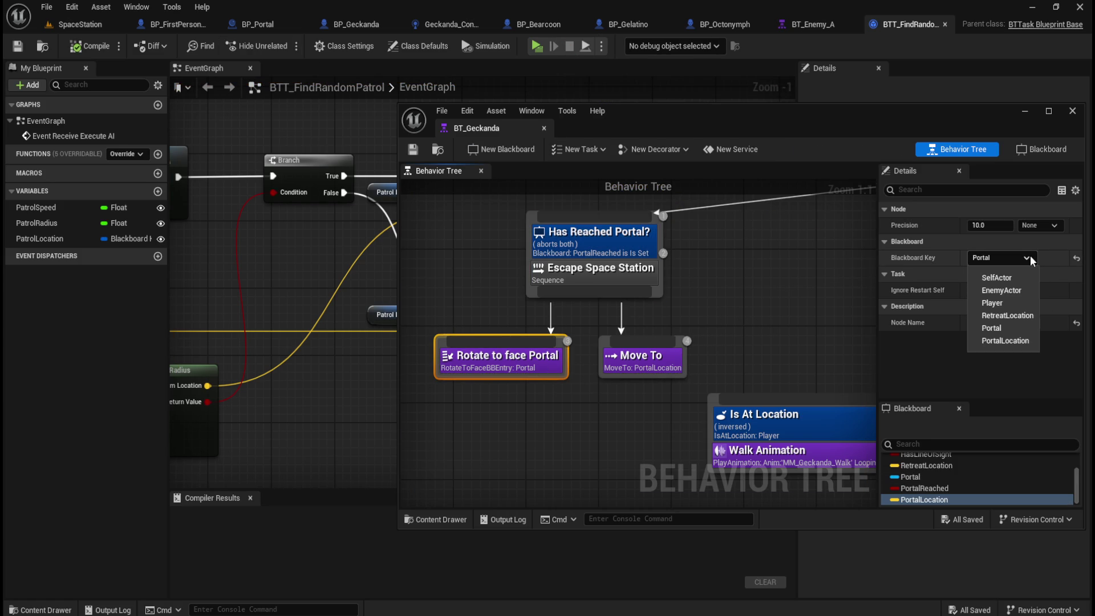
click(1014, 340)
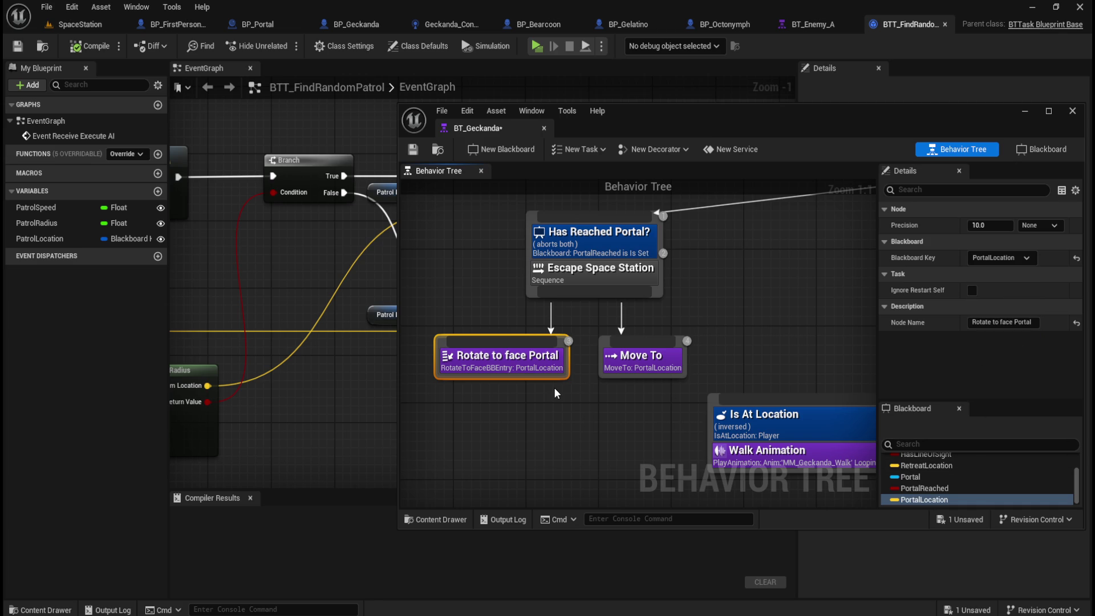
click(413, 149)
click(329, 422)
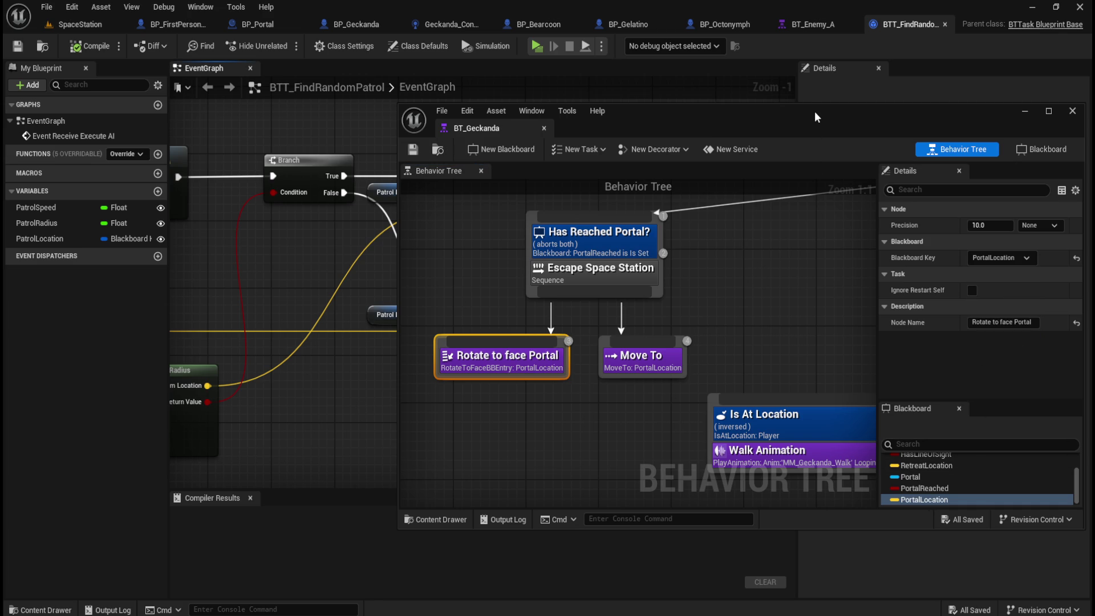
drag(674, 116, 1094, 119)
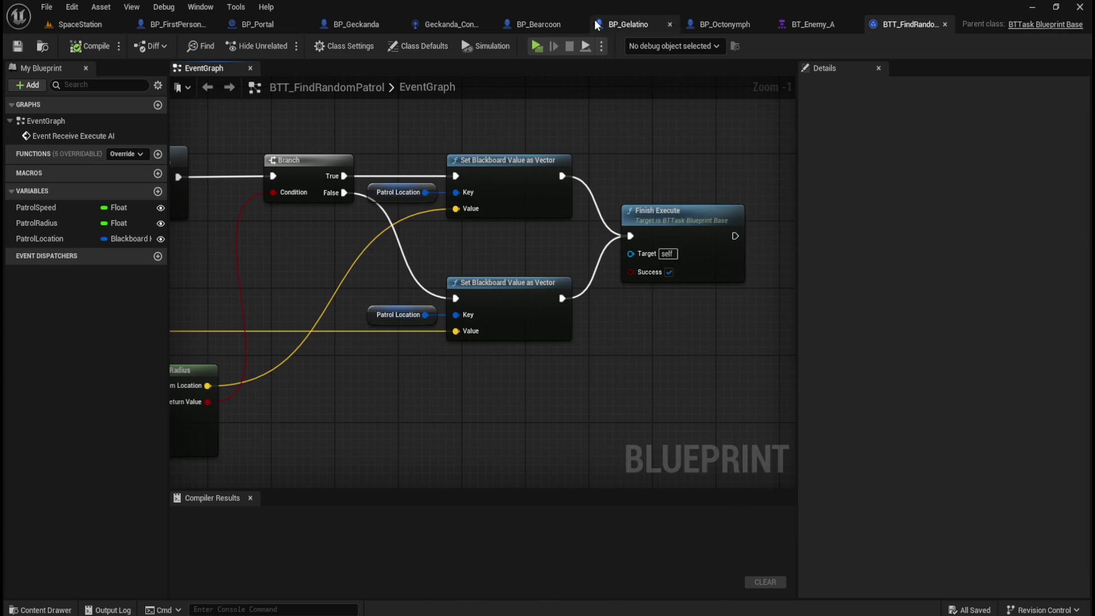
Delete the Portal, reroute and Set Value as Object nodes in Geckanda_Controller, then compile and save
click(443, 25)
scroll(696, 397, up, 1)
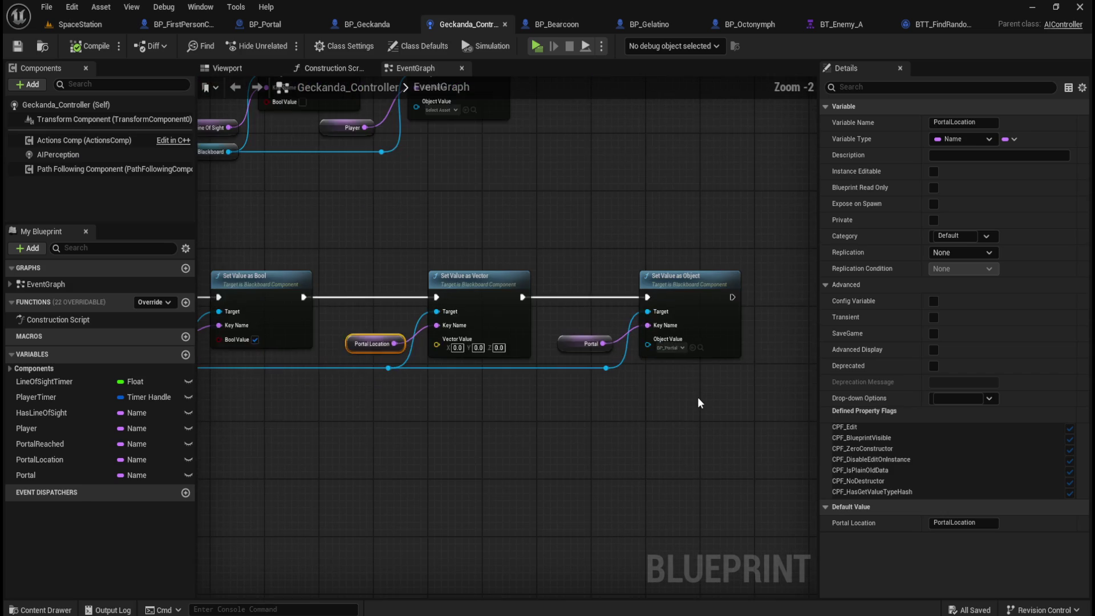
click(698, 397)
scroll(699, 398, up, 2)
drag(766, 197, 542, 402)
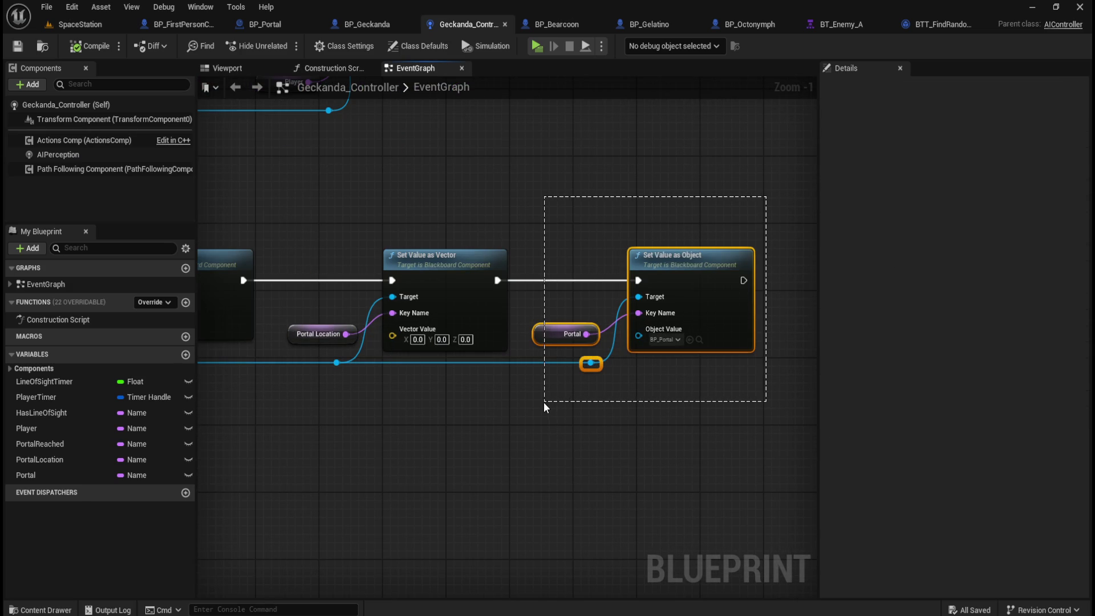
key(Delete)
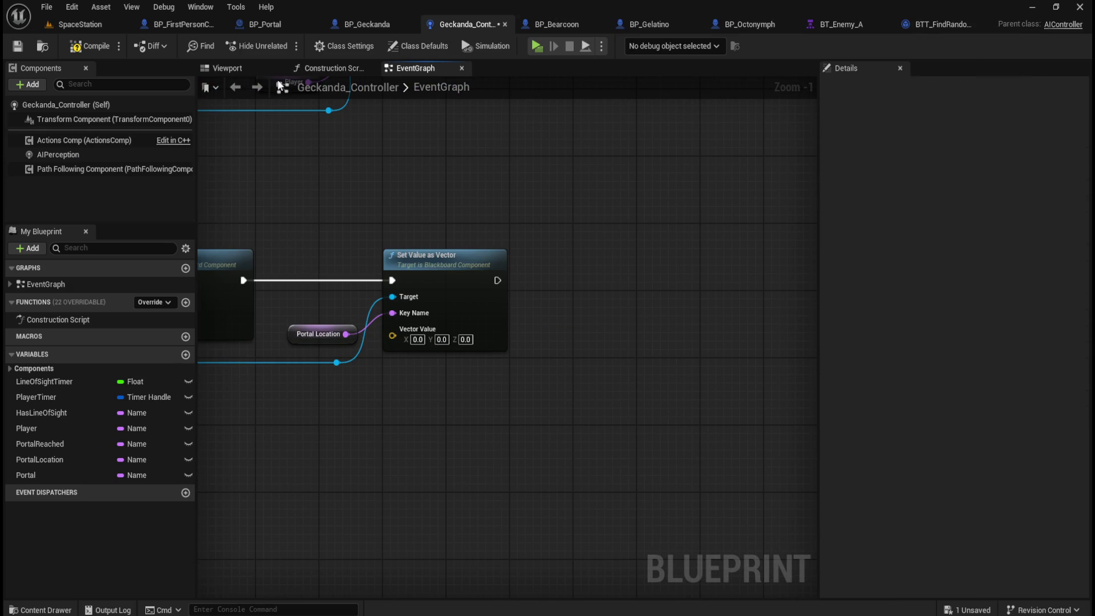
click(88, 45)
click(17, 46)
Review the remaining Set Value as Vector and Set Value as Bool nodes, then return to BT_Geckanda
mouse_move(428, 189)
mouse_down()
mouse_move(673, 185)
mouse_move(663, 184)
mouse_up()
mouse_move(764, 214)
mouse_down()
mouse_move(586, 395)
mouse_move(576, 390)
mouse_up()
drag(508, 207, 258, 408)
click(259, 408)
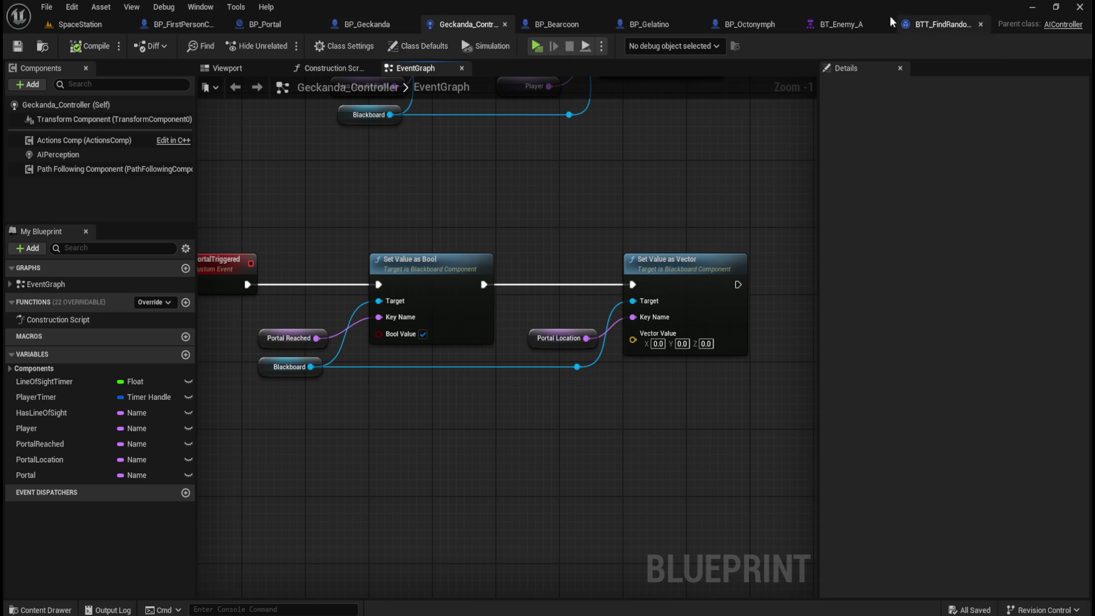
key(alt+Tab)
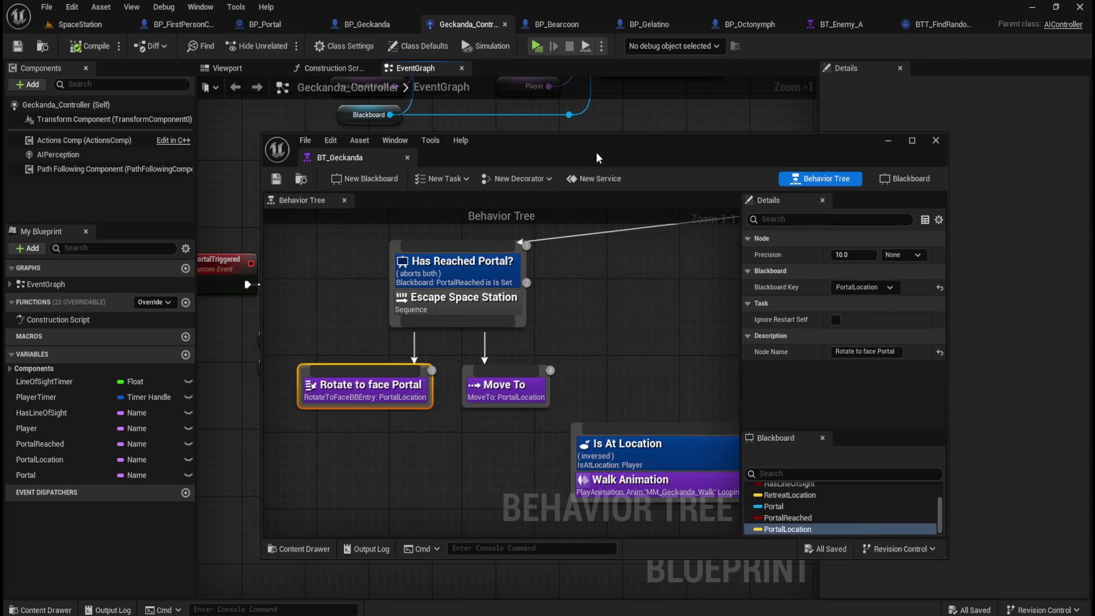
Delete the Portal key from BB_Geckanda and save the blackboard
double_click(596, 151)
click(1054, 46)
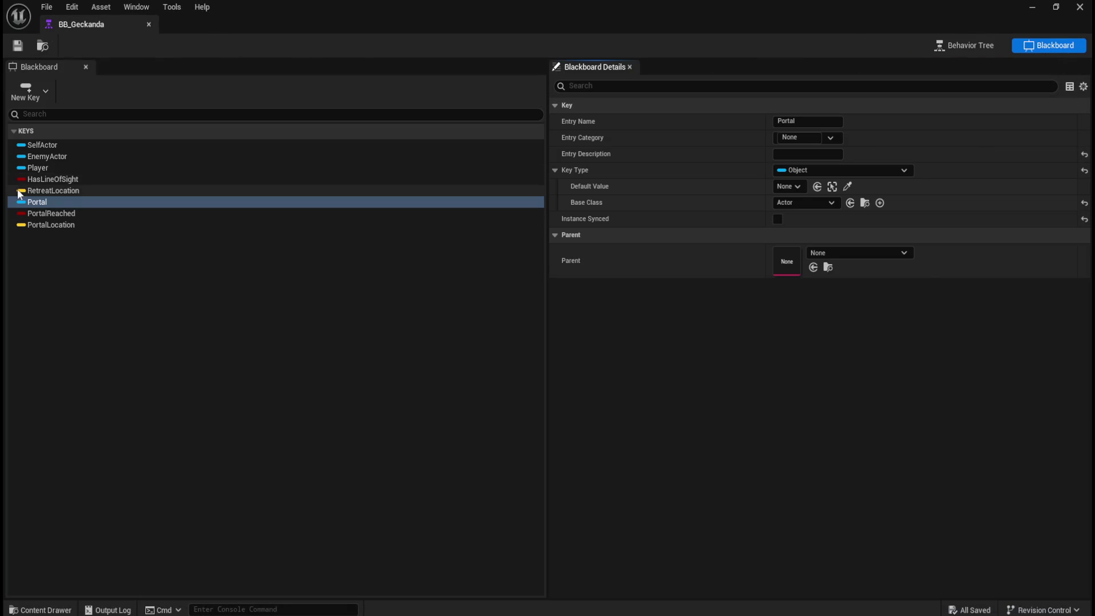
click(59, 212)
click(60, 203)
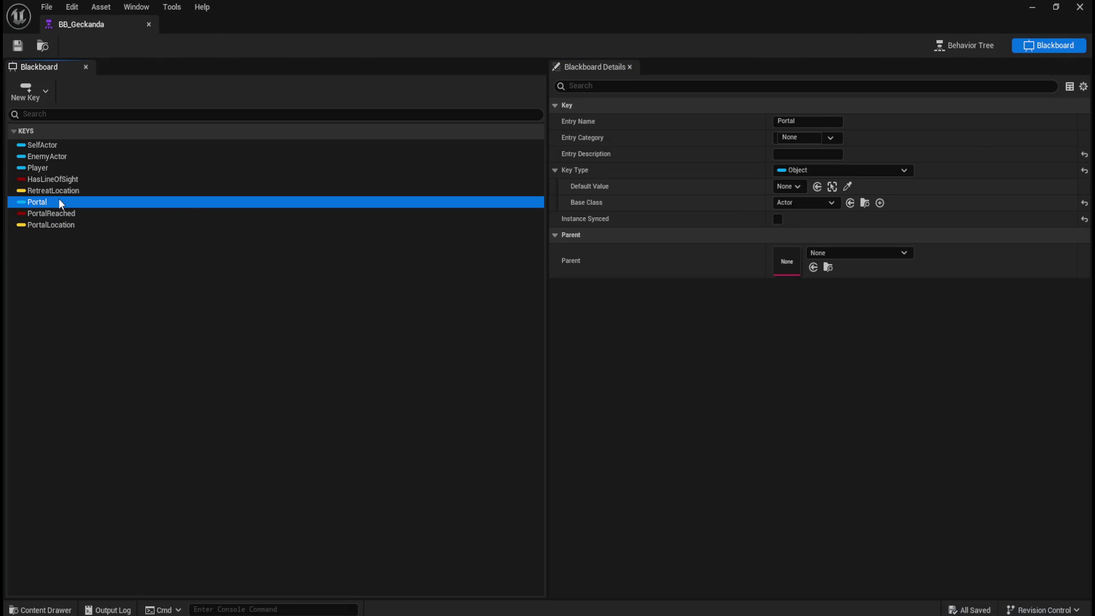
key(Delete)
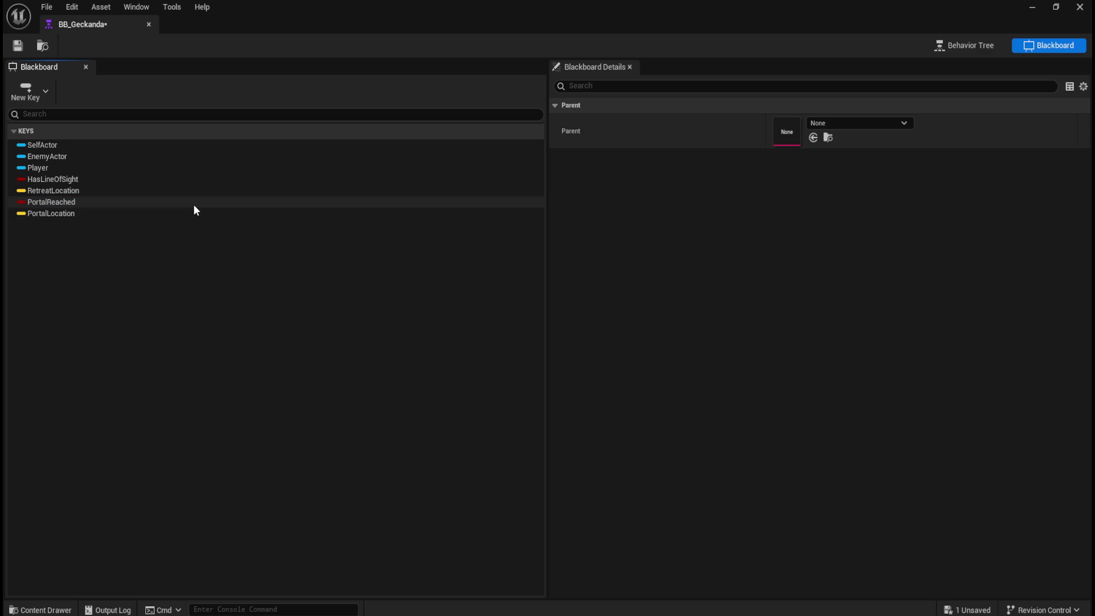
click(19, 48)
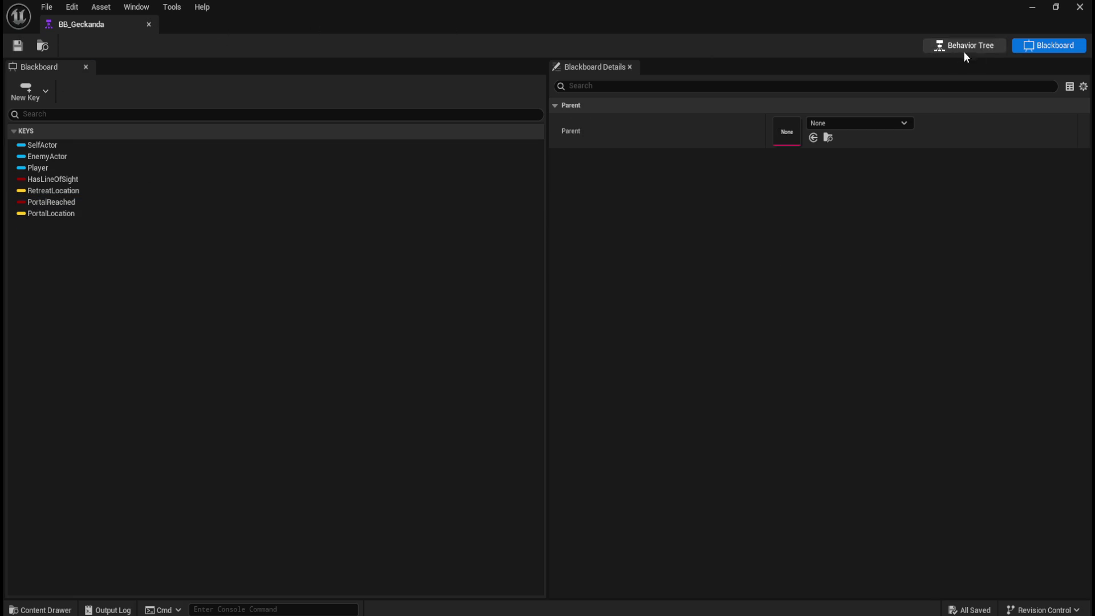
click(991, 52)
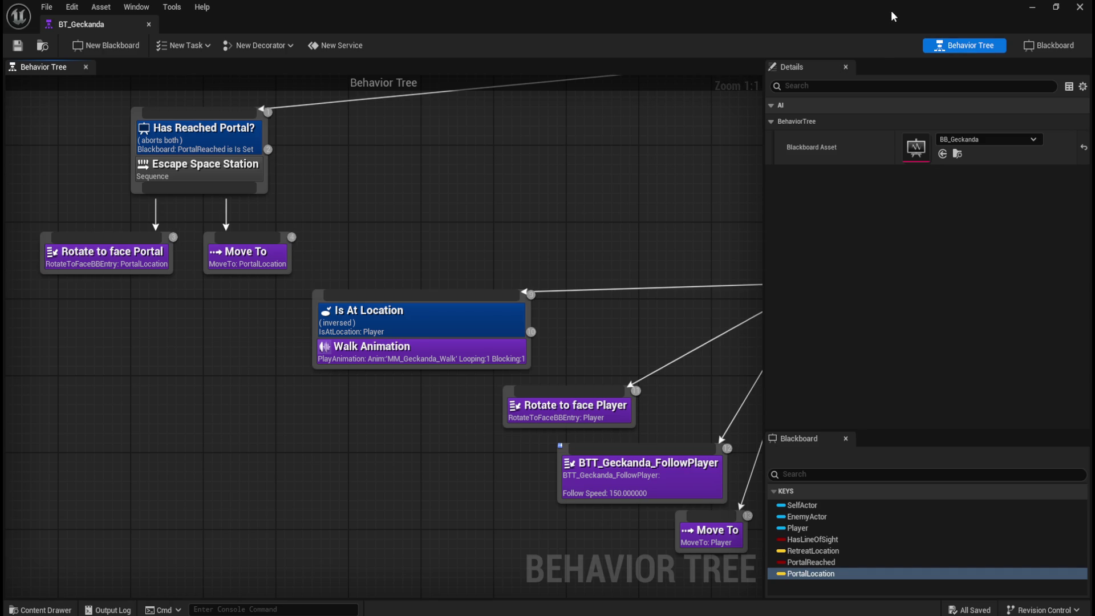
double_click(889, 10)
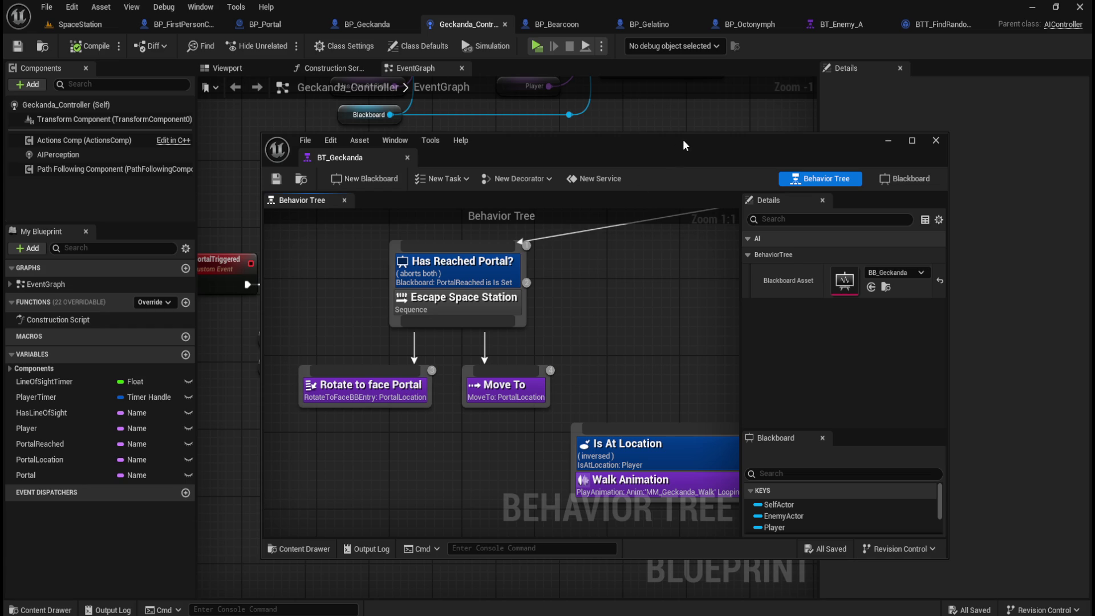
Review the Rotate to face Portal and Rotate to face Player tasks across the tree's branches
mouse_move(617, 354)
mouse_down()
mouse_move(616, 300)
mouse_move(558, 361)
mouse_up()
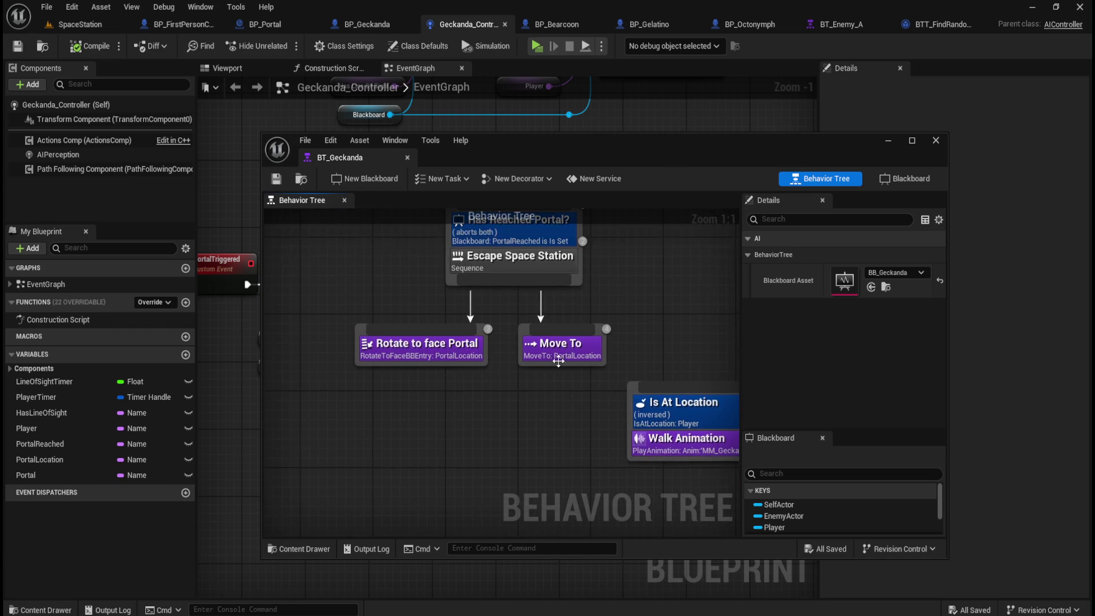
click(445, 348)
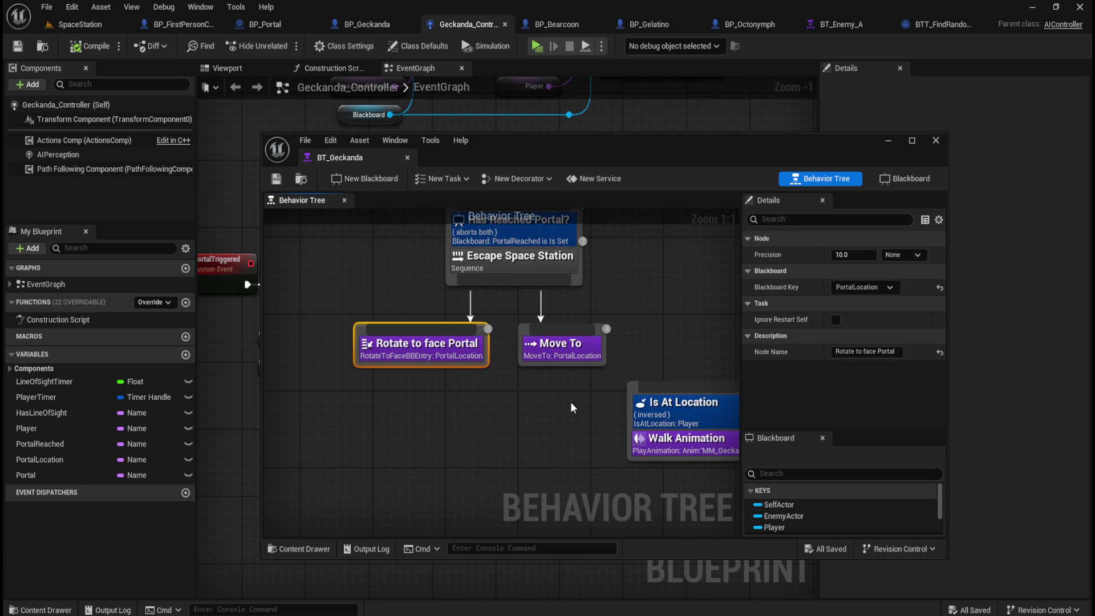
mouse_move(562, 413)
mouse_down()
mouse_move(455, 451)
mouse_move(439, 408)
mouse_up()
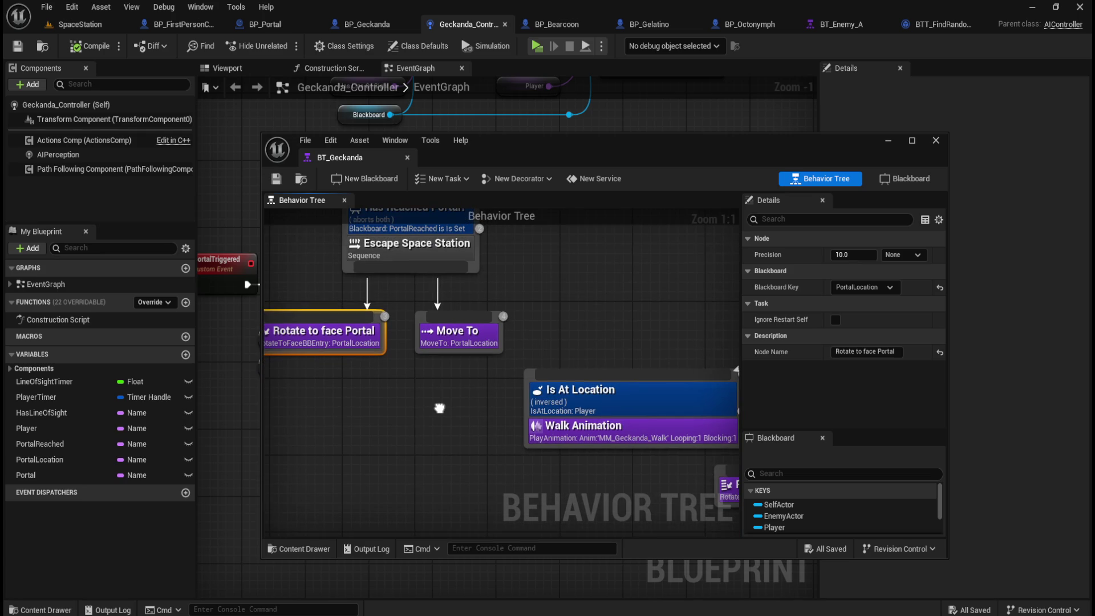
mouse_move(557, 389)
mouse_down()
mouse_move(564, 293)
mouse_move(507, 358)
mouse_up()
scroll(513, 440, down, 2)
click(545, 409)
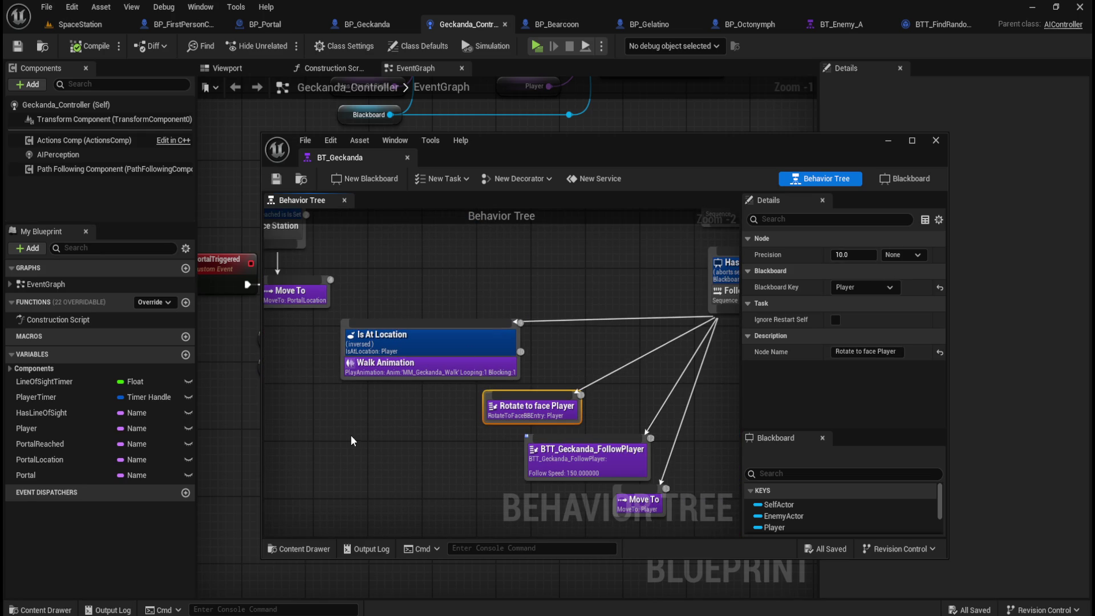
drag(342, 433, 572, 504)
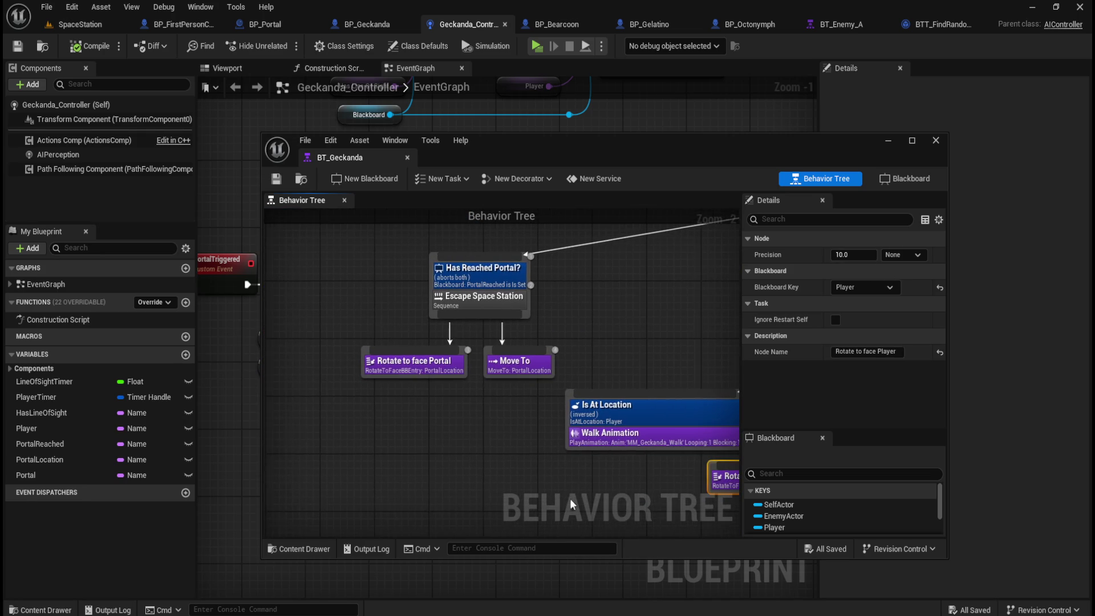
click(483, 420)
scroll(858, 508, down, 2)
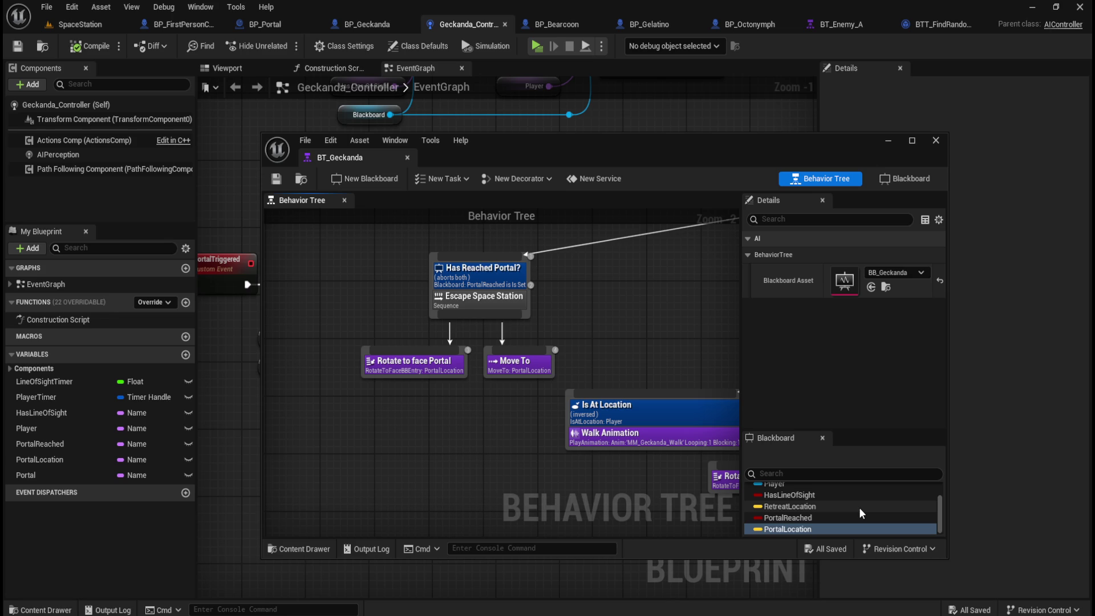
drag(525, 451, 450, 398)
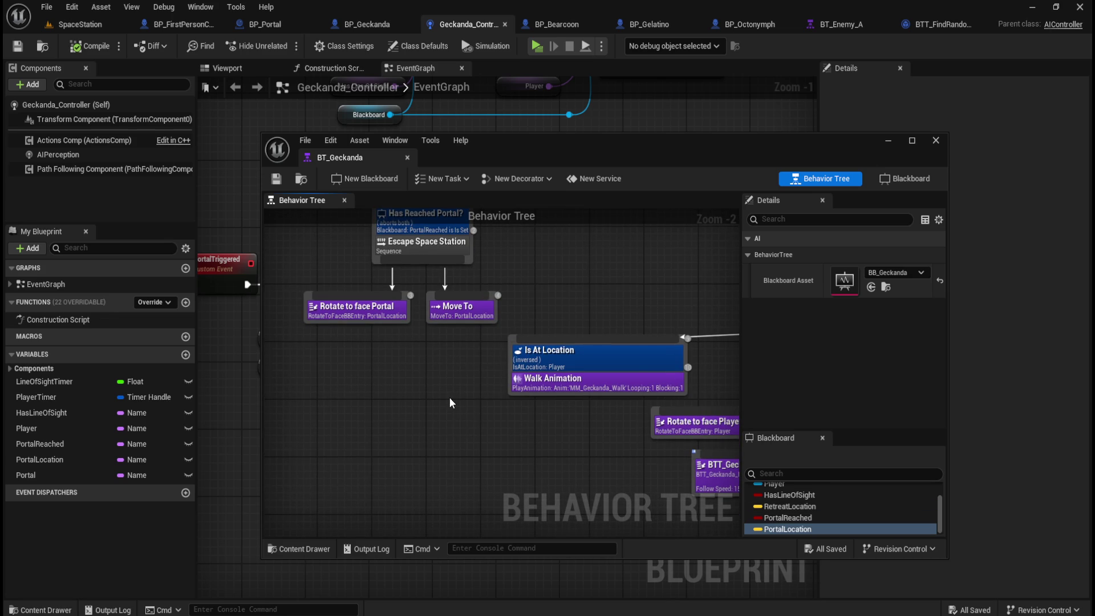
click(80, 24)
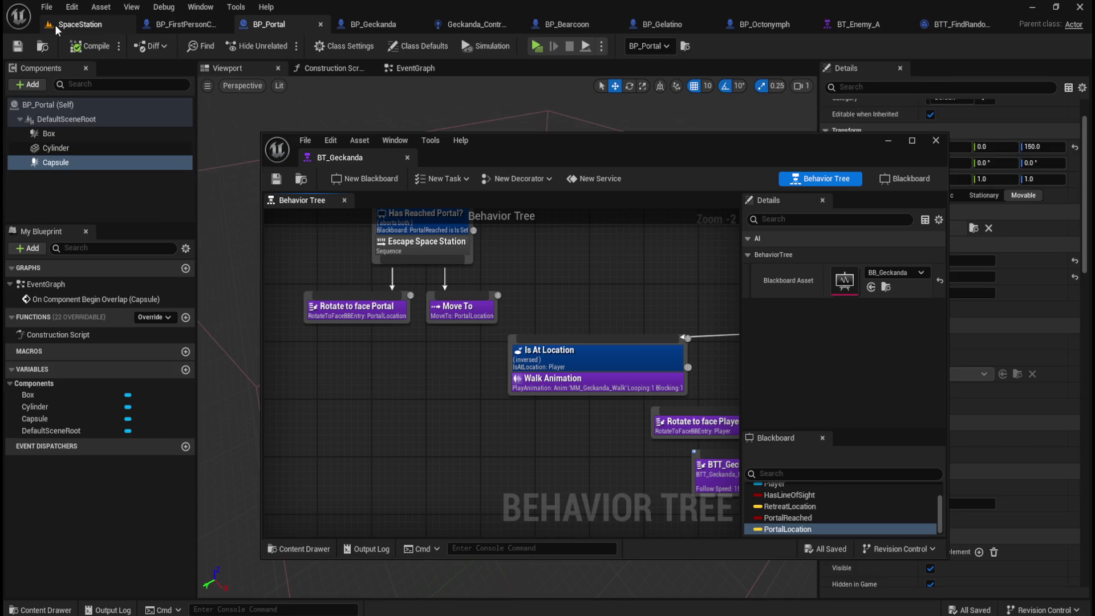
Orbit the SpaceStation viewport, select BP_Portal in the Outliner and frame it with F
click(513, 123)
scroll(486, 391, up, 5)
scroll(486, 391, down, 3)
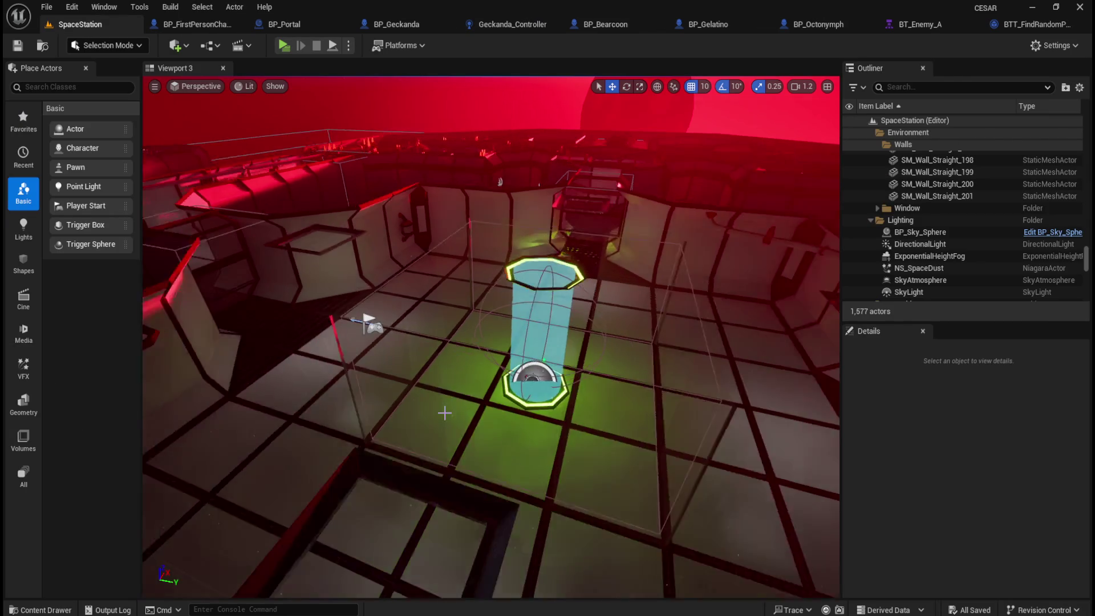
drag(486, 391, 696, 325)
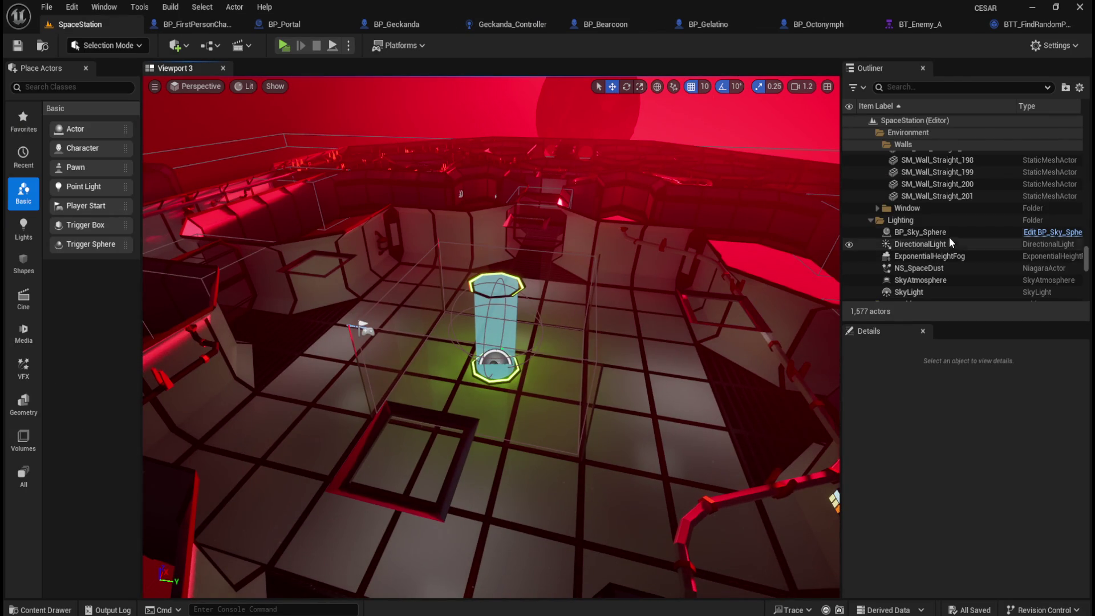
scroll(935, 277, down, 5)
scroll(951, 268, down, 3)
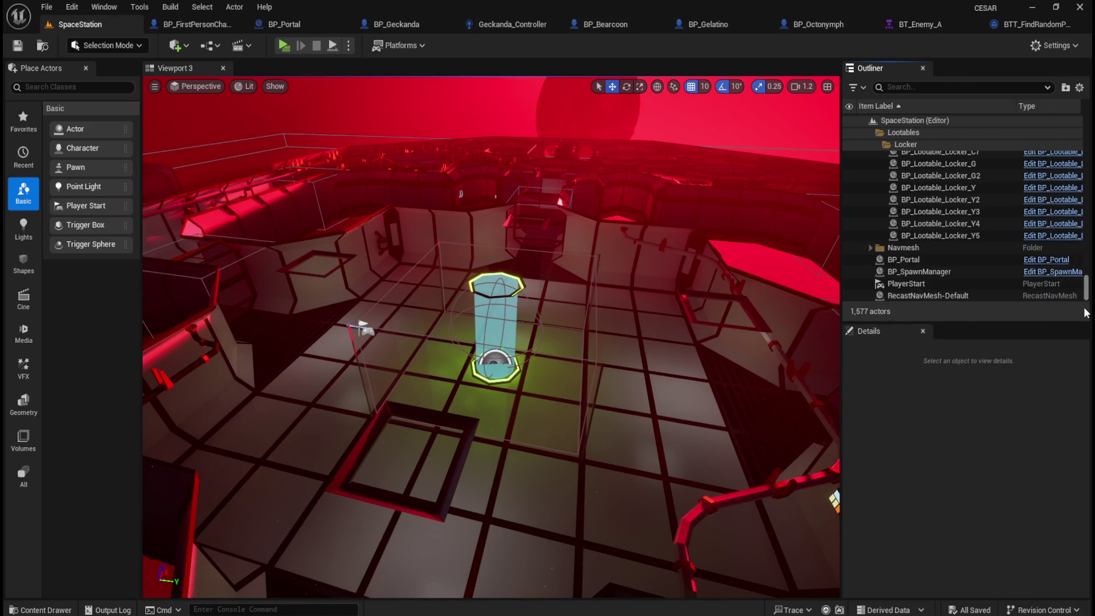
click(950, 261)
key(f)
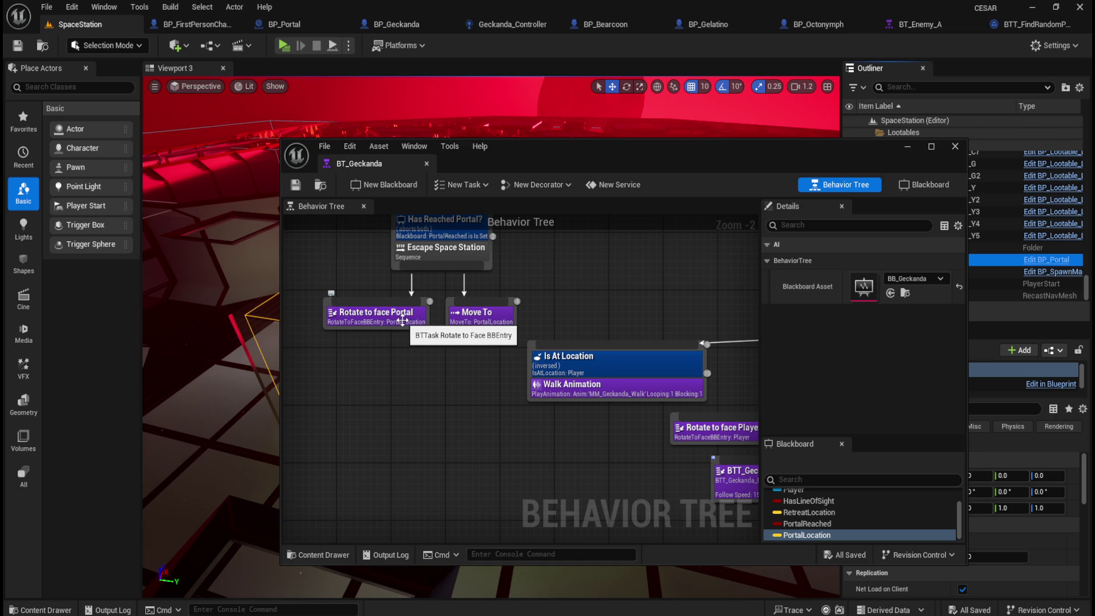
Select the Rotate to face Portal task and shrink the BT_Geckanda window toward the upper right
click(403, 325)
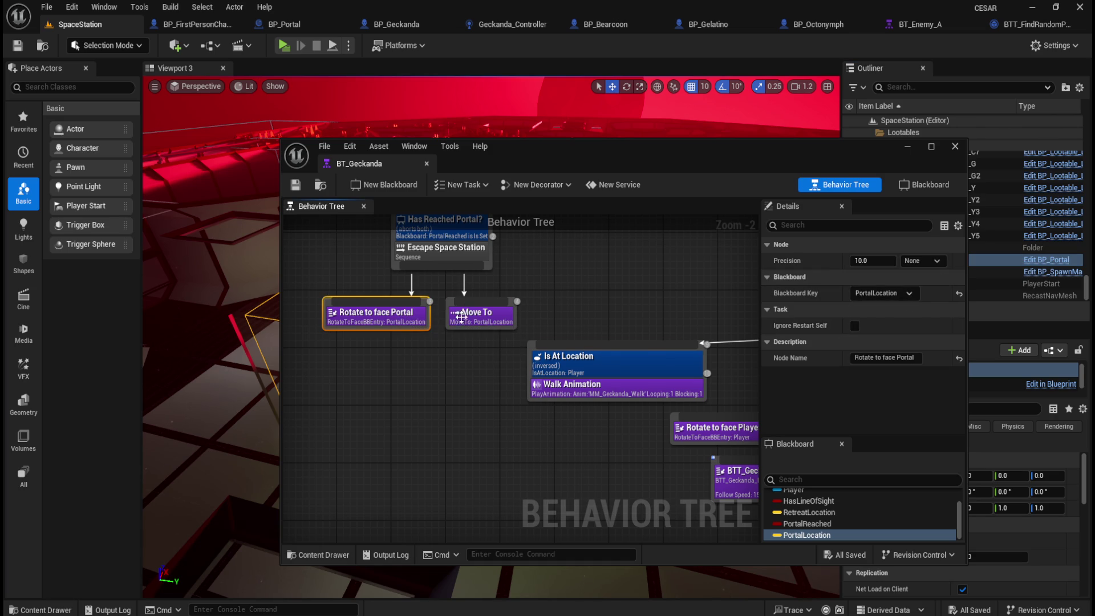
drag(613, 215, 612, 288)
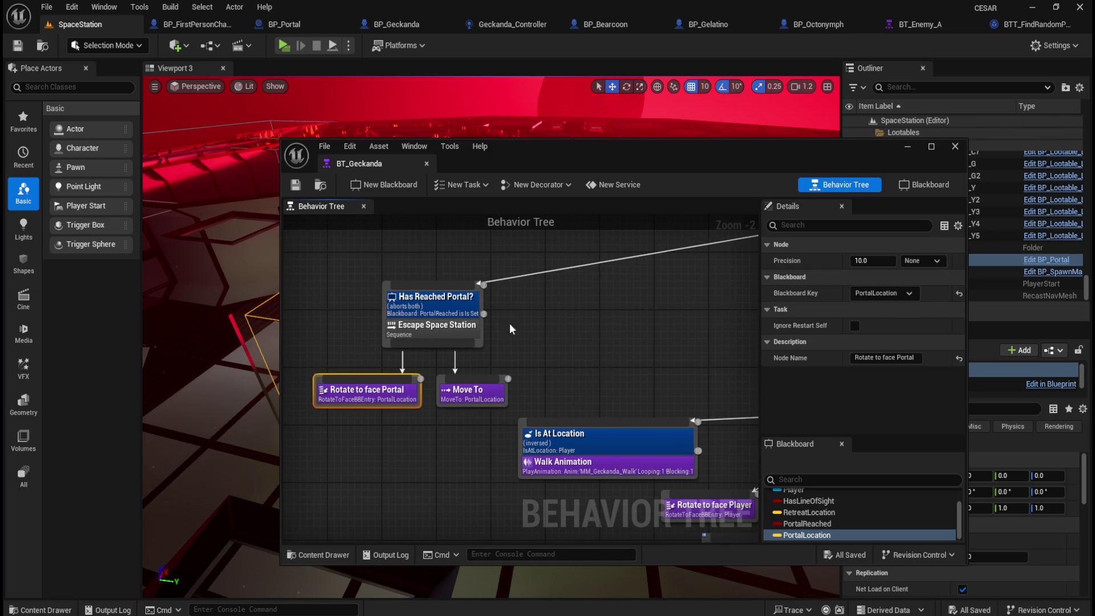
scroll(513, 370, down, 4)
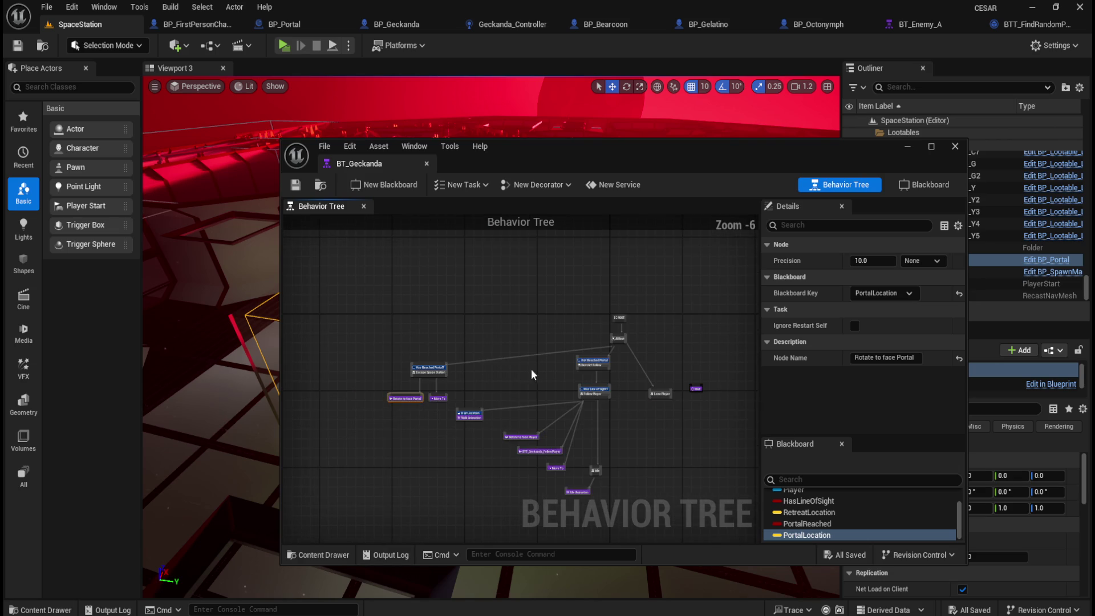
scroll(512, 368, up, 1)
drag(512, 368, 525, 349)
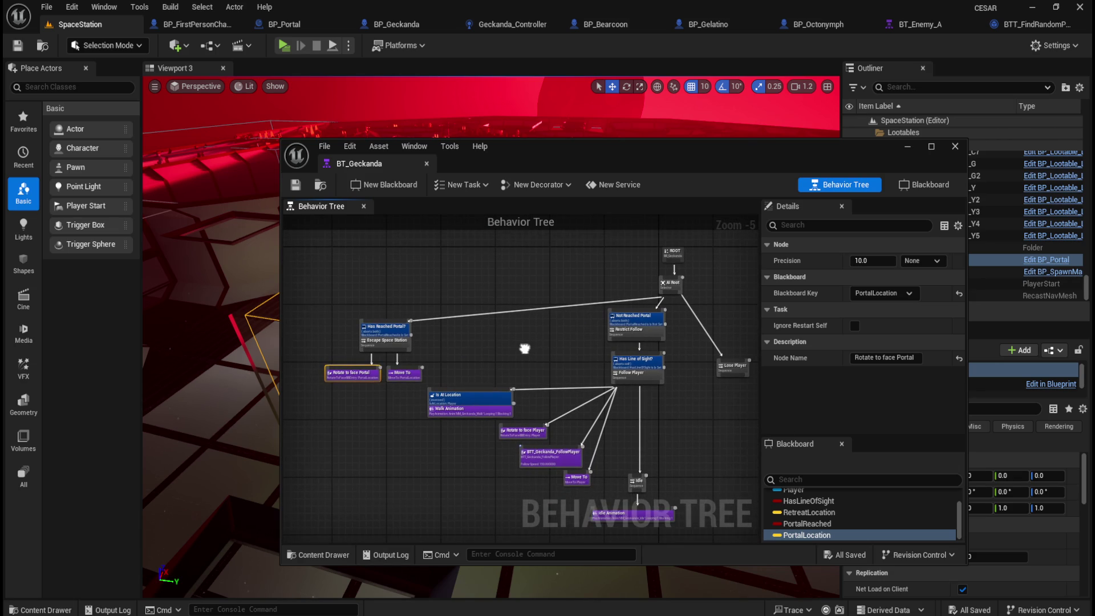
mouse_move(610, 153)
mouse_down()
mouse_move(745, 125)
mouse_move(697, 115)
mouse_up()
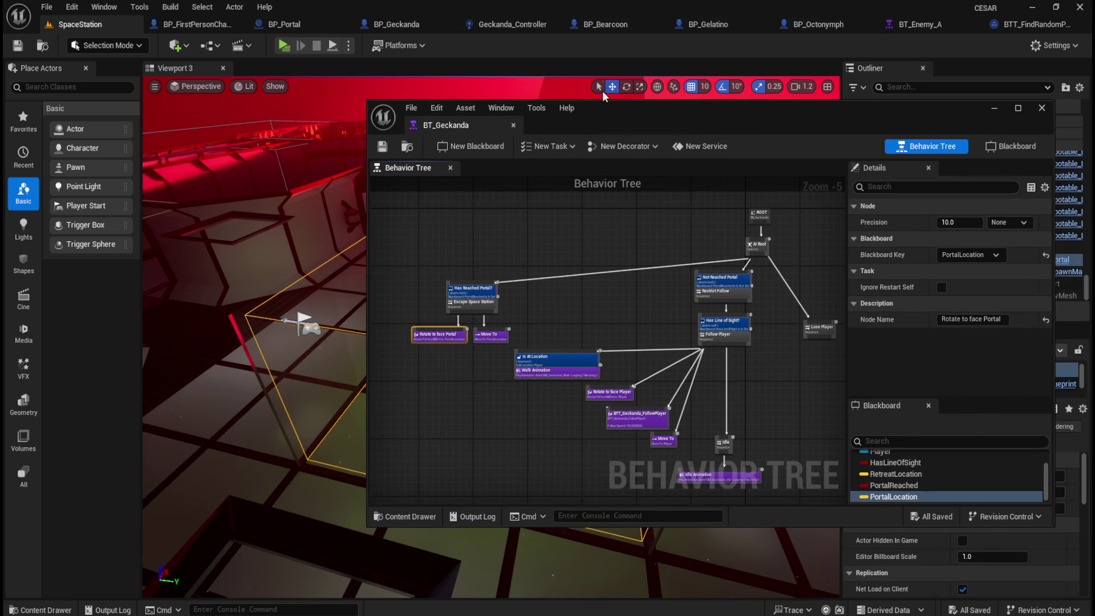
drag(367, 100, 469, 64)
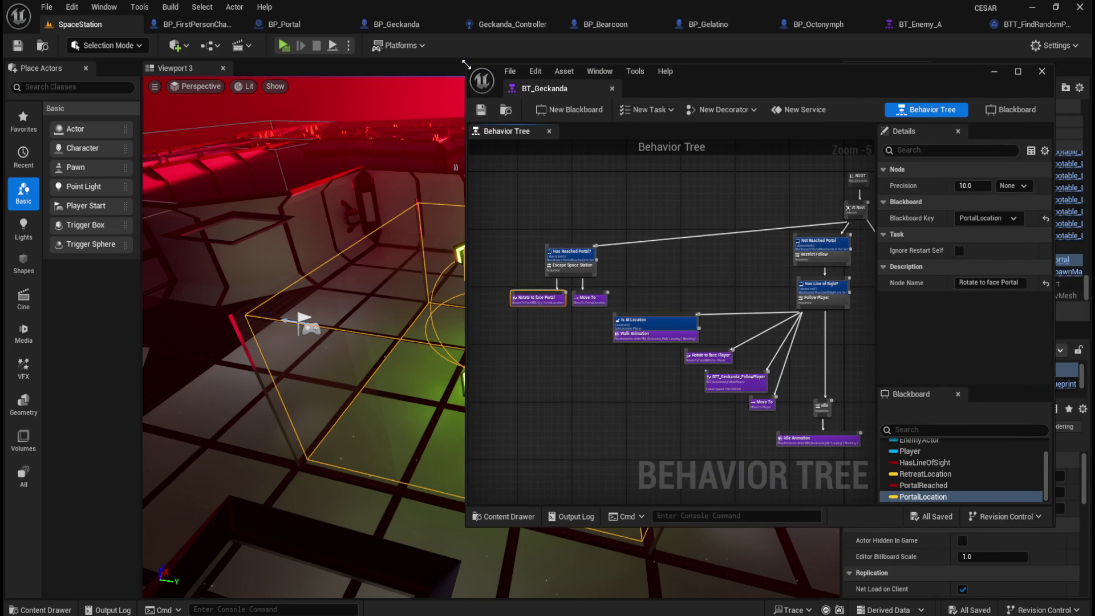
Start Play and walk the player past the barrels into the dark corridor
click(282, 45)
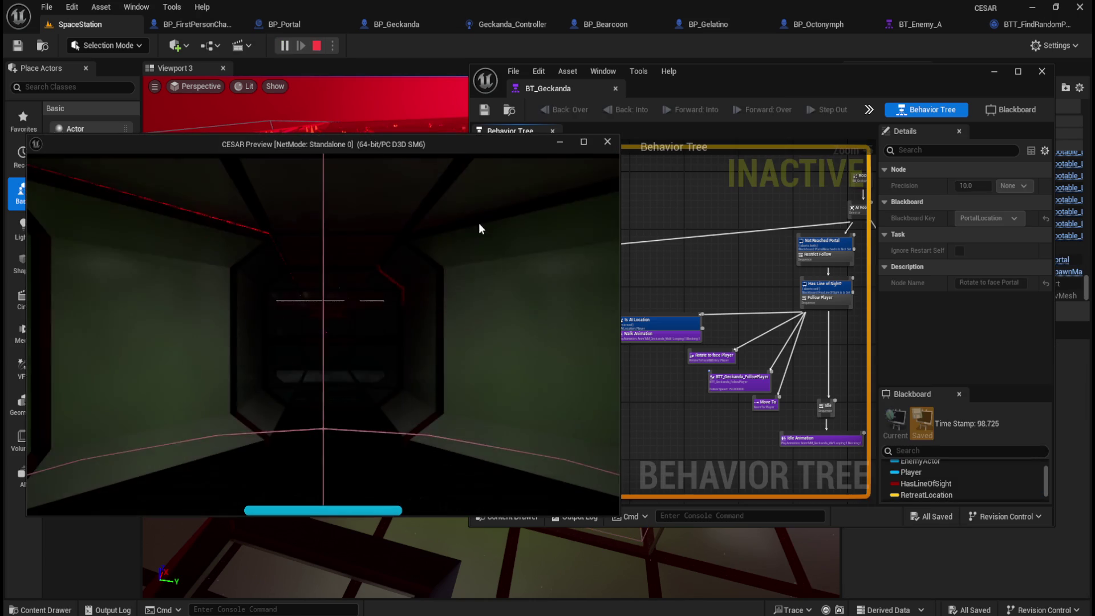
drag(712, 65, 866, 93)
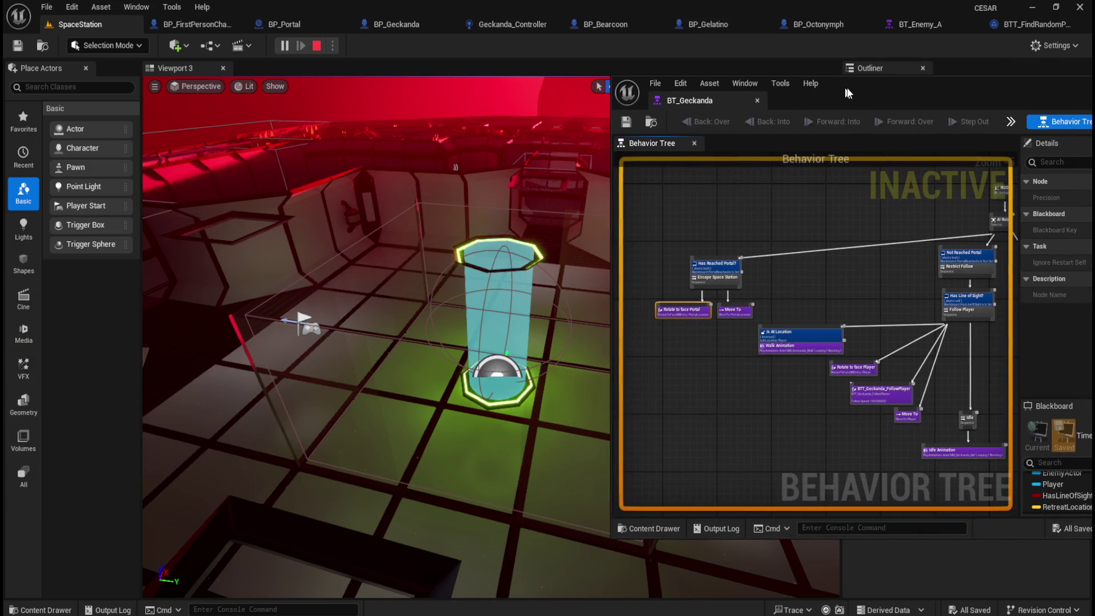
mouse_move(674, 611)
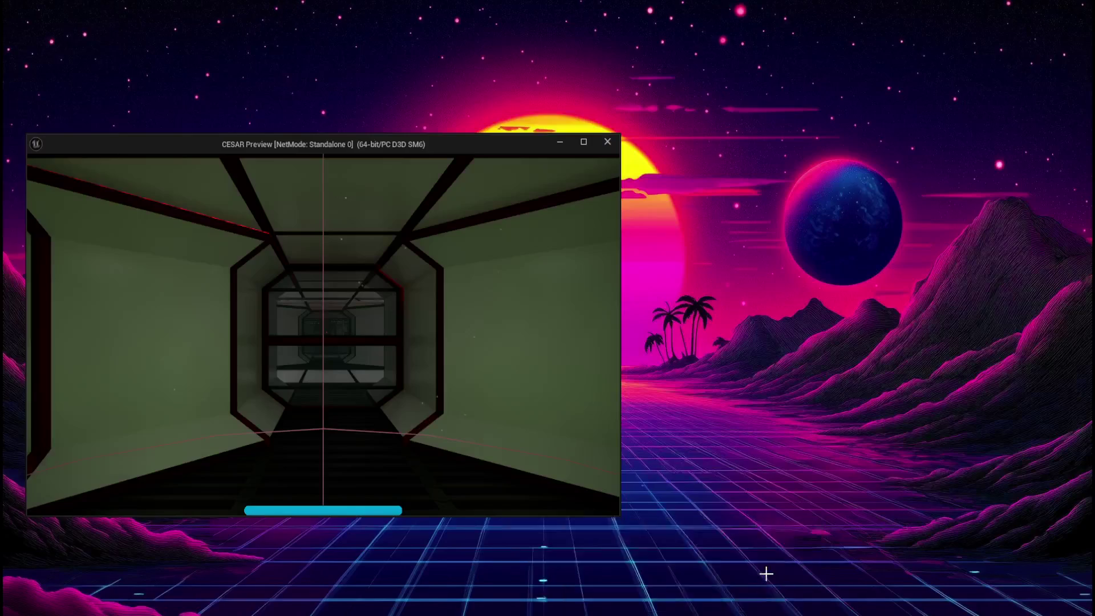
click(766, 573)
click(486, 315)
key(w)
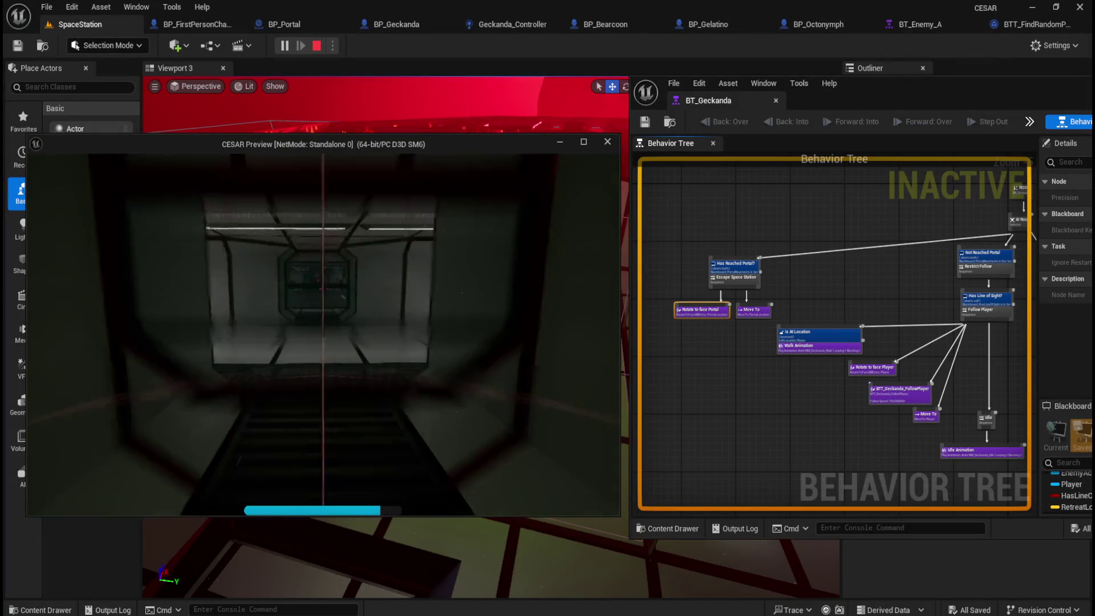
key(w)
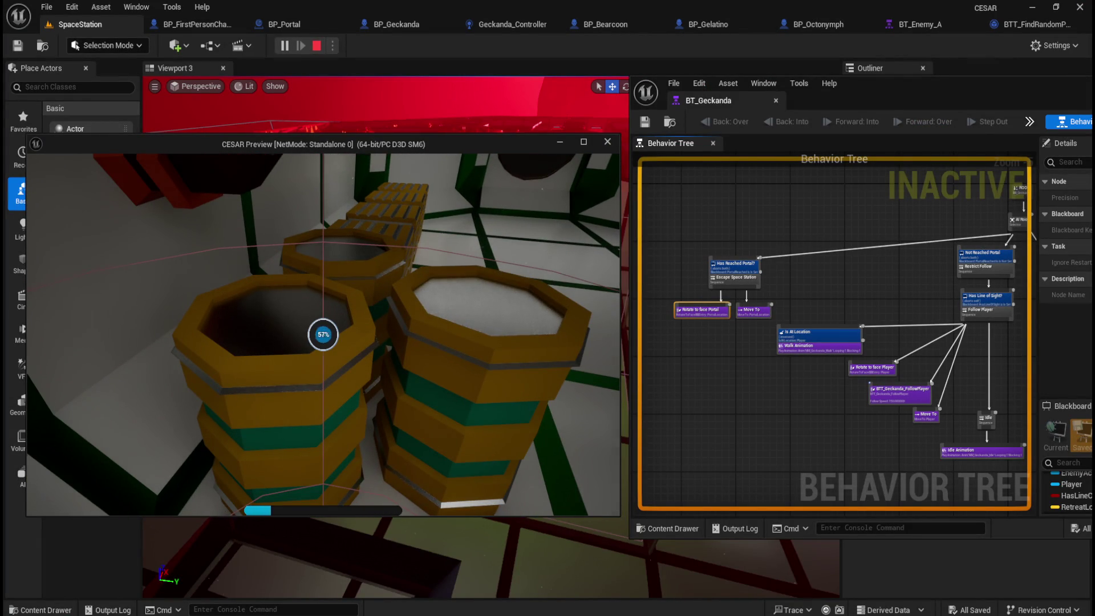
key(w)
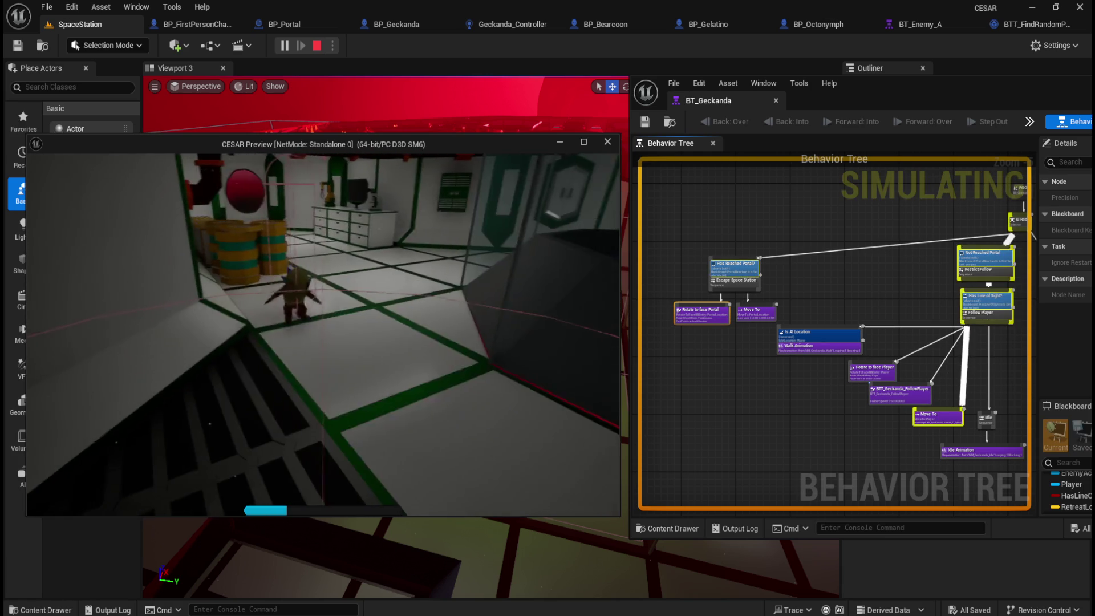
key(w)
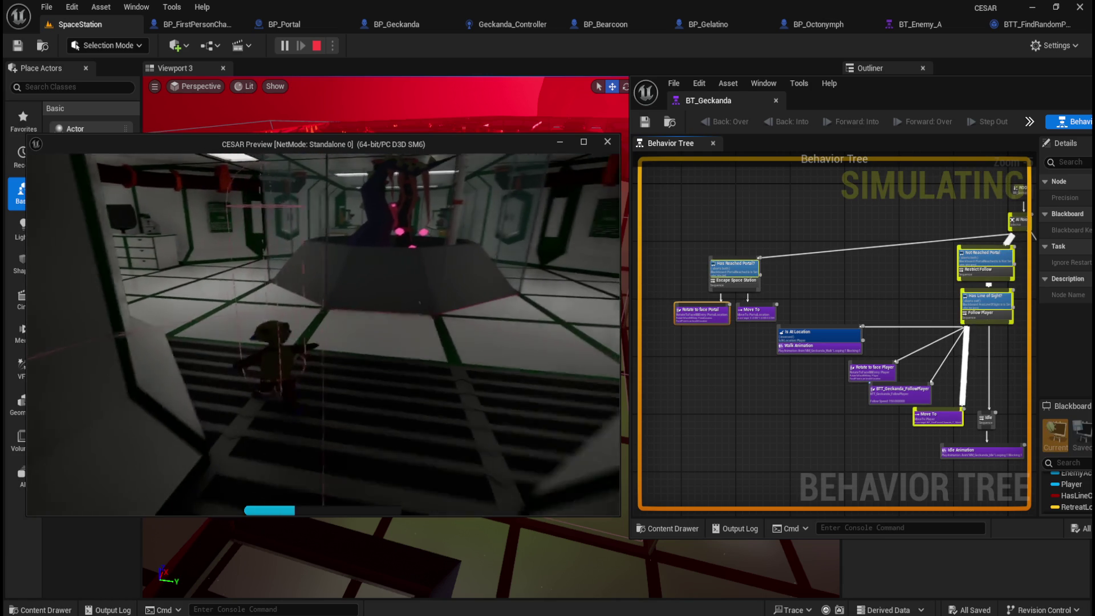
key(w)
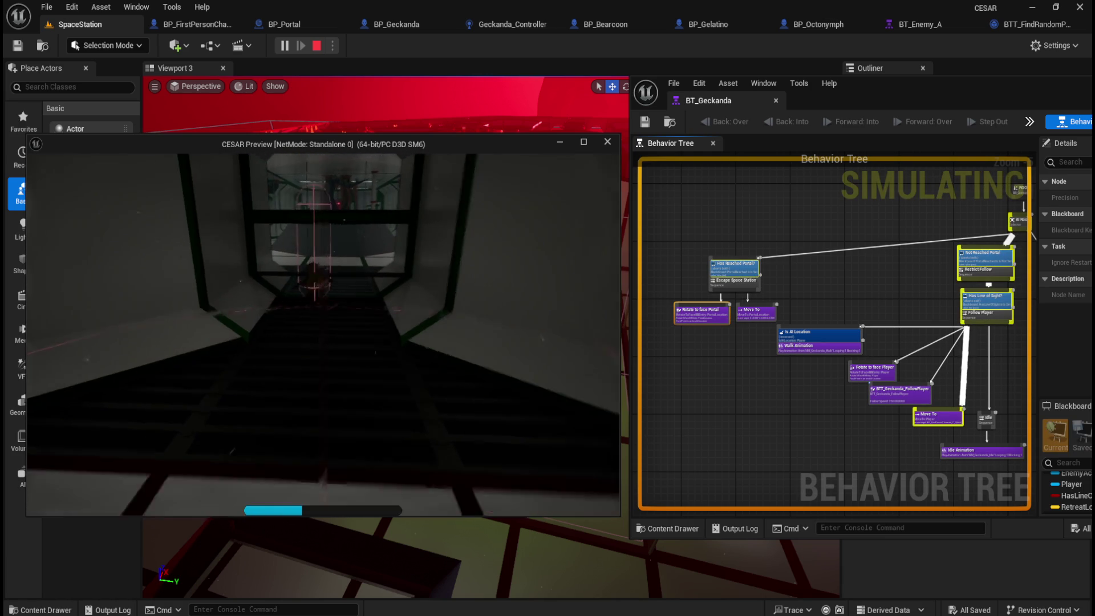
key(w)
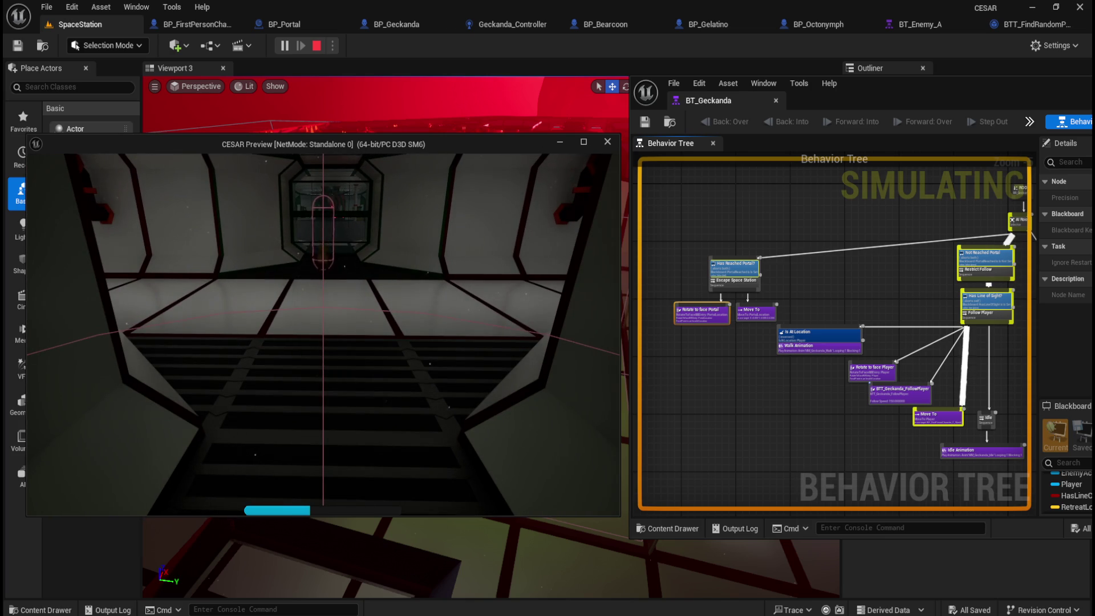
Continue down the stairs into the green-floored room and face the portal pad
key(s)
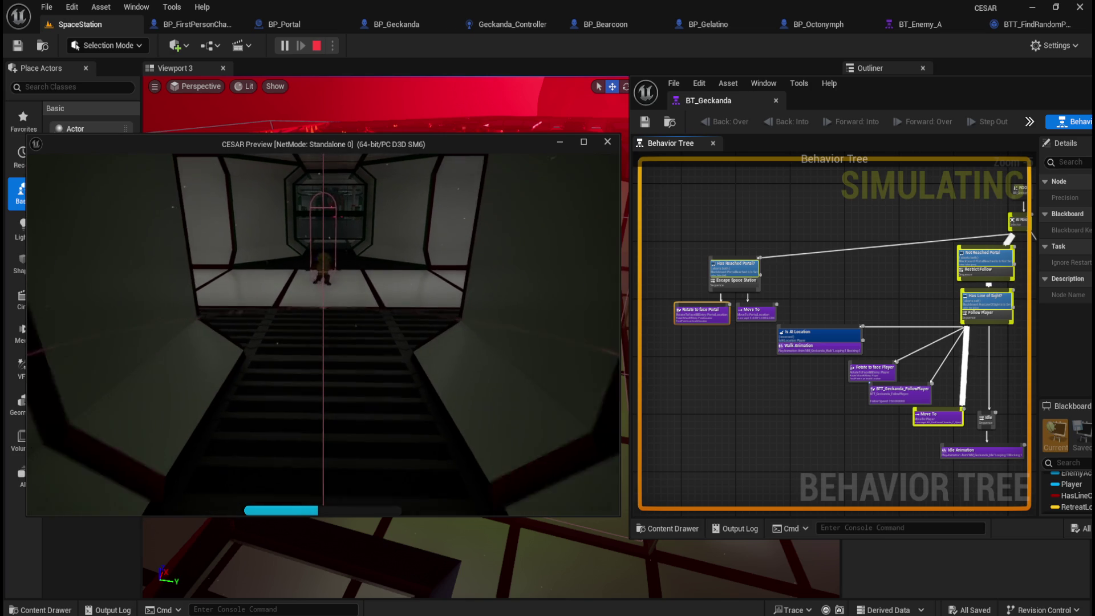
key(w)
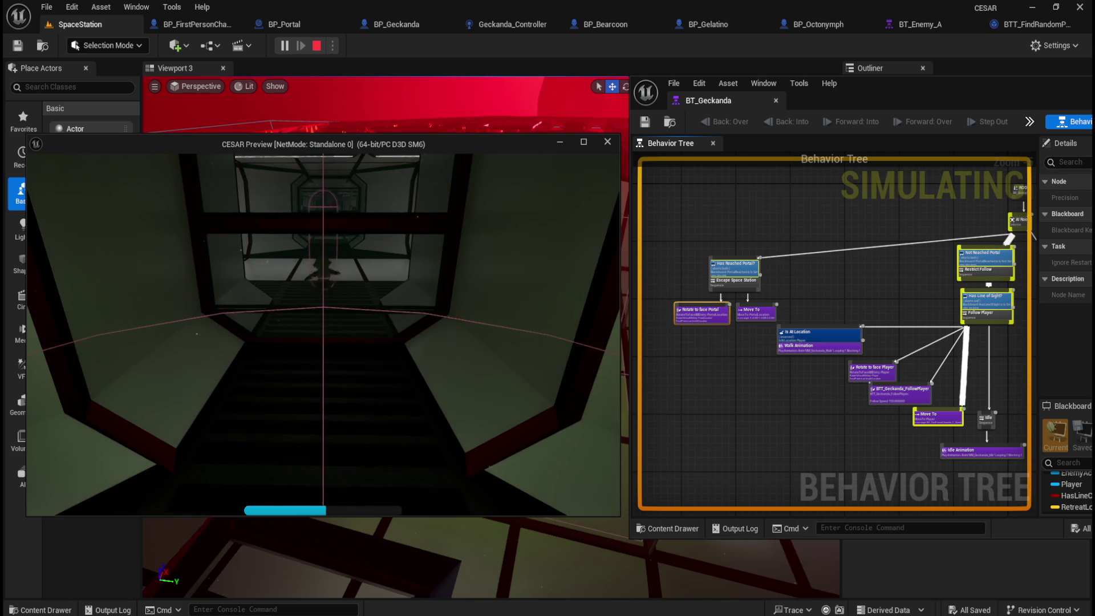
key(w)
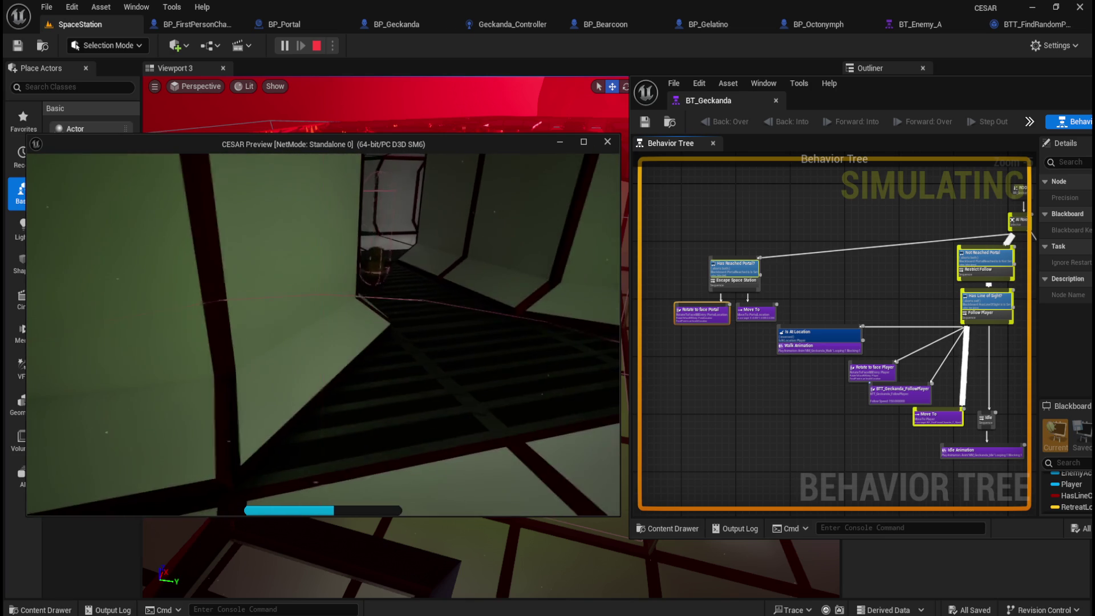
key(w)
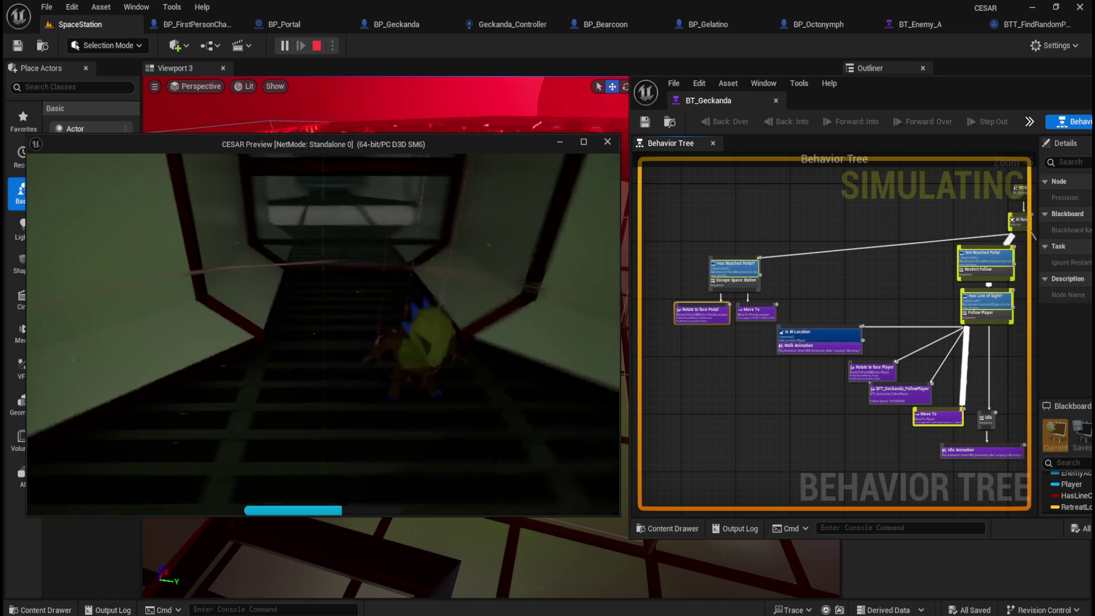
key(w)
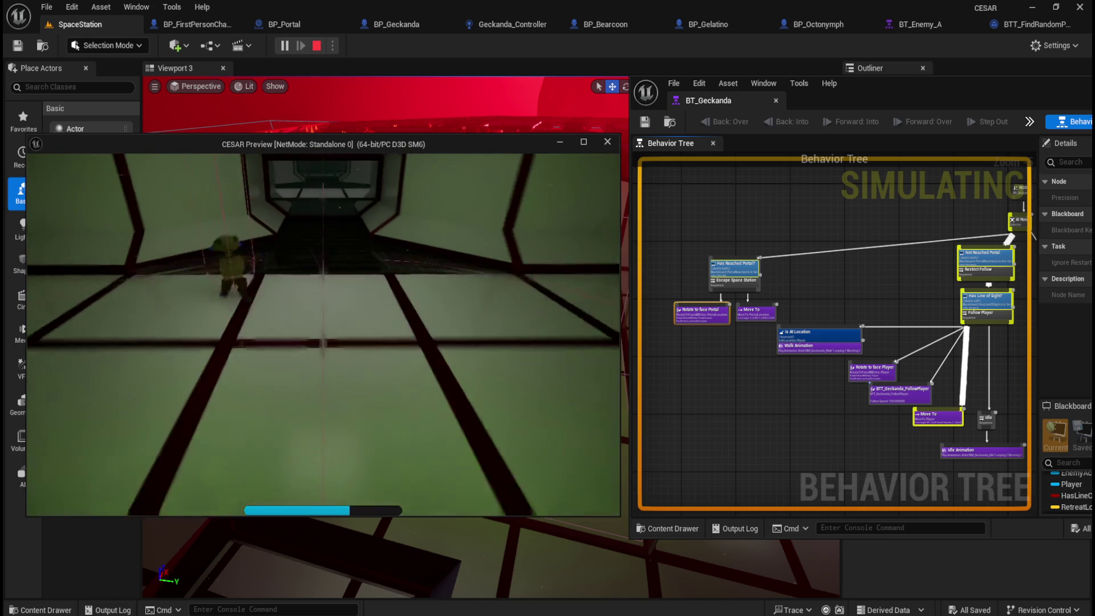
key(w)
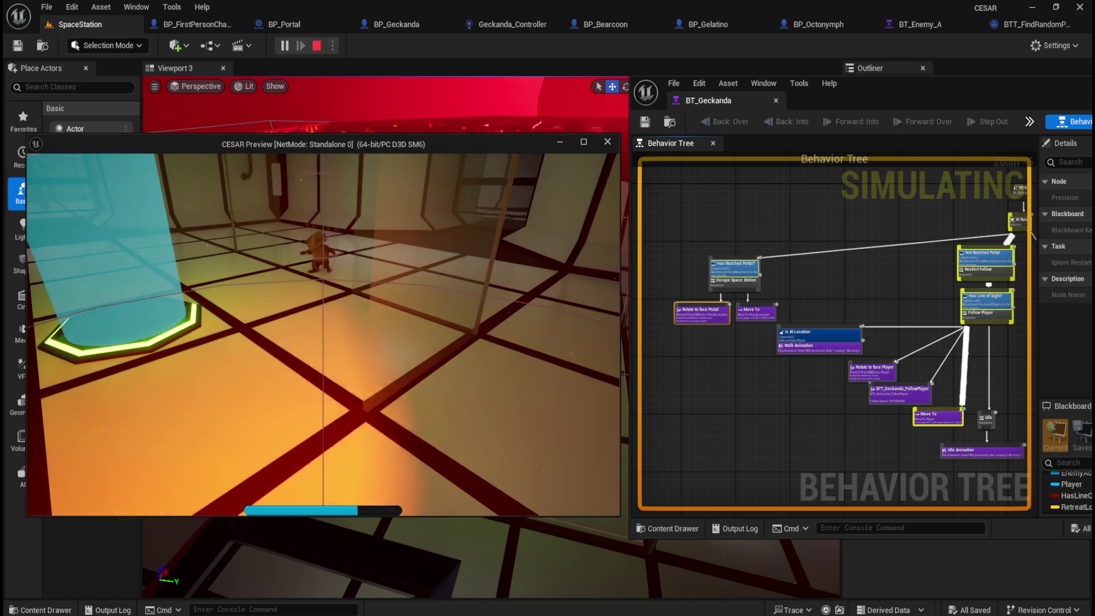
Walk toward the portal pad and Geckanda, back away to watch it, then return to the editor
key(w)
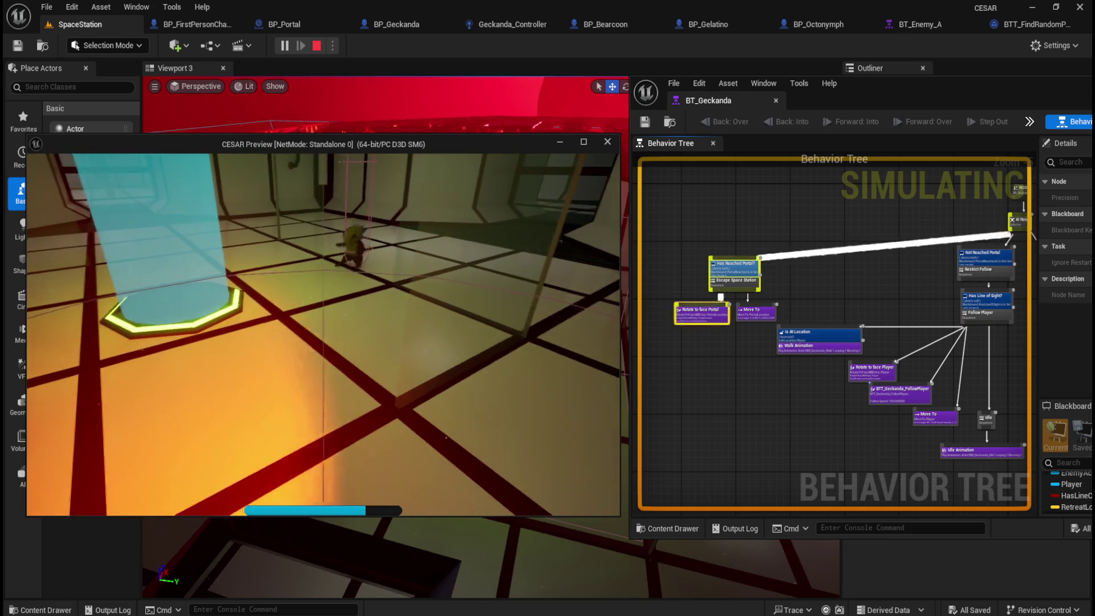
key(w)
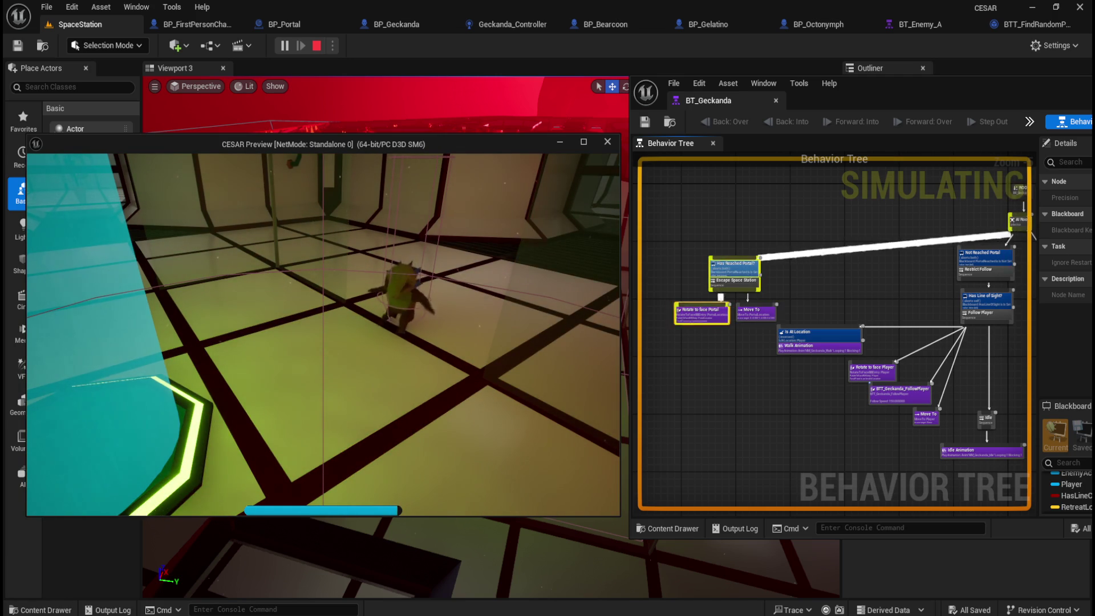
key(s)
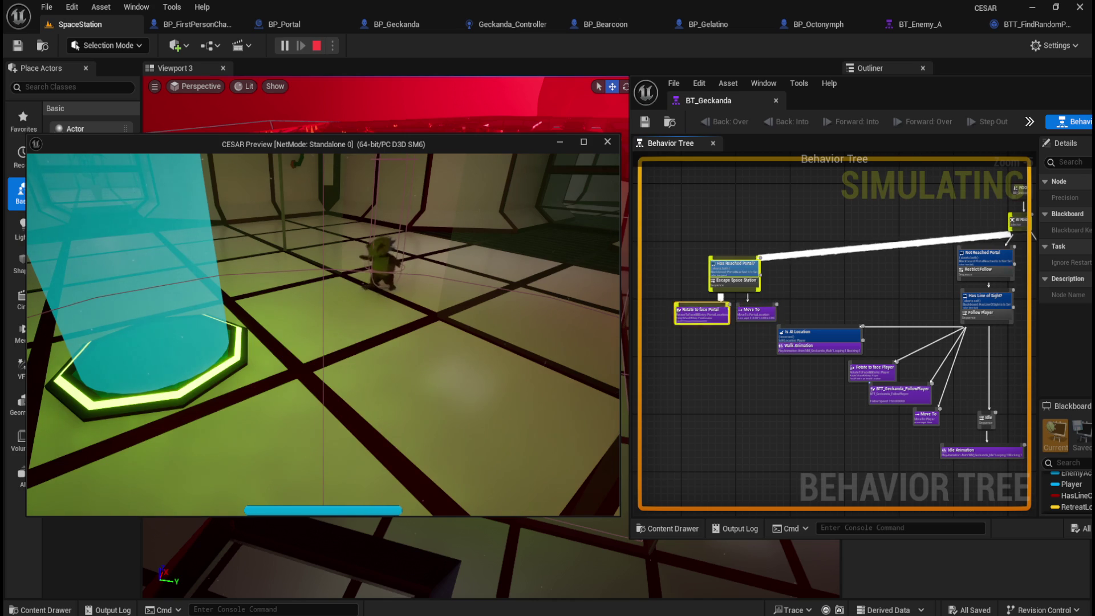
key(w)
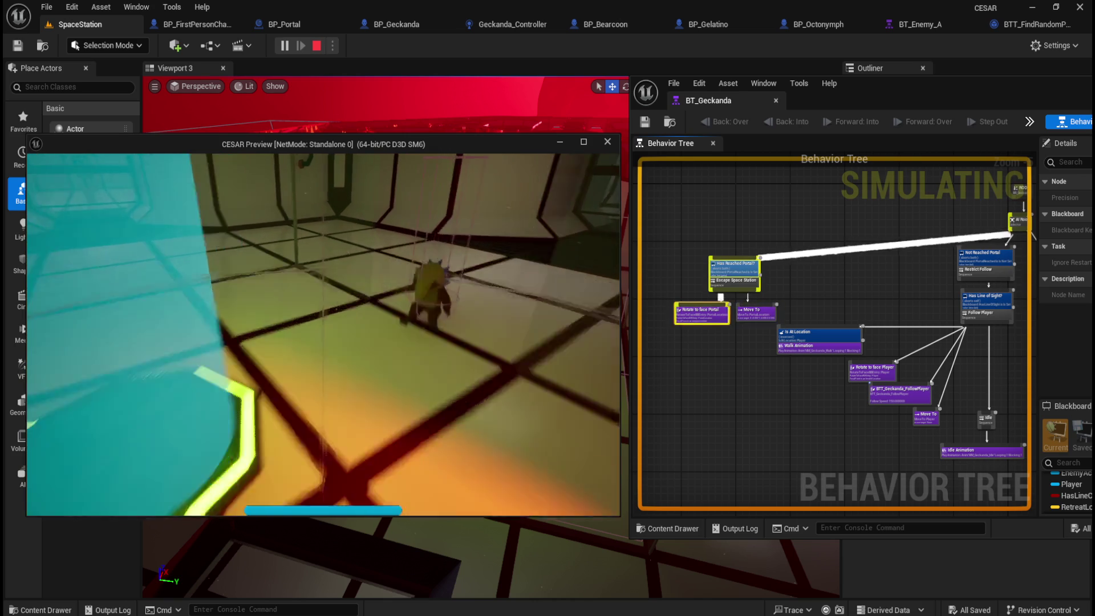
key(s)
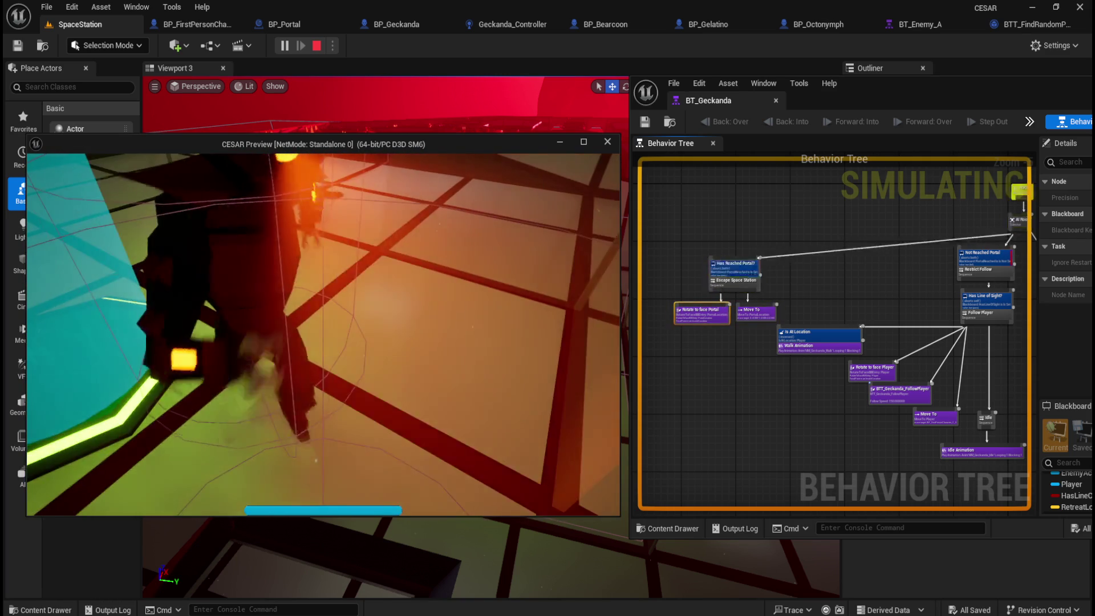
click(737, 389)
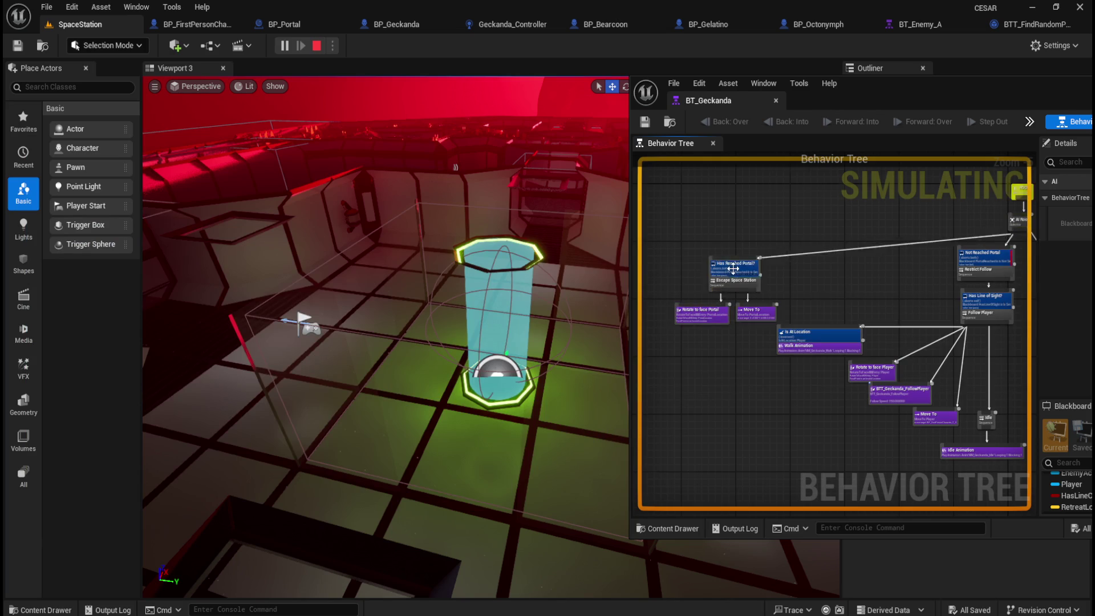
Zoom in on the Has Reached Portal? branch, zoom back out, and stop the play session
scroll(732, 273, up, 5)
drag(880, 324, 963, 291)
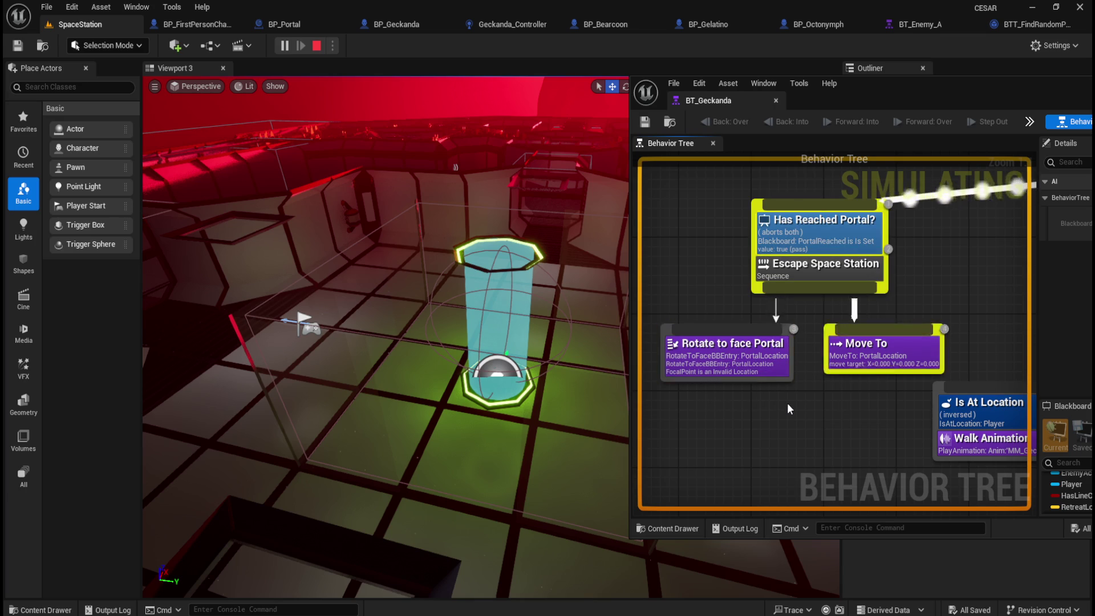
scroll(787, 403, down, 2)
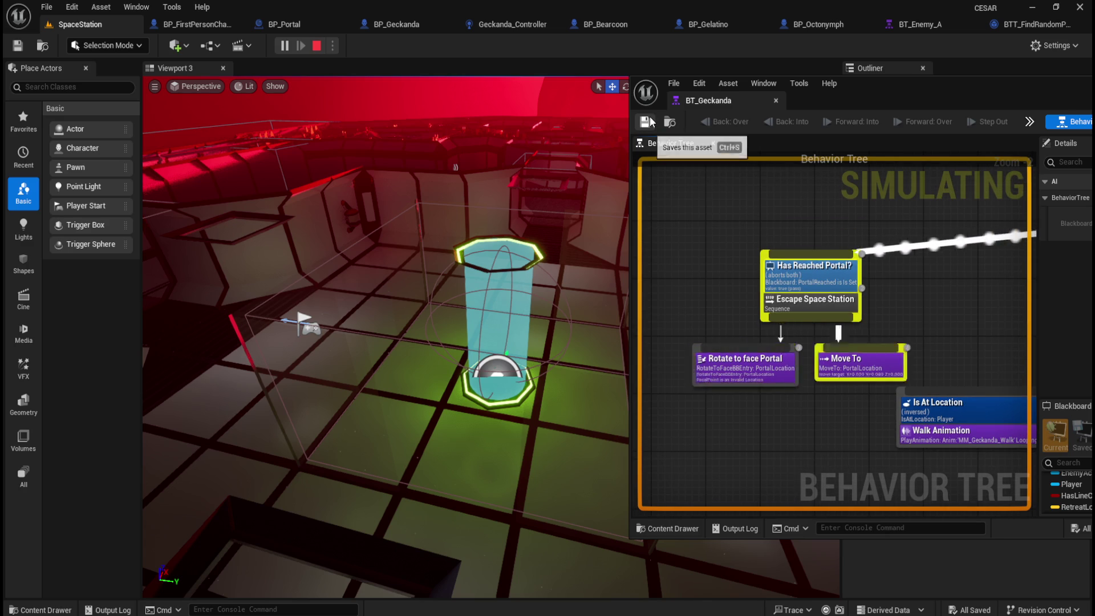
click(320, 46)
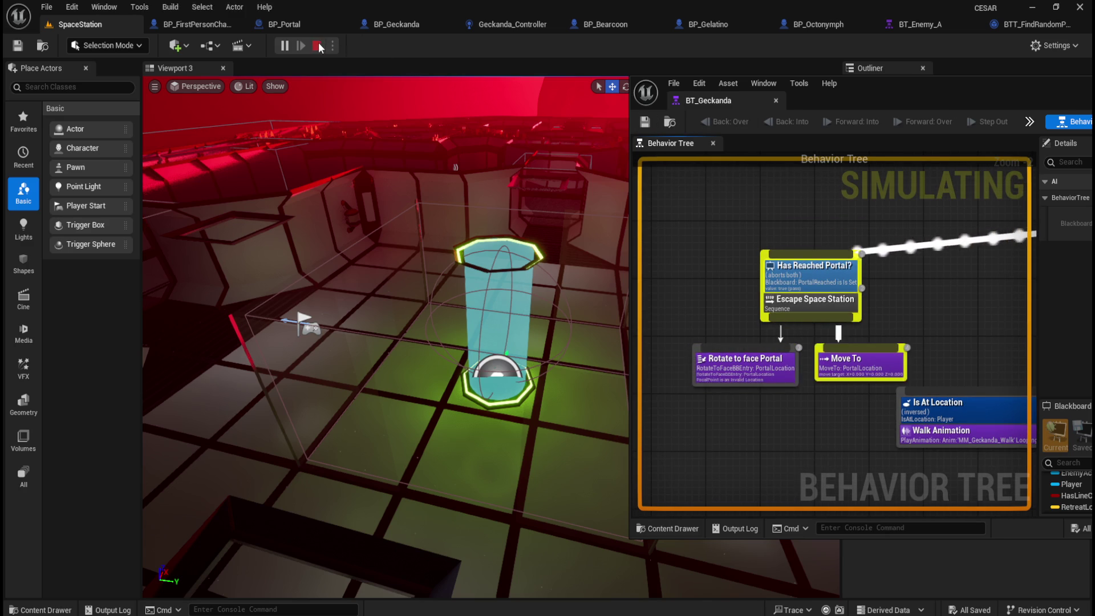
Select the Rotate to face Portal task and centre the Escape Space Station branch in view
click(737, 369)
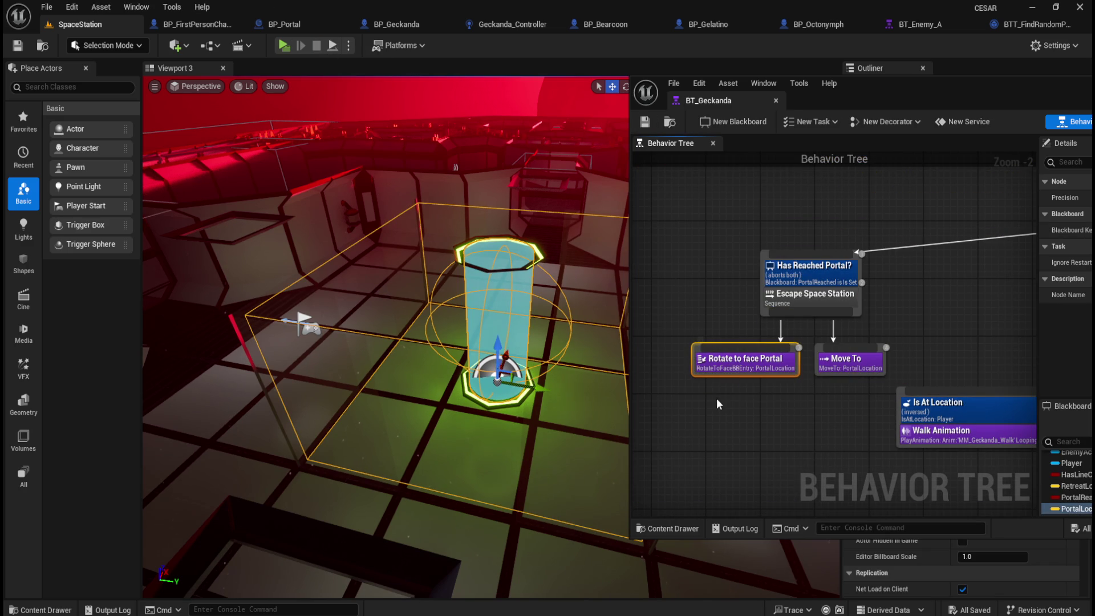
mouse_move(948, 104)
mouse_down()
mouse_move(812, 90)
mouse_move(721, 97)
mouse_up()
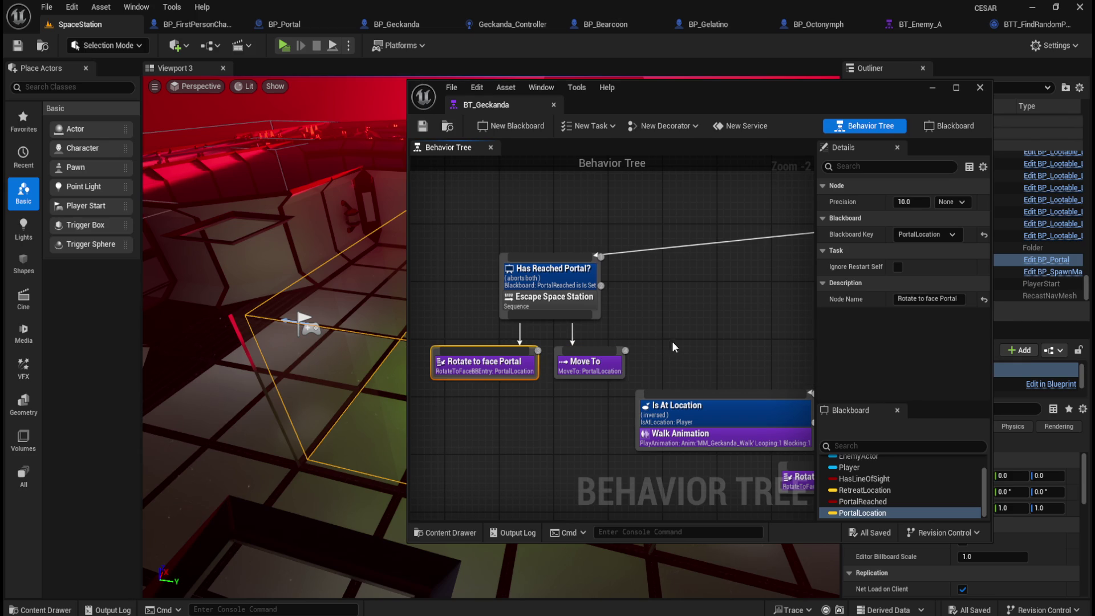
scroll(661, 336, down, 2)
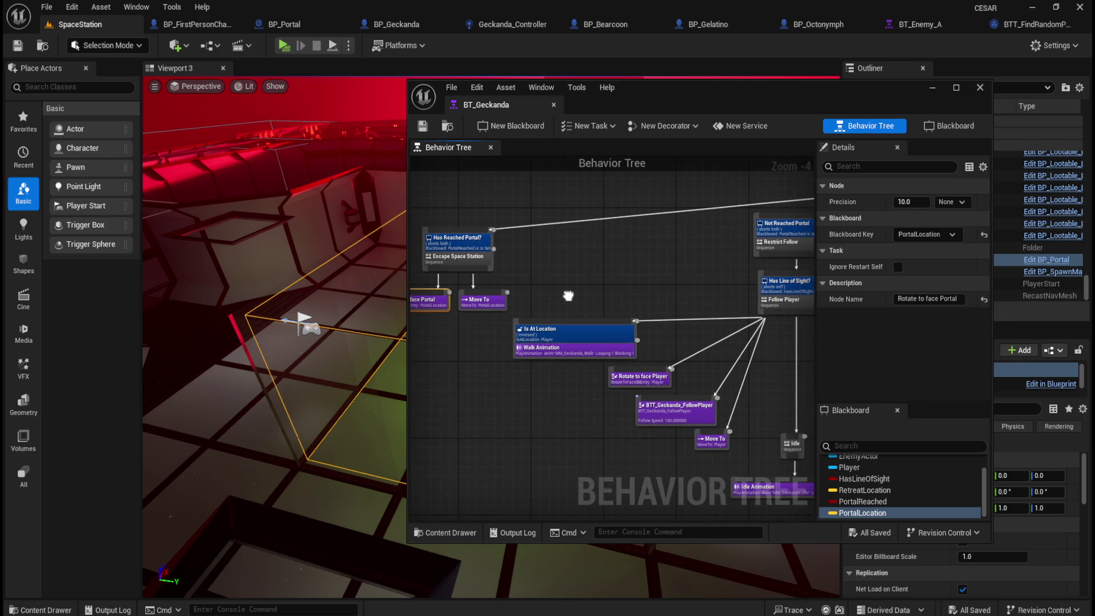
drag(722, 330, 640, 299)
scroll(474, 266, up, 2)
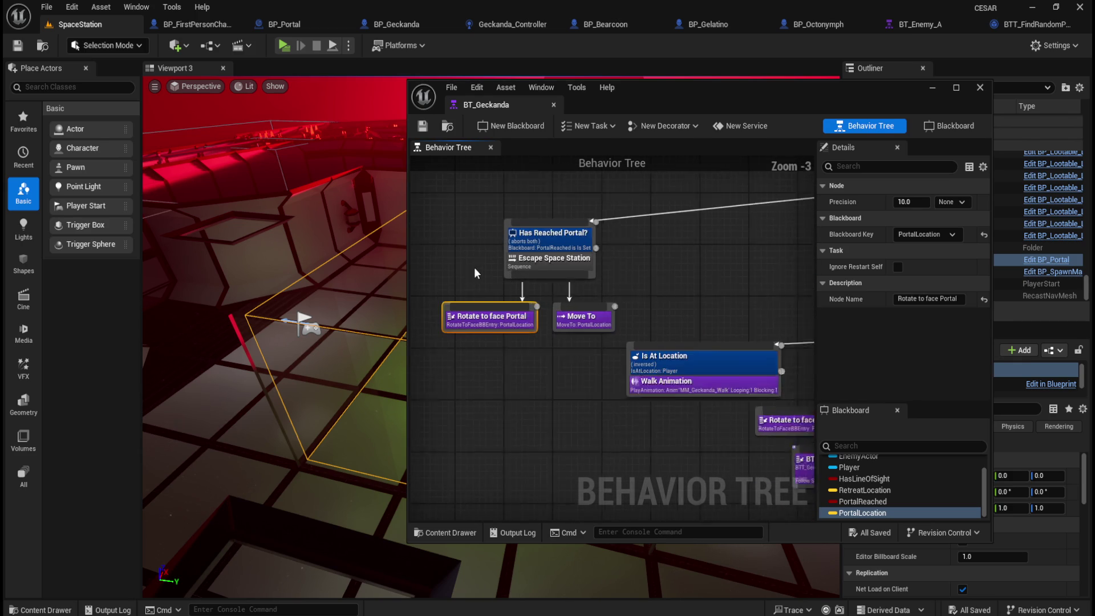
drag(499, 388, 561, 412)
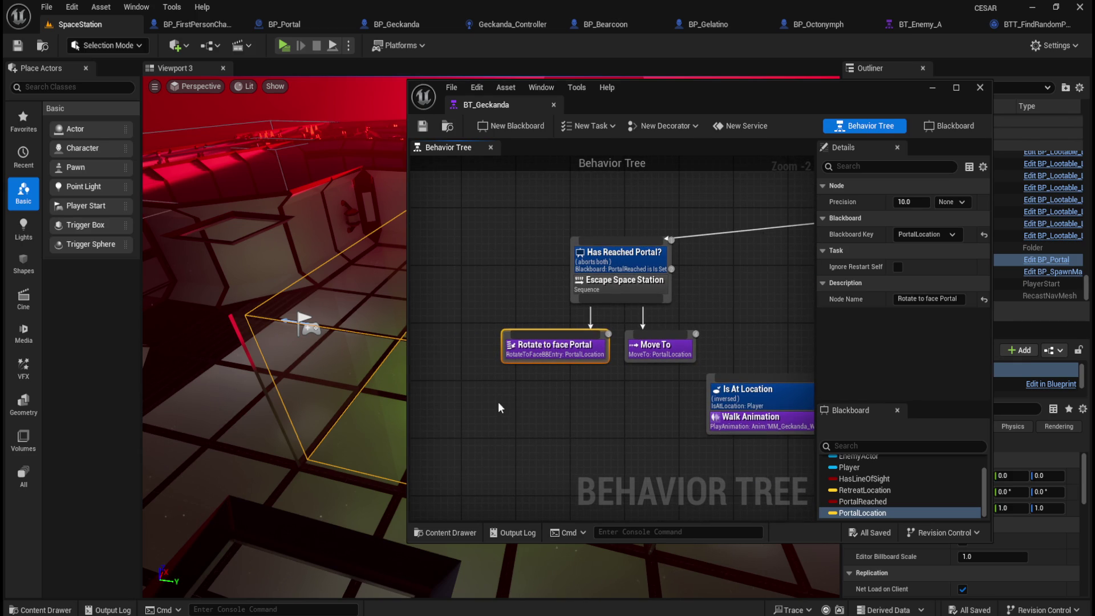
Delete Rotate to face Portal and tuck Move To PortalLocation under the sequence
key(Delete)
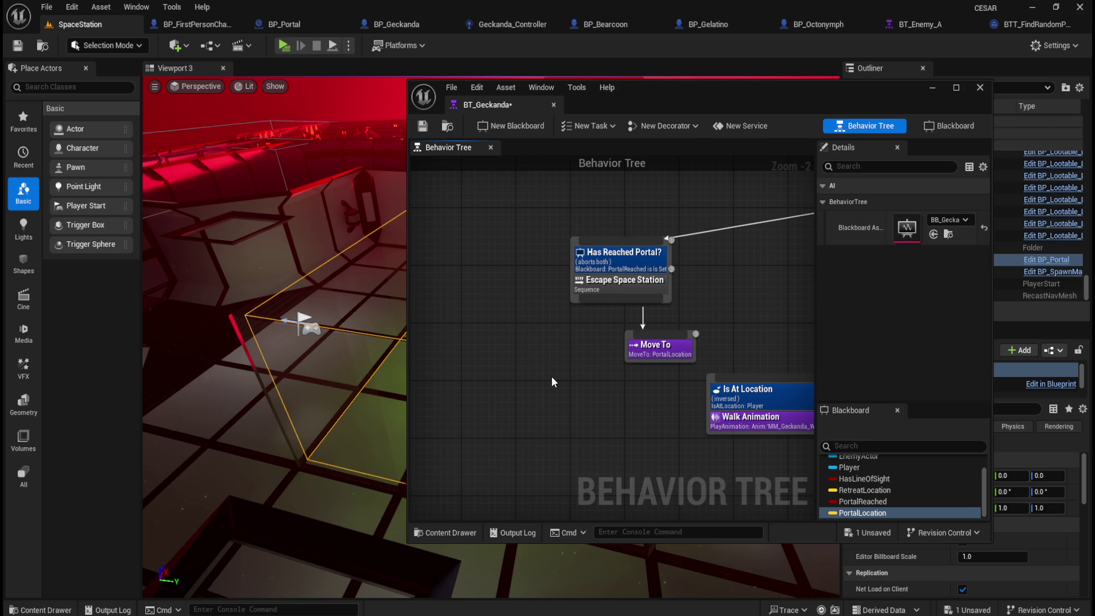
drag(667, 351, 619, 346)
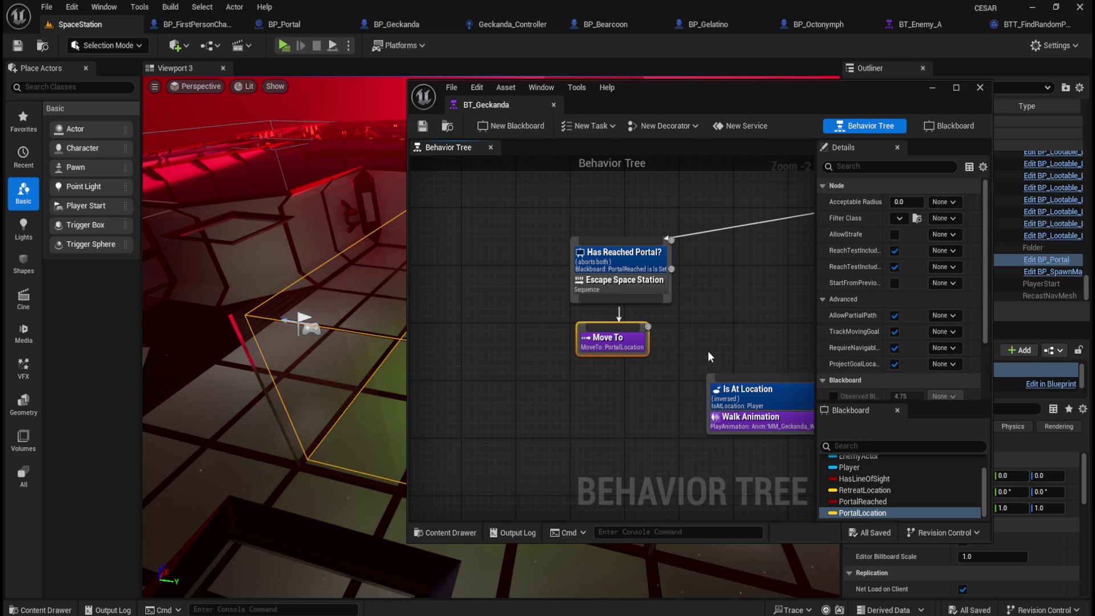
drag(708, 352, 631, 335)
drag(682, 91, 887, 77)
scroll(809, 316, down, 3)
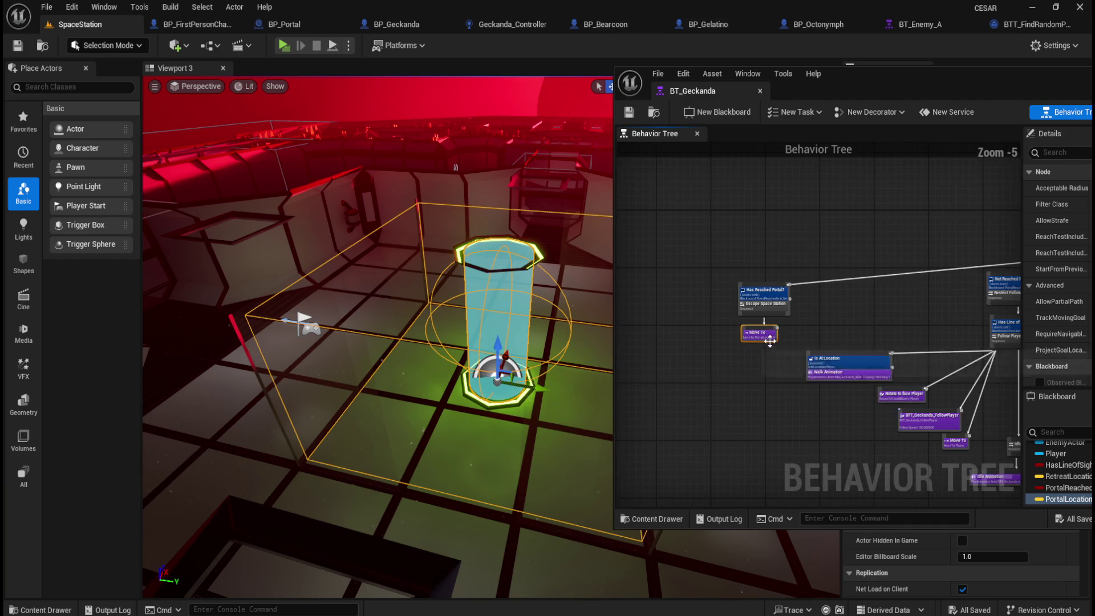
Play-test with Alt+P, looking toward the stairs and barrels, then exit the session
drag(809, 316, 837, 265)
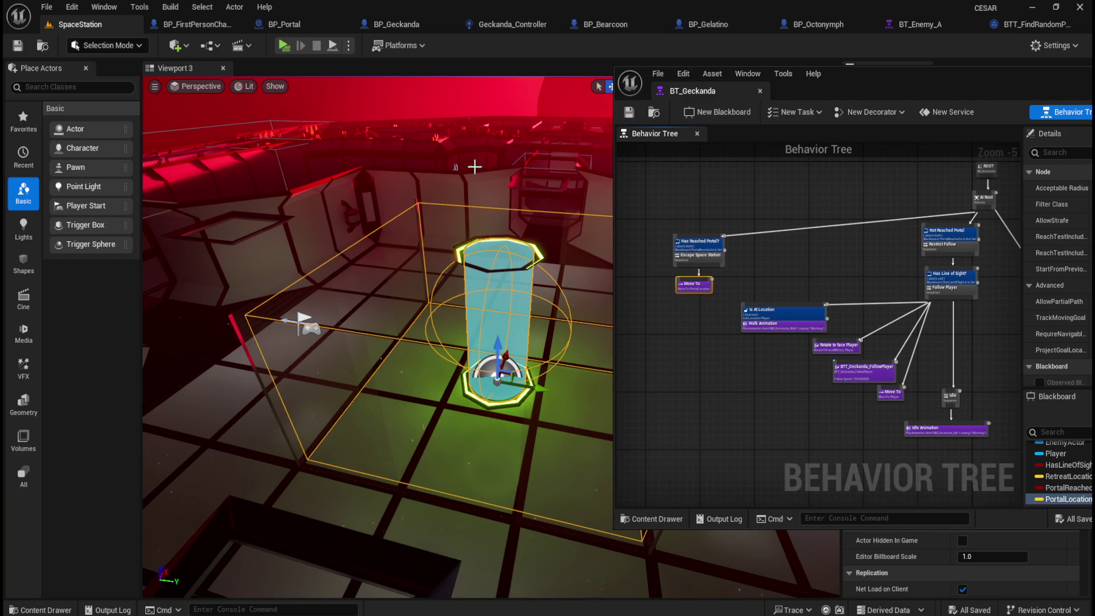
key(alt+p)
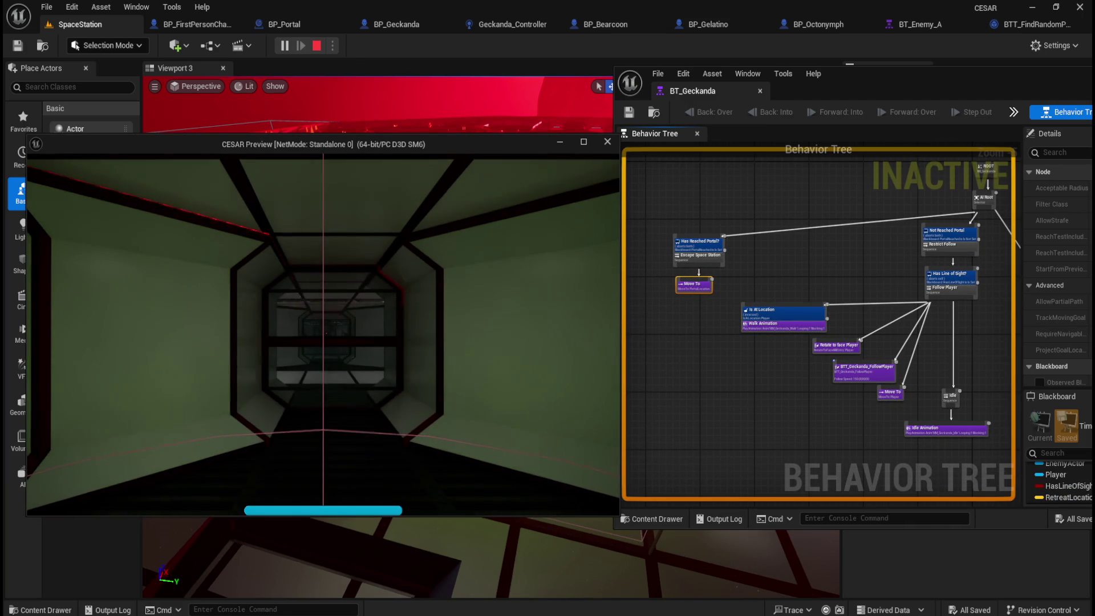
key(w)
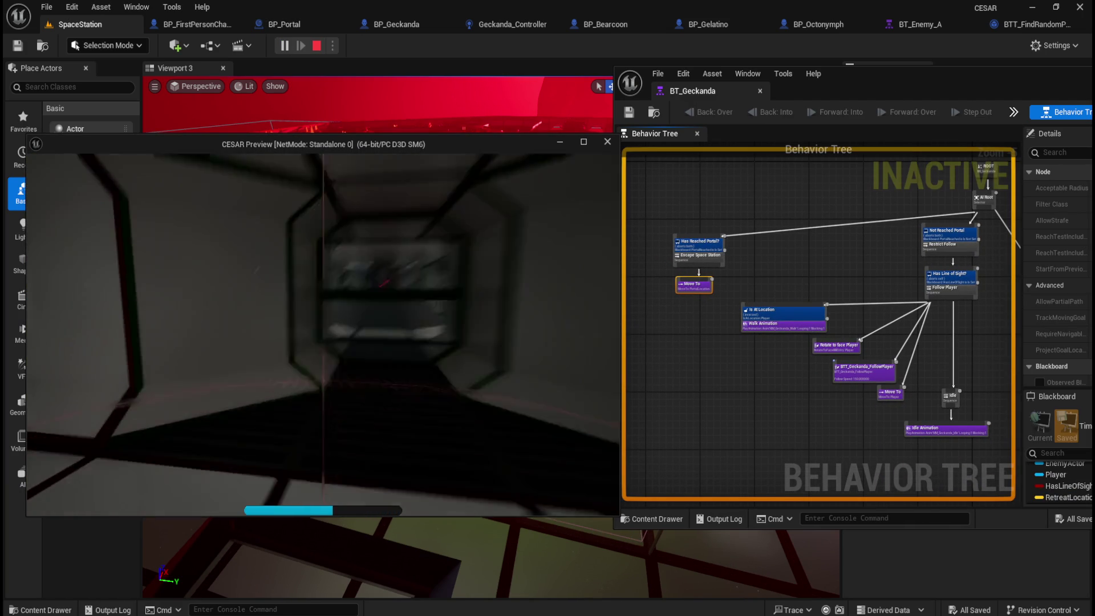
key(w)
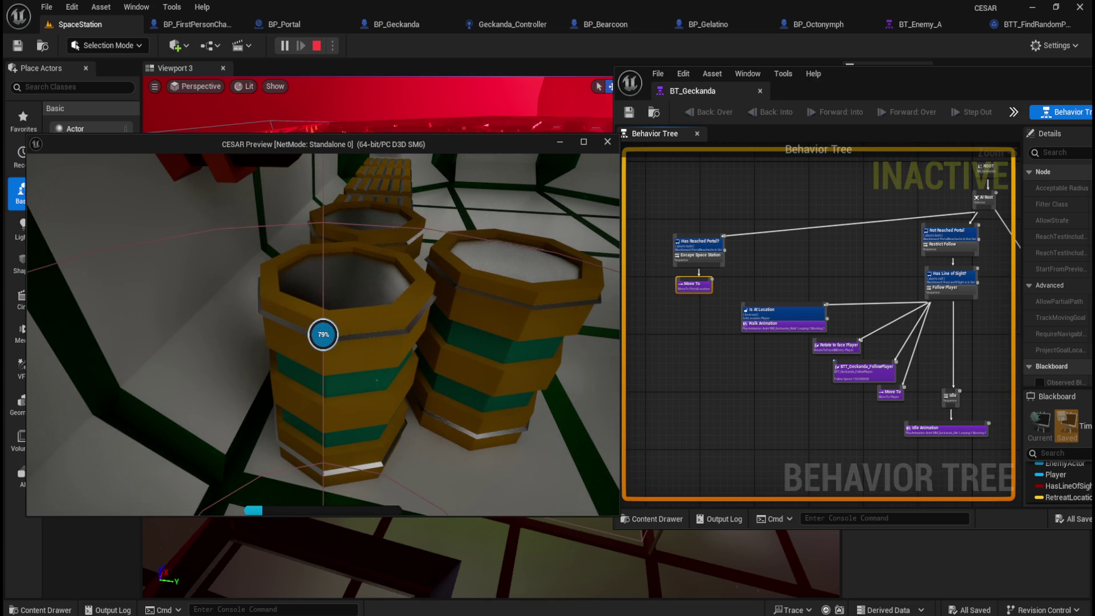
key(Escape)
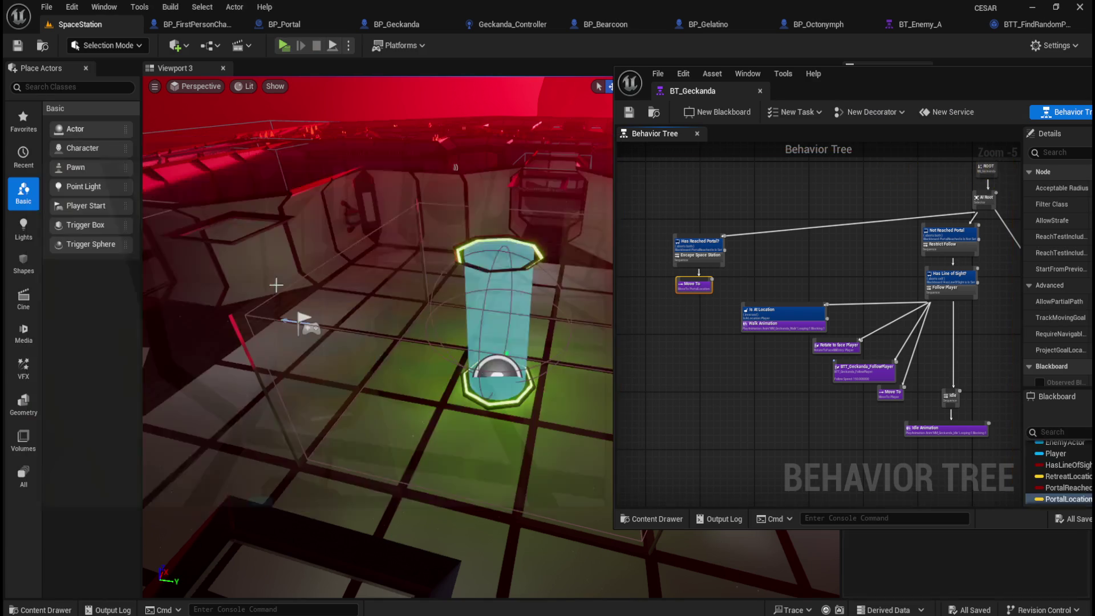
Start and end two more quick play sessions from the toolbar Play button
click(284, 47)
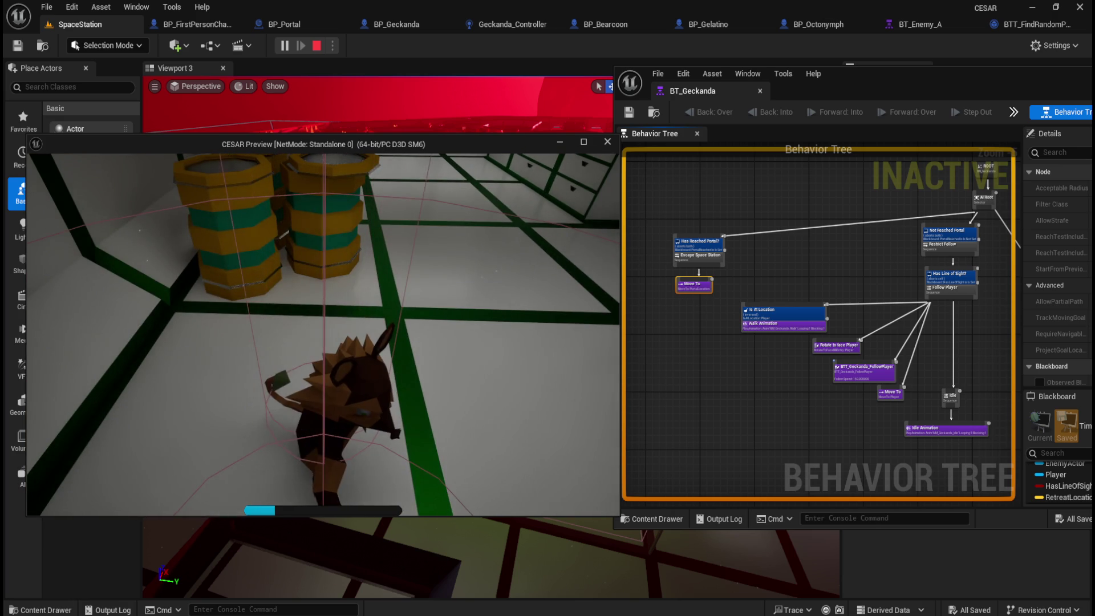
key(Escape)
click(288, 48)
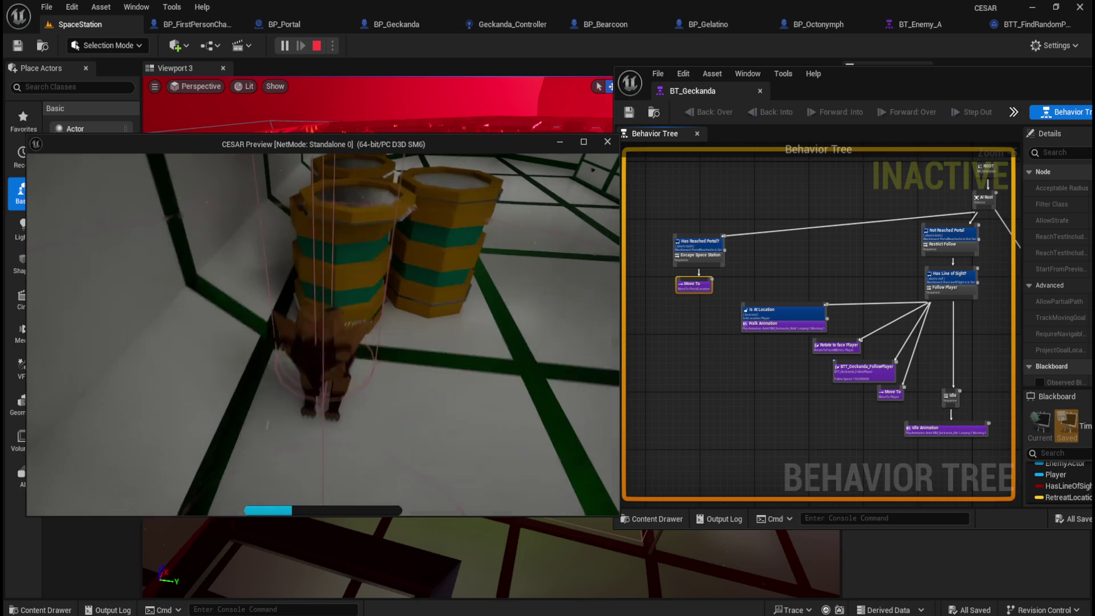
key(Escape)
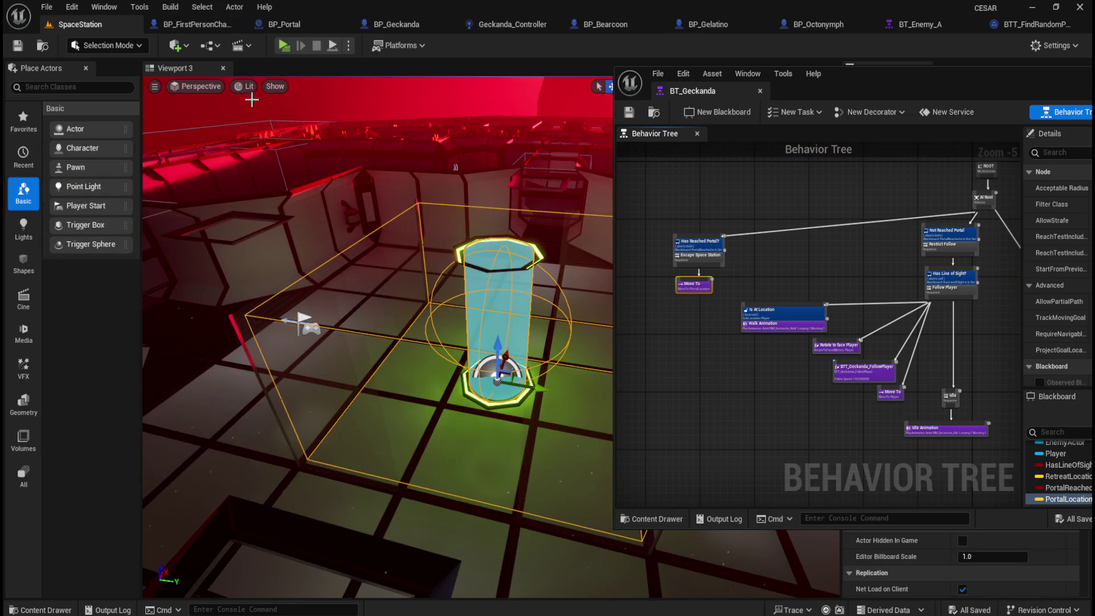
Sprint the player down the corridor toward the enemy by the barrels and staircase
click(391, 326)
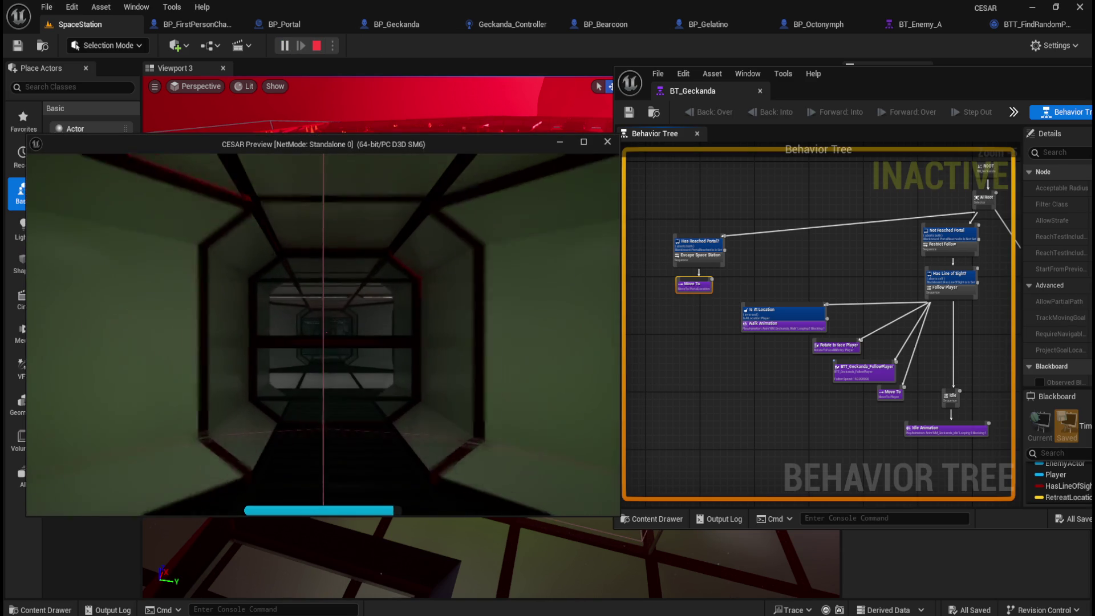
key(shift+w)
key(shift+w)
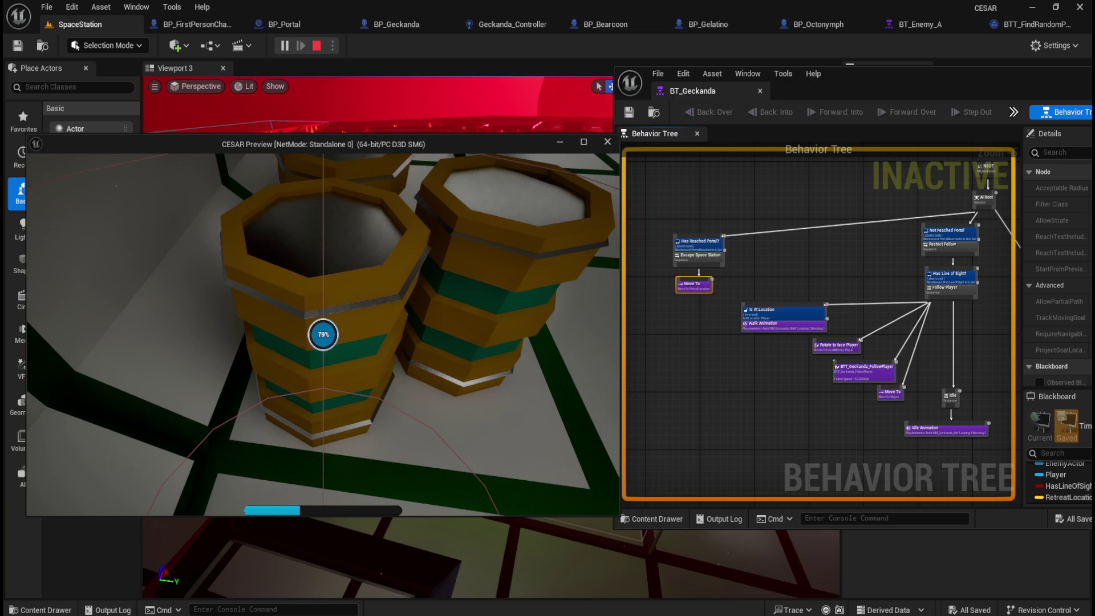
key(w)
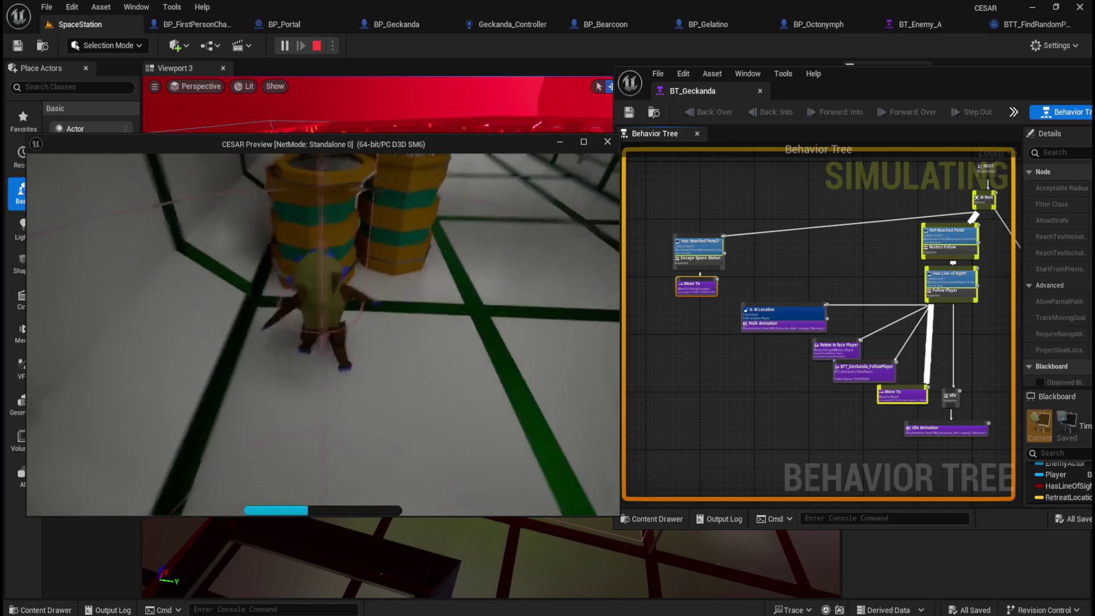
key(w)
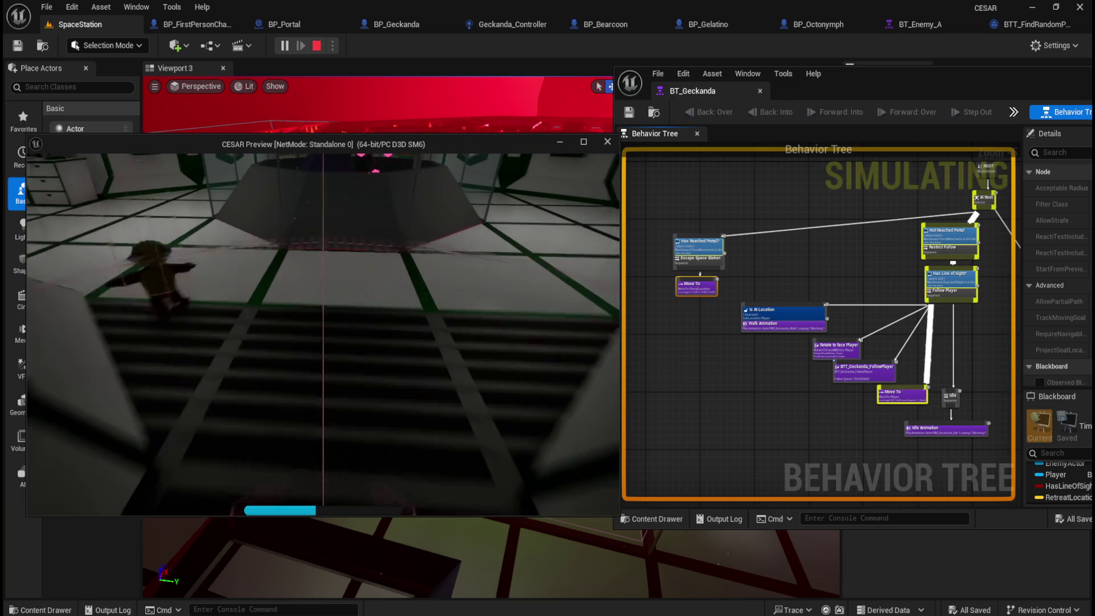